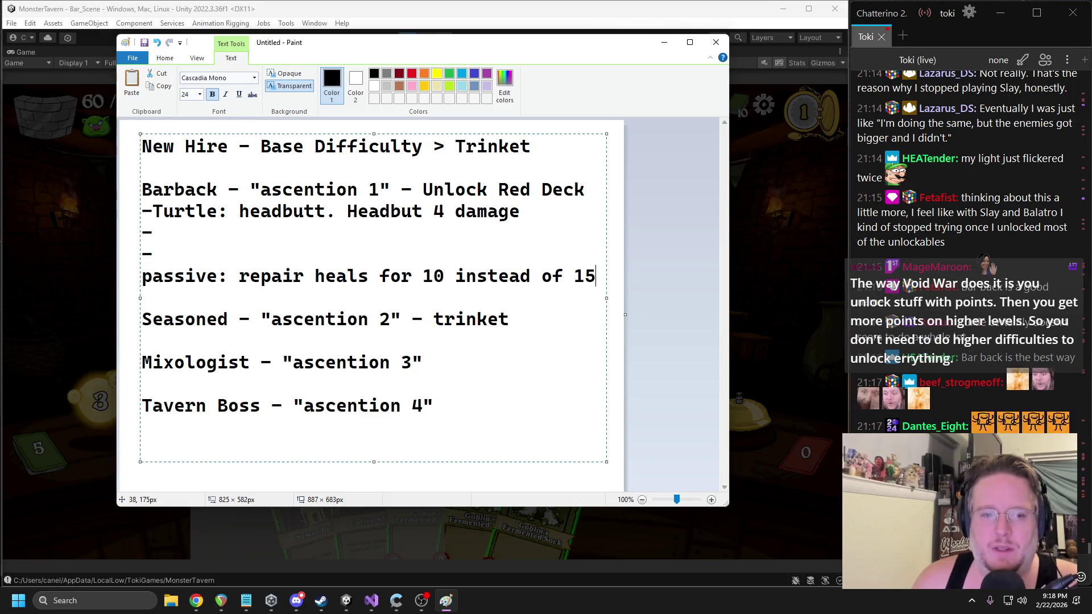
- Under the Seasoned entry, add 'Alteration to boss stats + Adds a new skill' and 'Pigs + ___ gain new stat/passives'
click(544, 310)
key(Return)
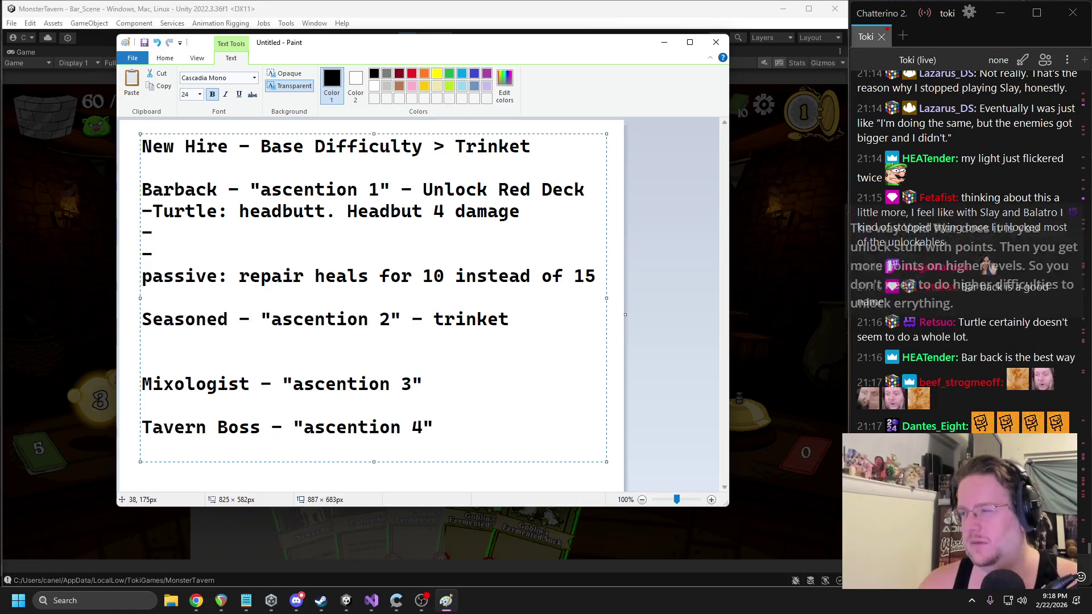
text(B)
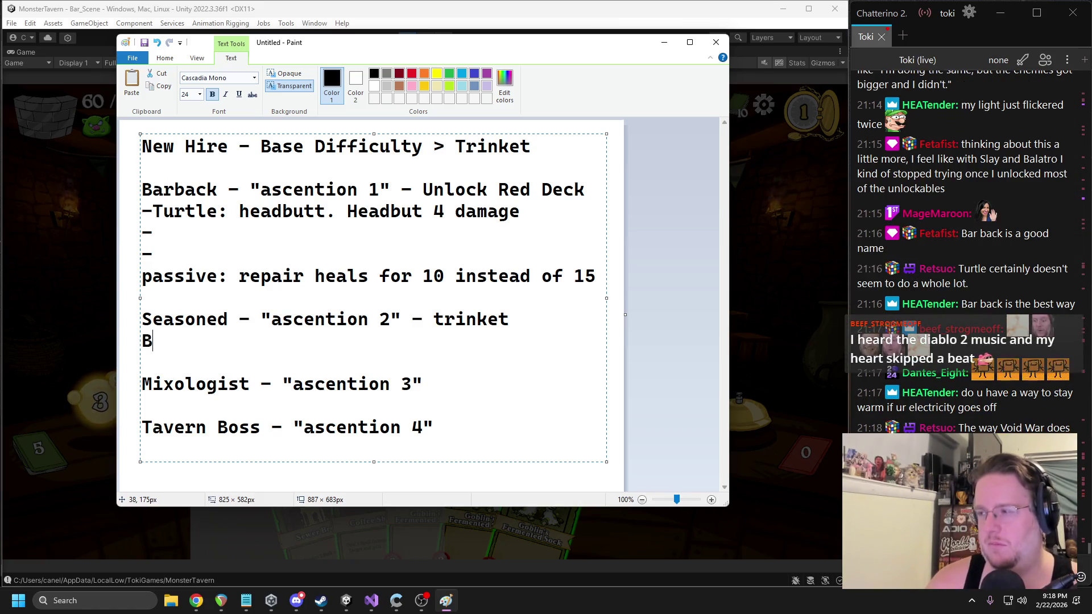
key(BackSpace)
text(Alteration)
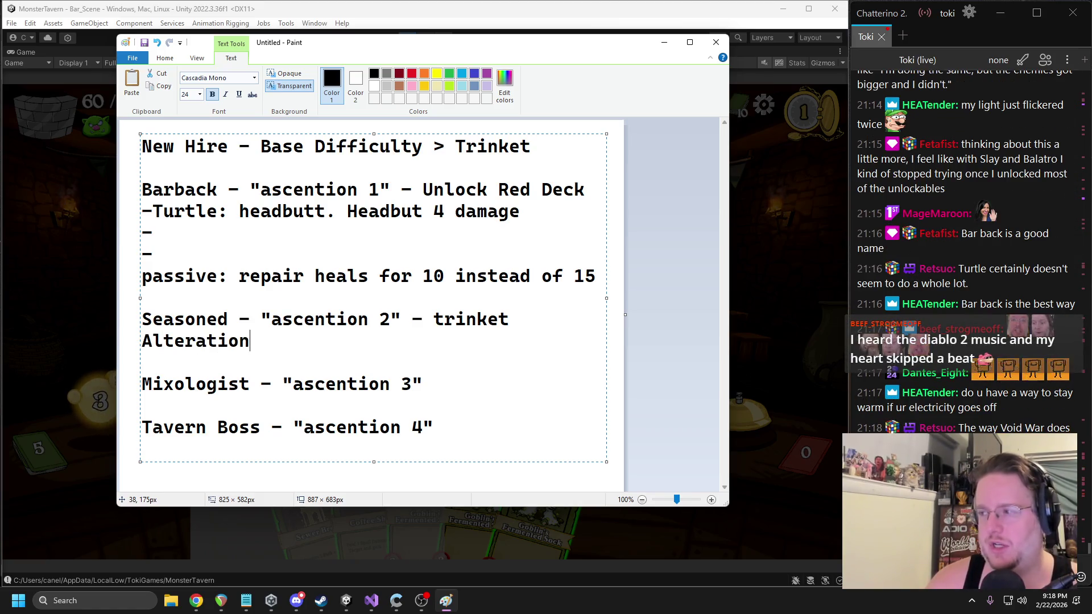
text( to boss stats + Adds an)
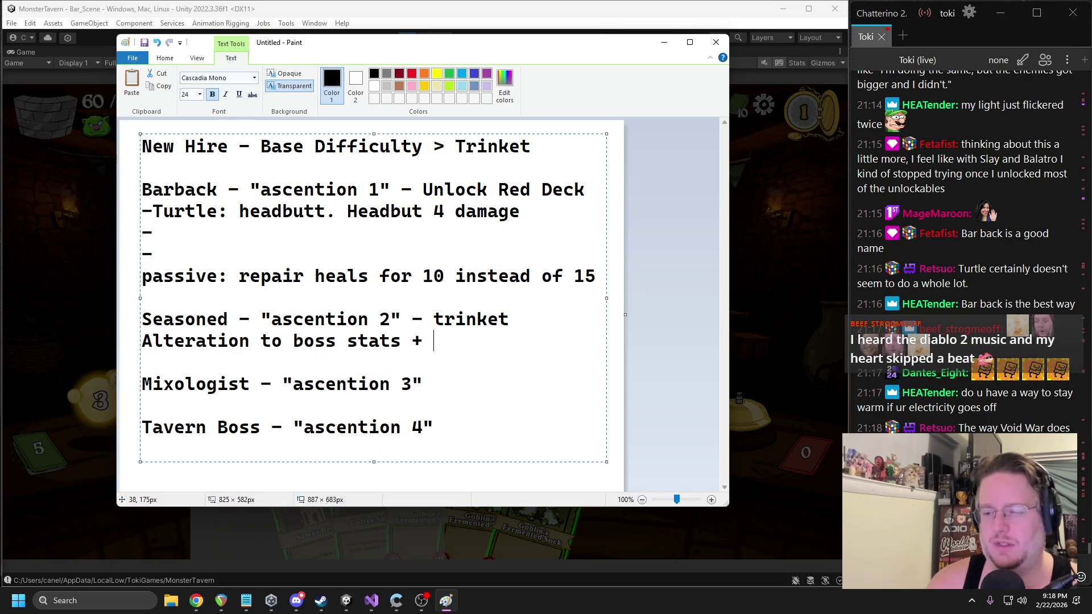
key(BackSpace)
key(BackSpace)
text(new skill)
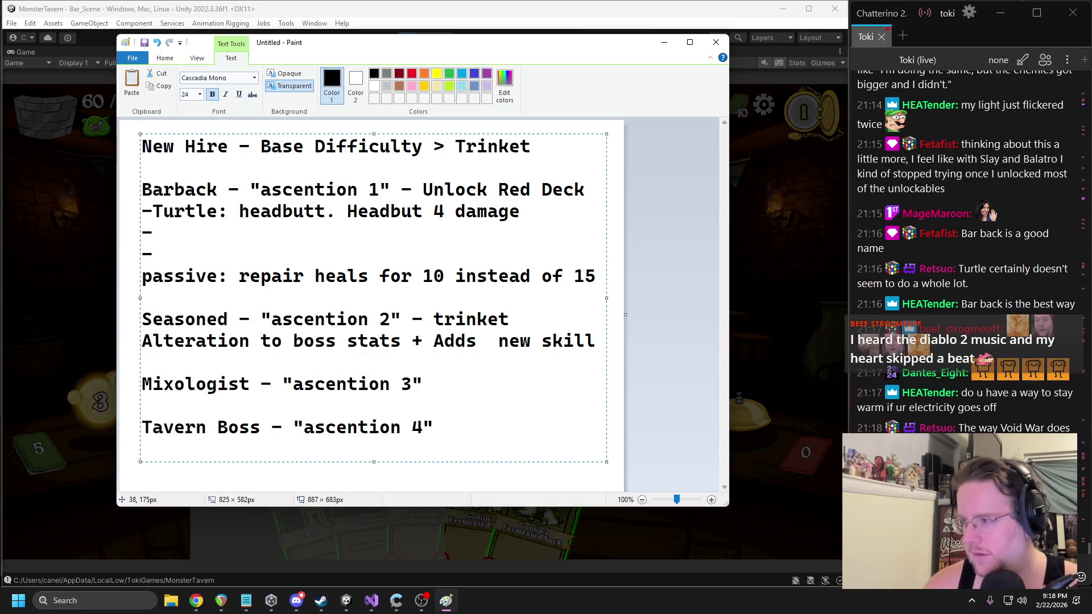
key(Return)
text(Pigs + )
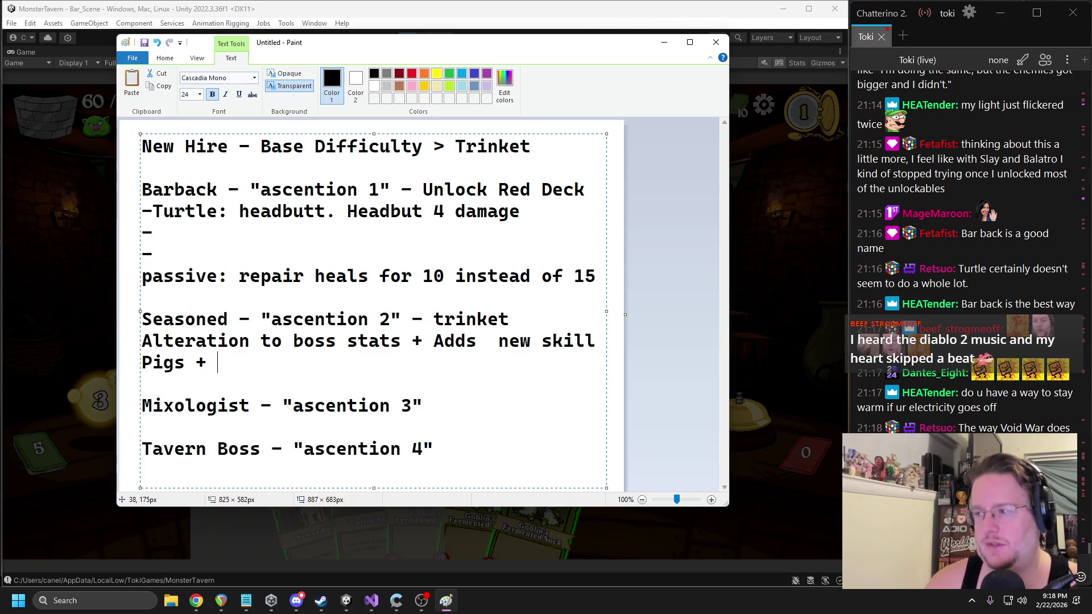
text(___ gain new)
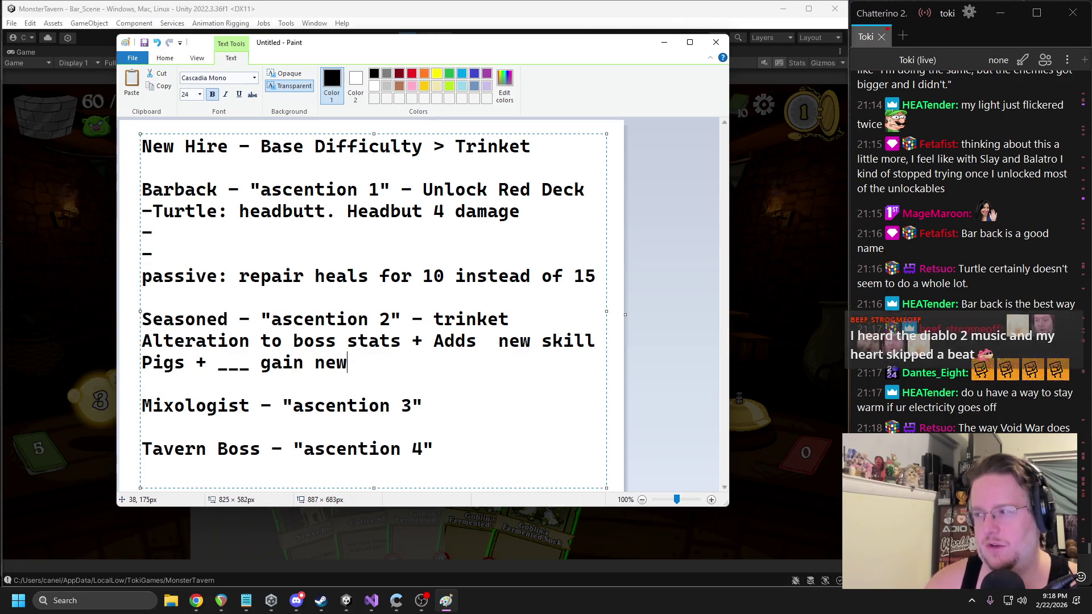
text( stat/passives)
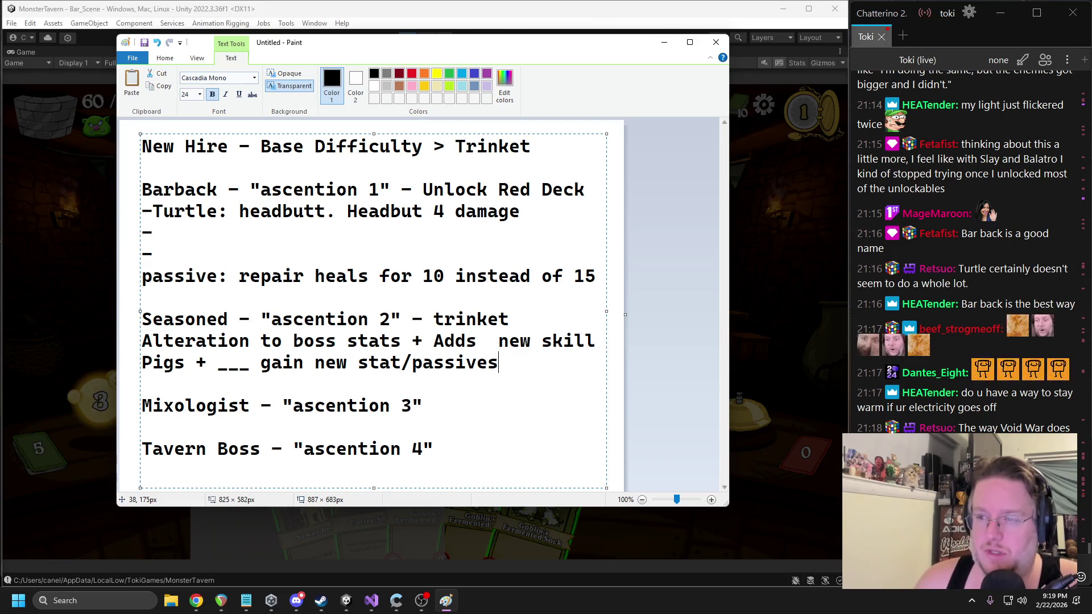
scroll(967, 307, up, 3)
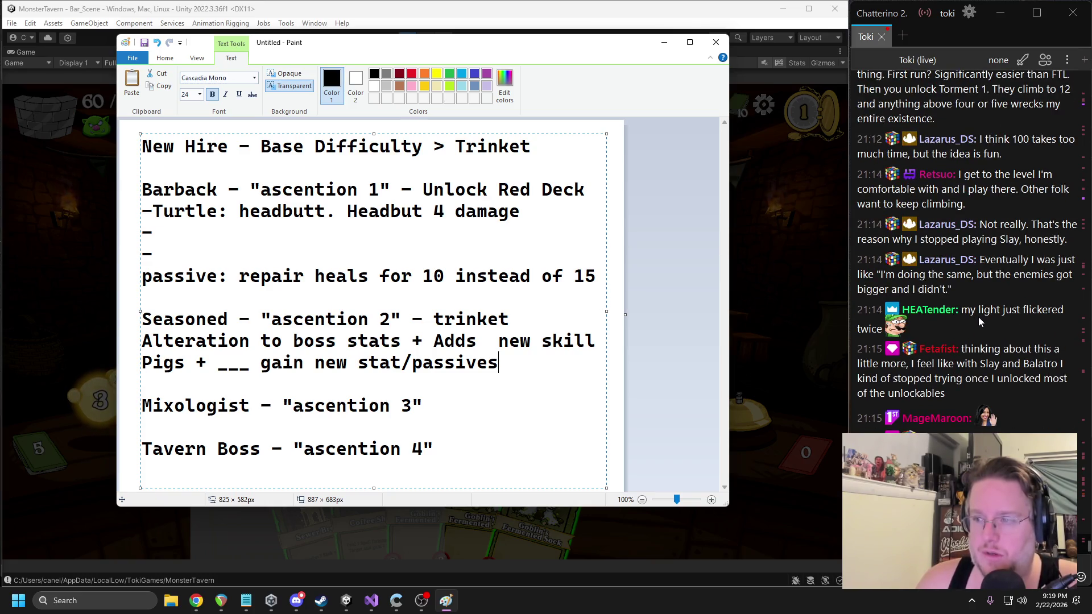
scroll(978, 316, down, 3)
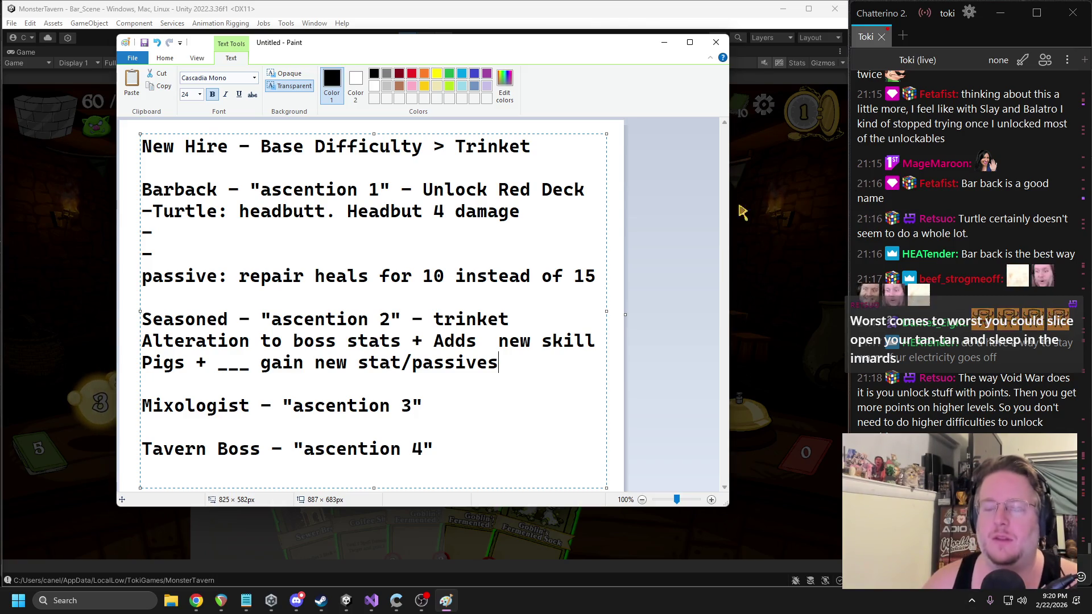
- Hide Paint and end the current game run from the Main Menu, confirming Yes
click(663, 42)
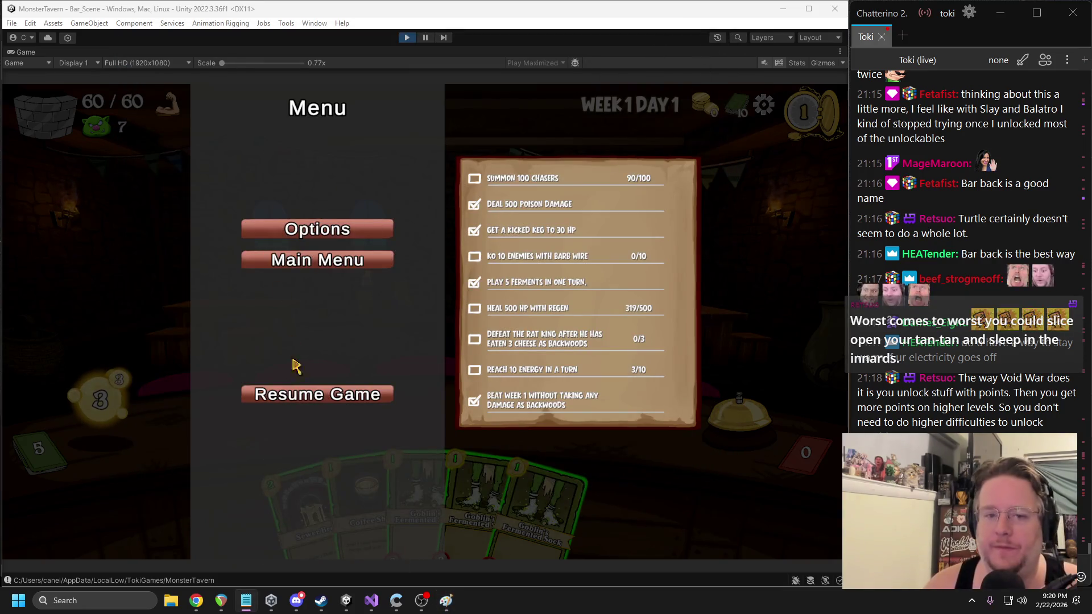
click(282, 265)
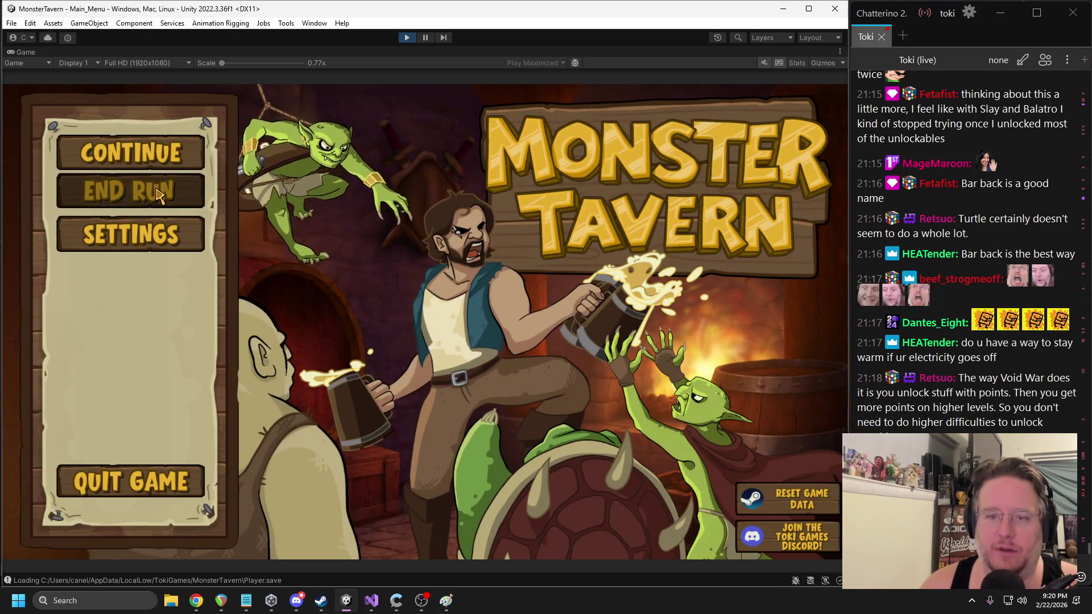
click(159, 196)
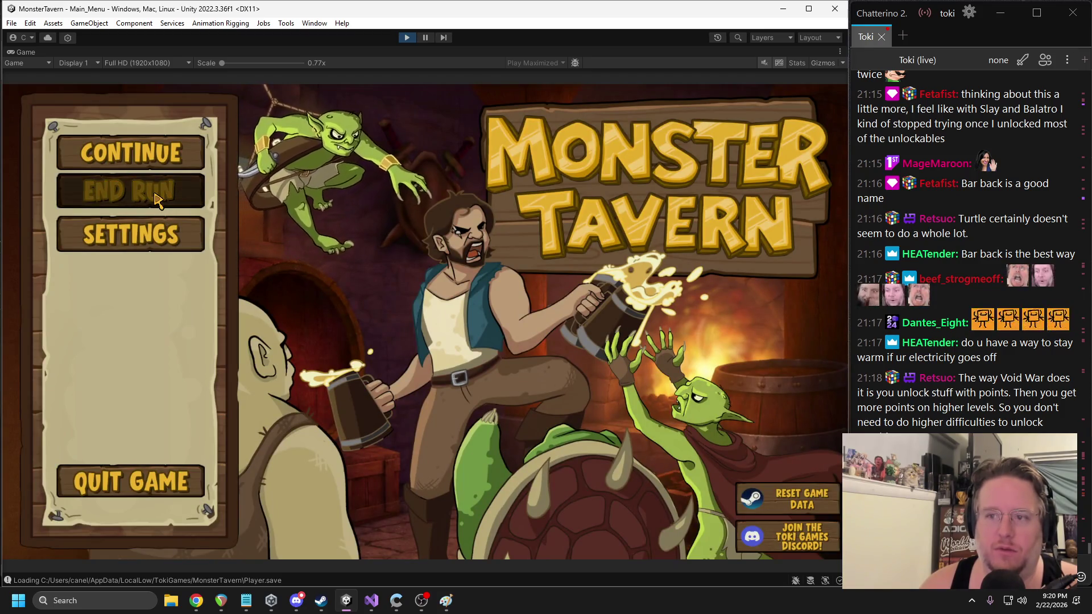
click(407, 385)
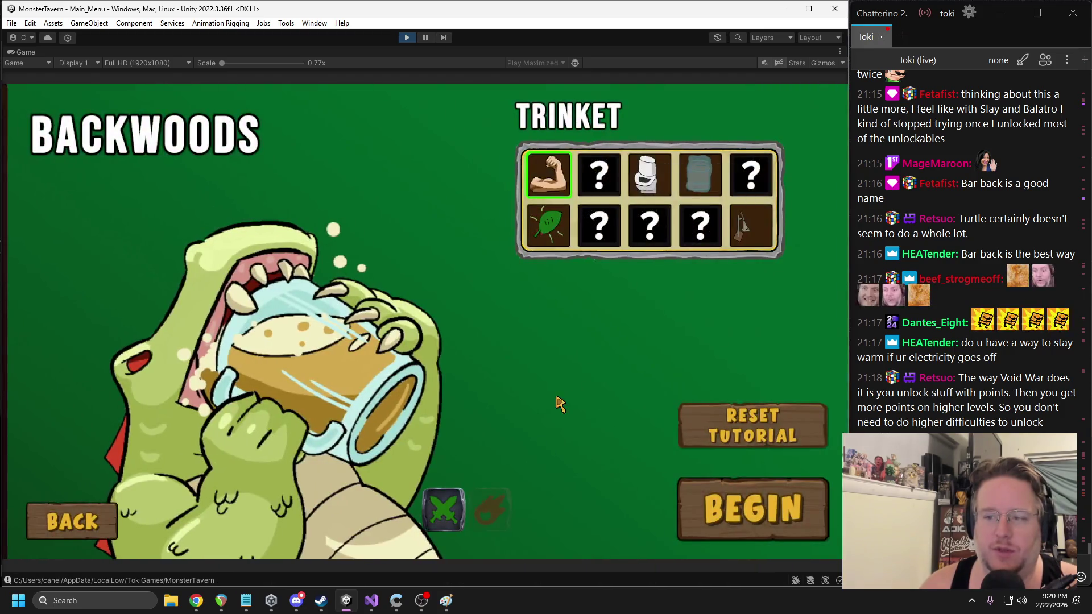
- Stop Play mode, clear the Project search and collapse the Cards folder
click(407, 38)
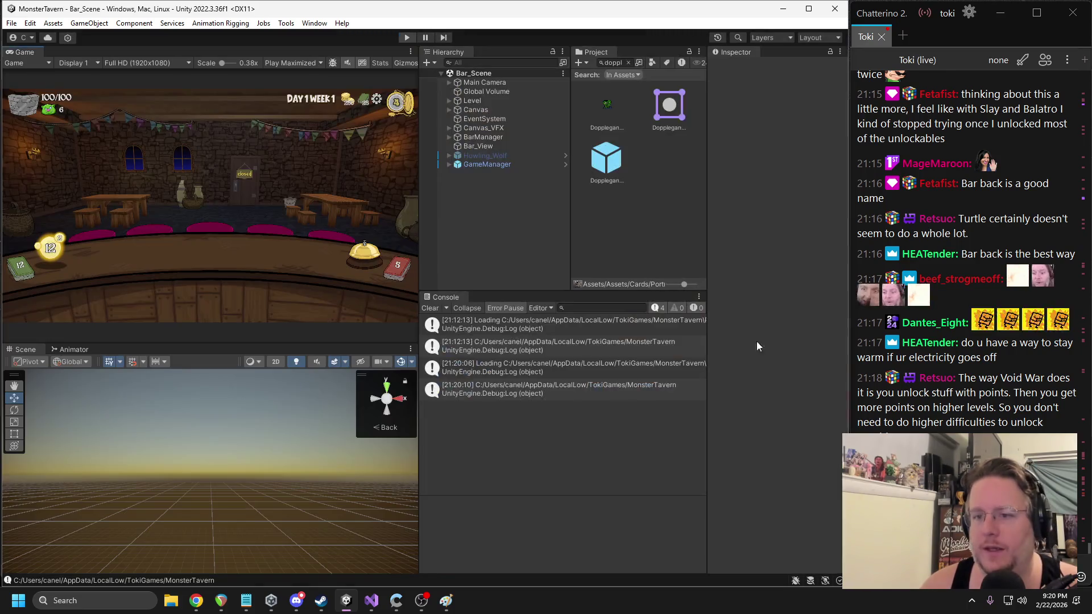
click(628, 64)
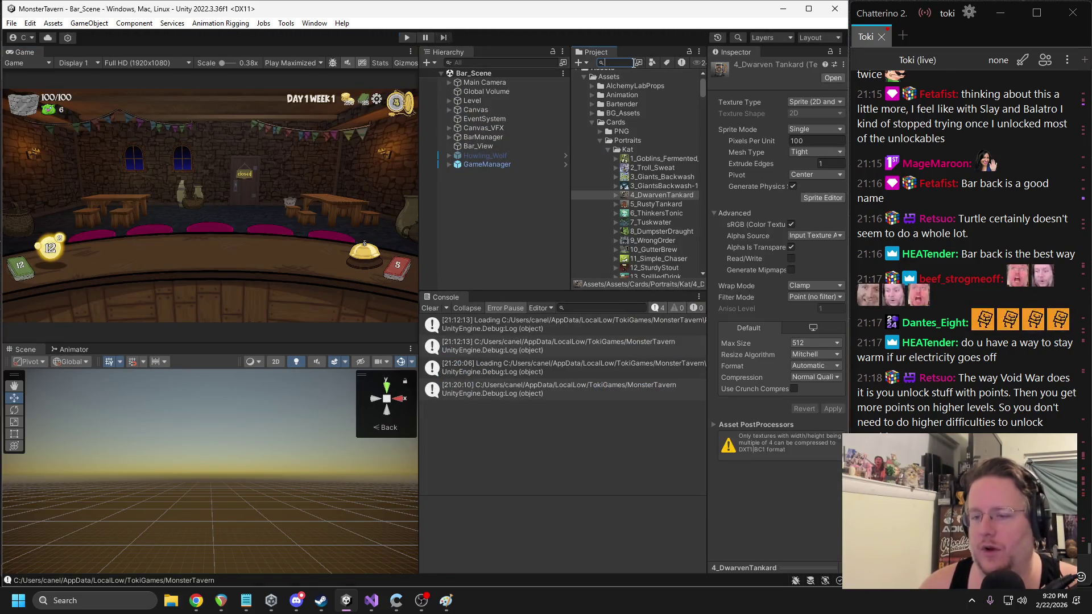
click(590, 124)
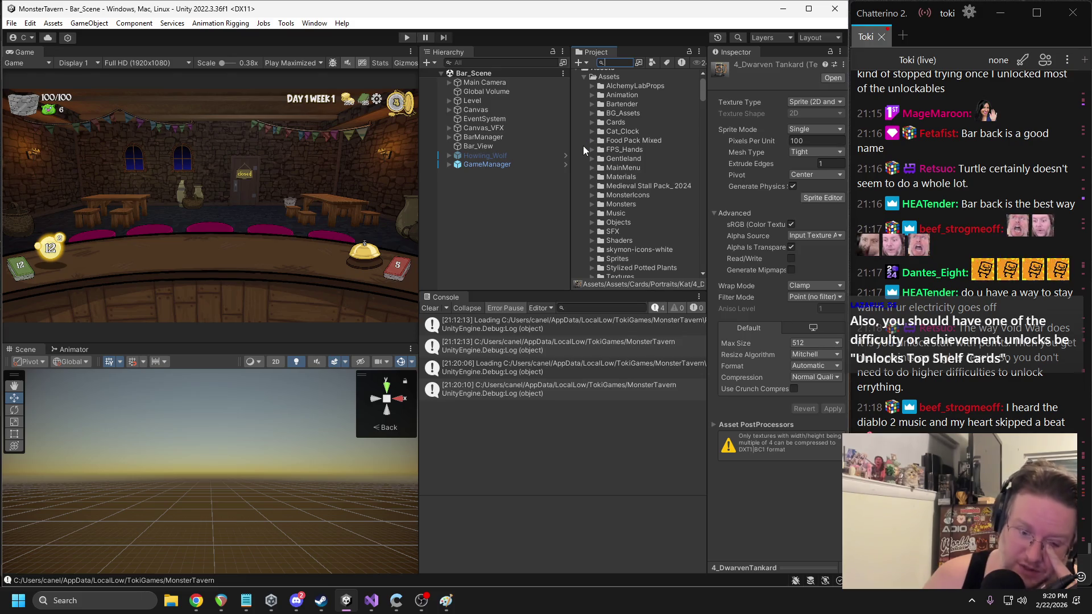
- Check Discord, minimize Unity and Visual Studio, and open green_game_play.png from the desktop
click(296, 600)
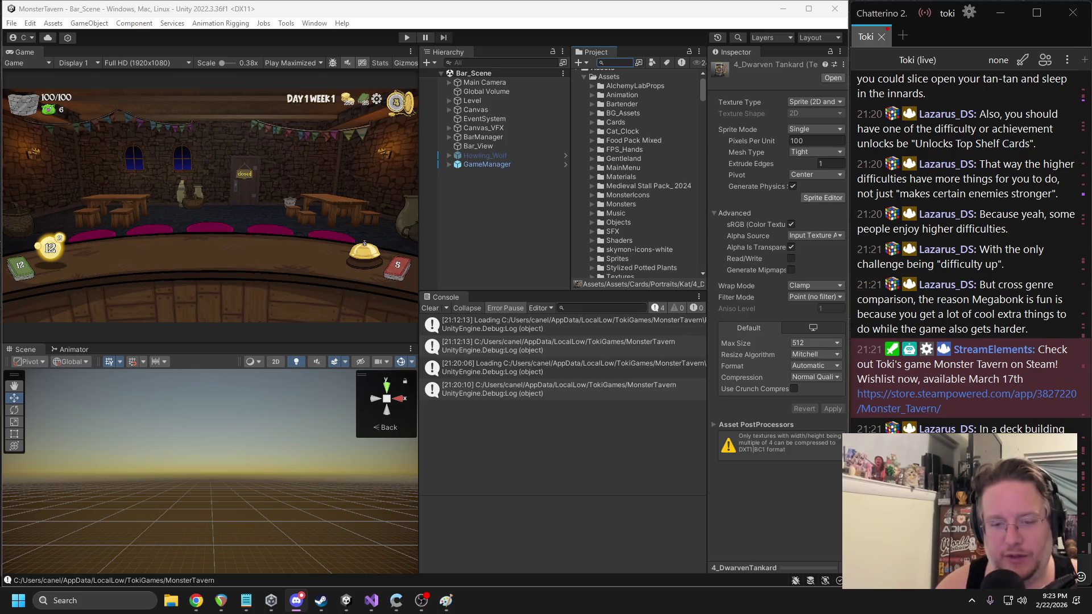
click(782, 9)
click(779, 11)
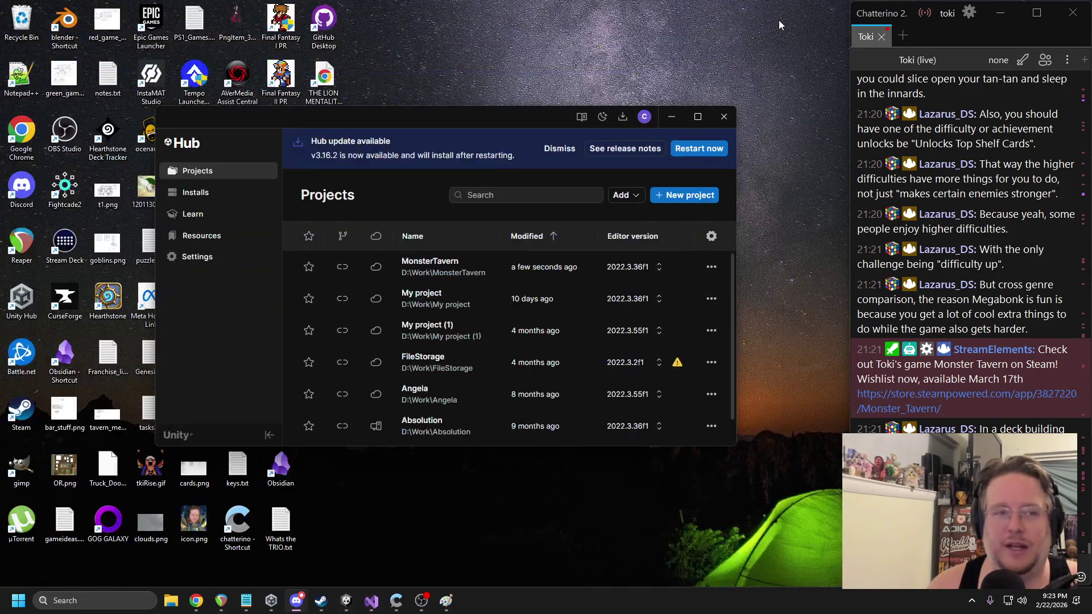
double_click(64, 73)
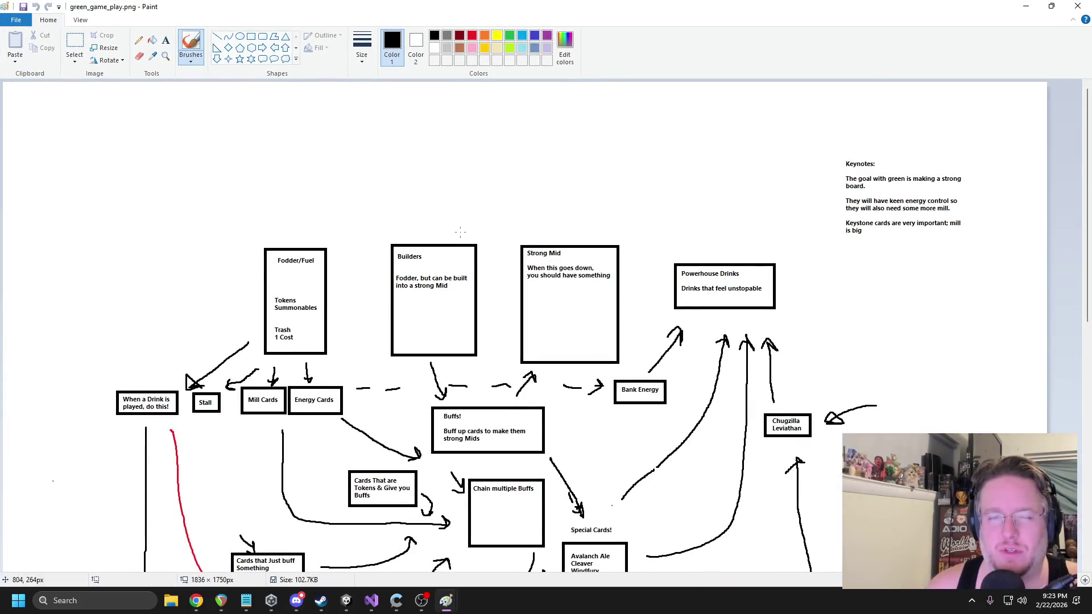
- Resize the diagram window and scroll around the green-deck card-role flowchart to review it
scroll(353, 209, down, 2)
mouse_move(541, 7)
mouse_down()
mouse_move(324, 29)
mouse_move(422, 29)
mouse_move(413, 34)
mouse_up()
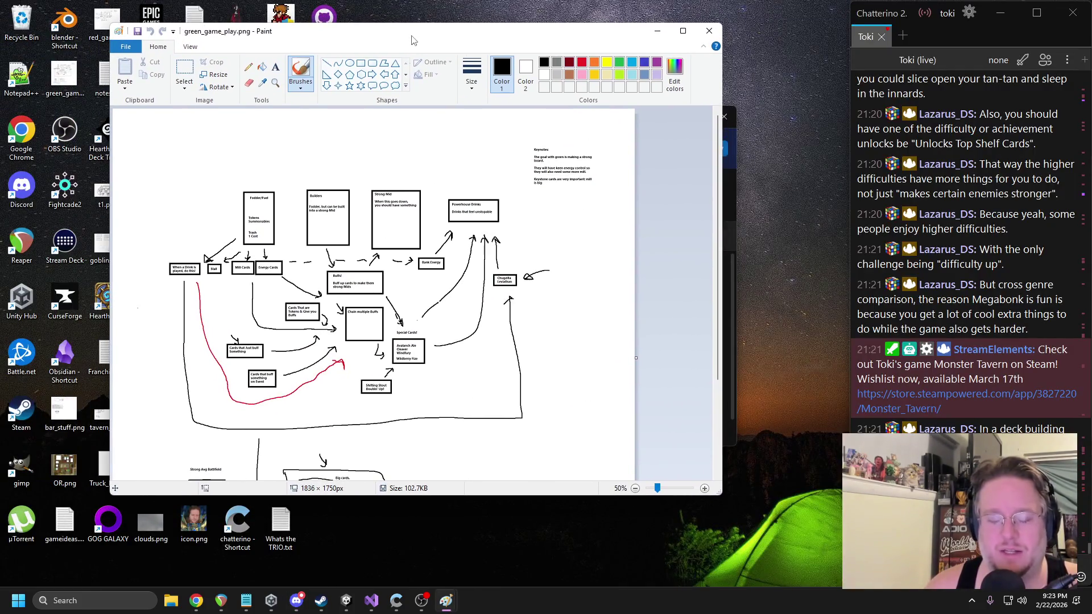
scroll(442, 288, up, 1)
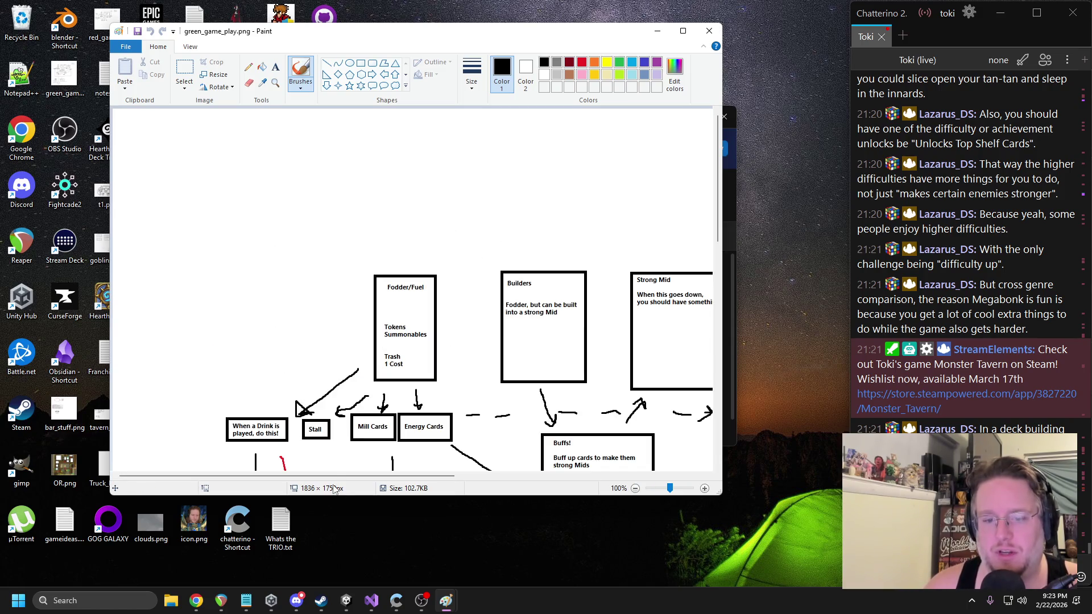
drag(336, 475, 415, 476)
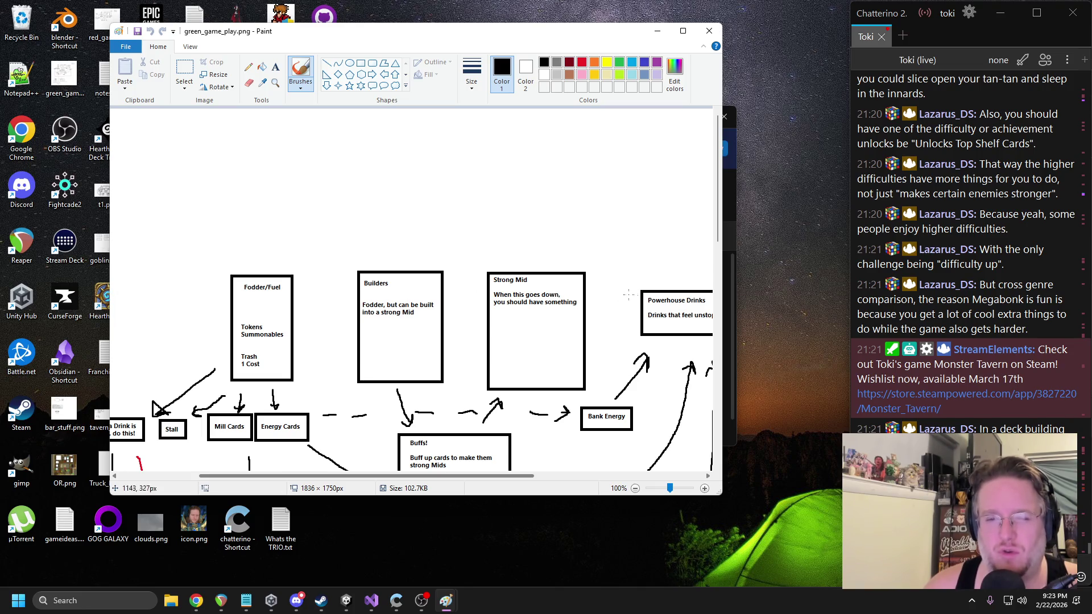
scroll(550, 391, down, 2)
scroll(278, 194, down, 1)
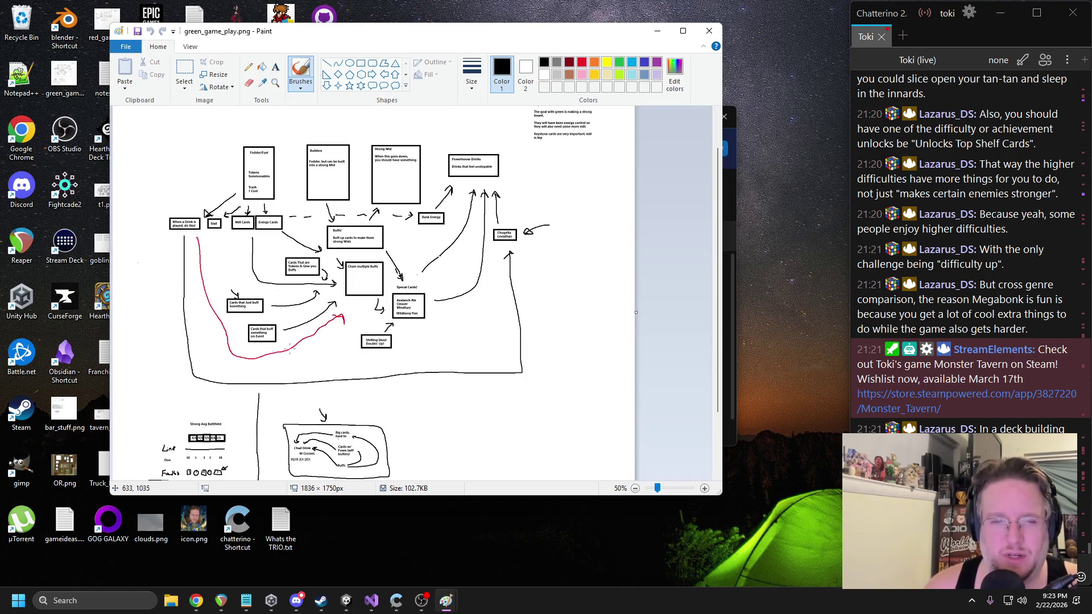
scroll(256, 215, up, 1)
scroll(408, 223, down, 1)
scroll(407, 223, up, 3)
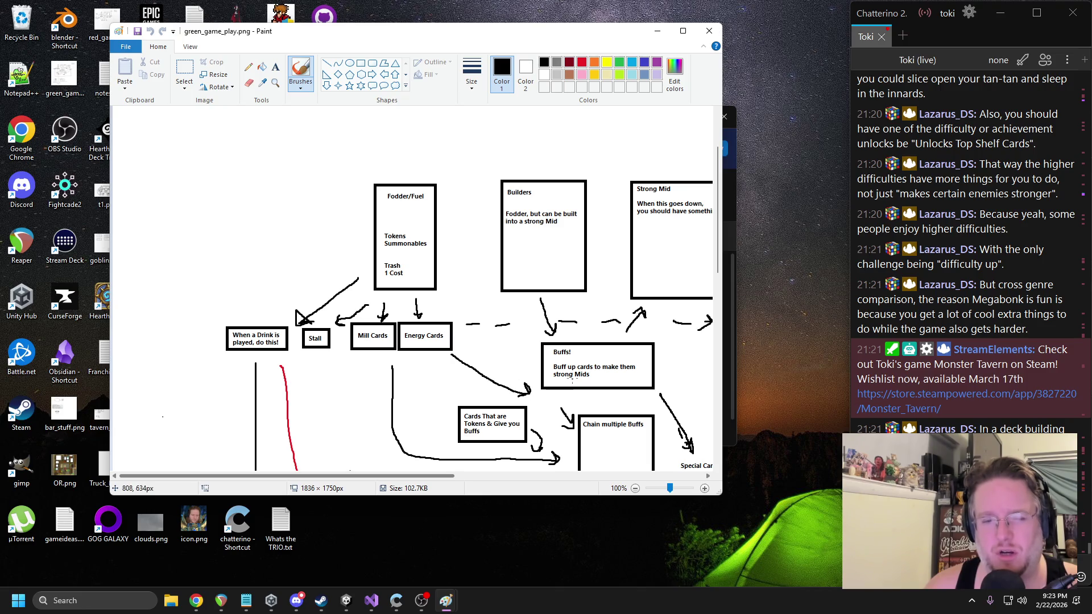
scroll(546, 390, down, 3)
scroll(387, 477, right, 3)
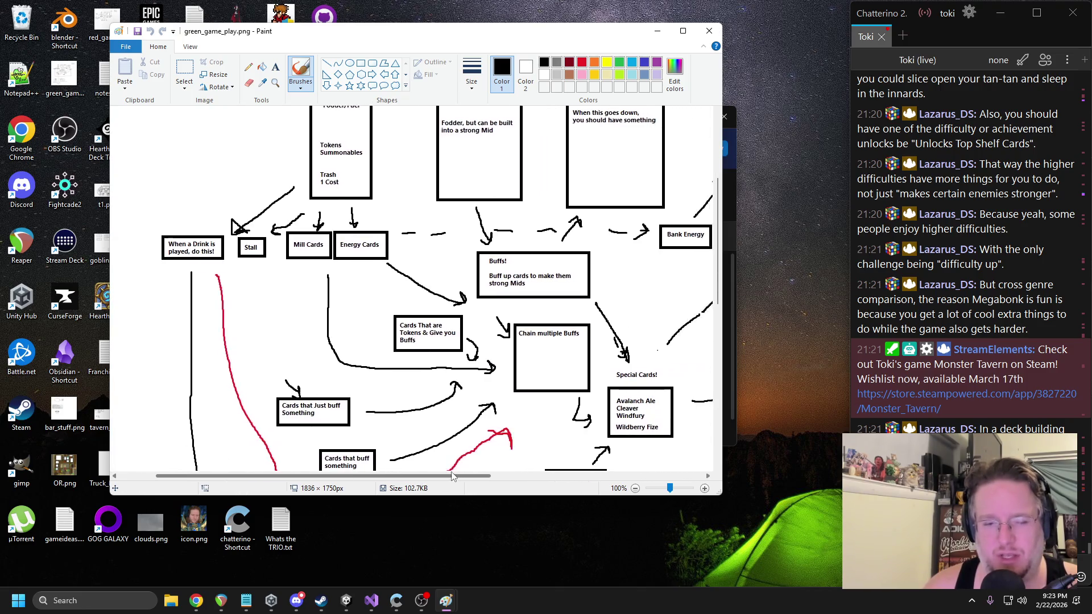
scroll(375, 475, down, 3)
drag(372, 475, 472, 475)
scroll(545, 380, up, 3)
scroll(507, 335, up, 3)
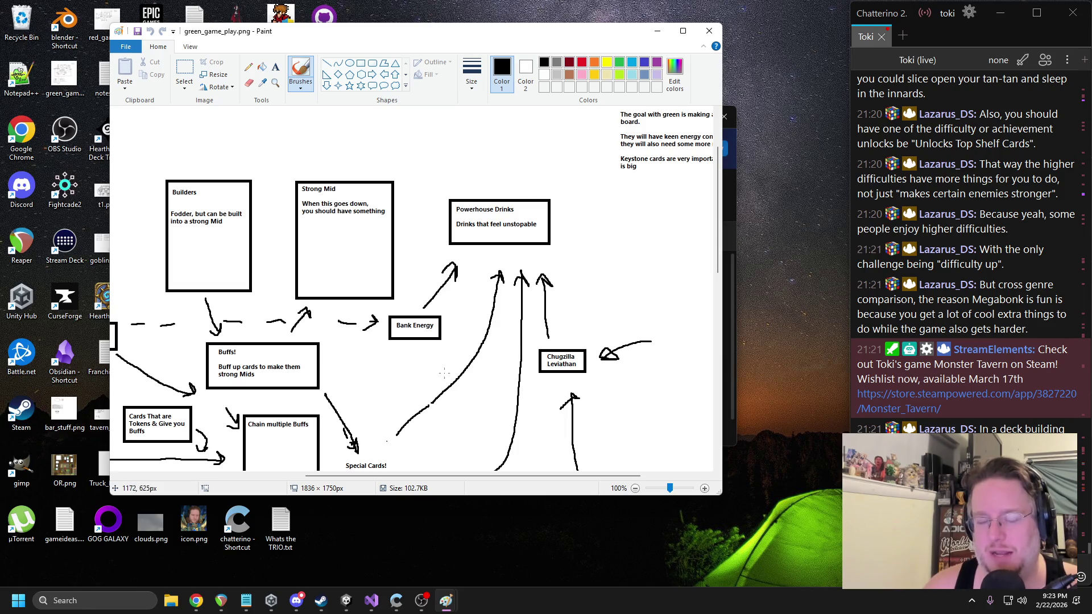
drag(438, 475, 370, 475)
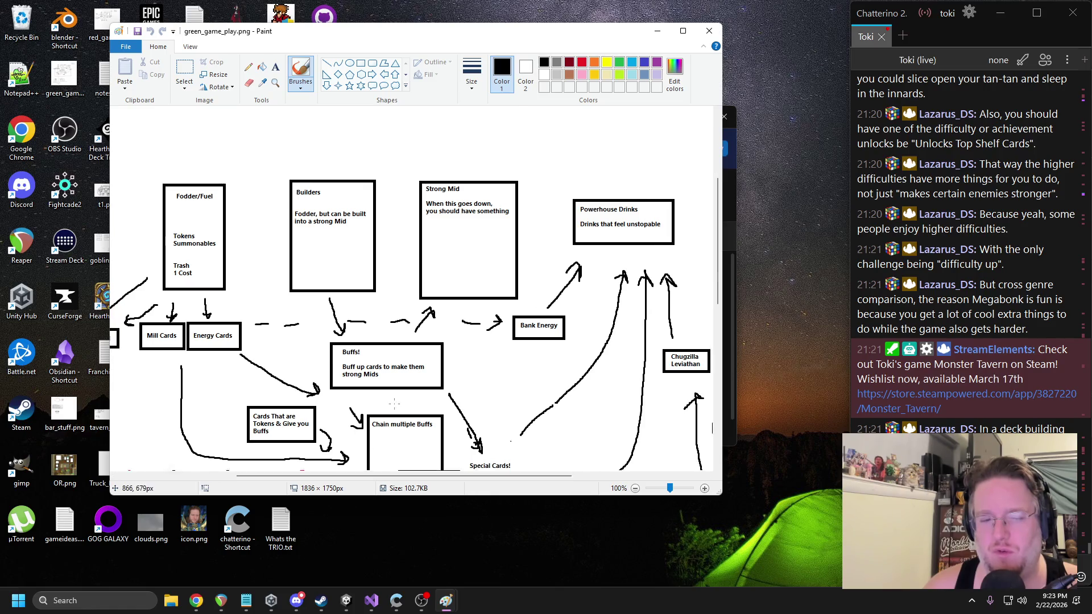
scroll(397, 413, down, 6)
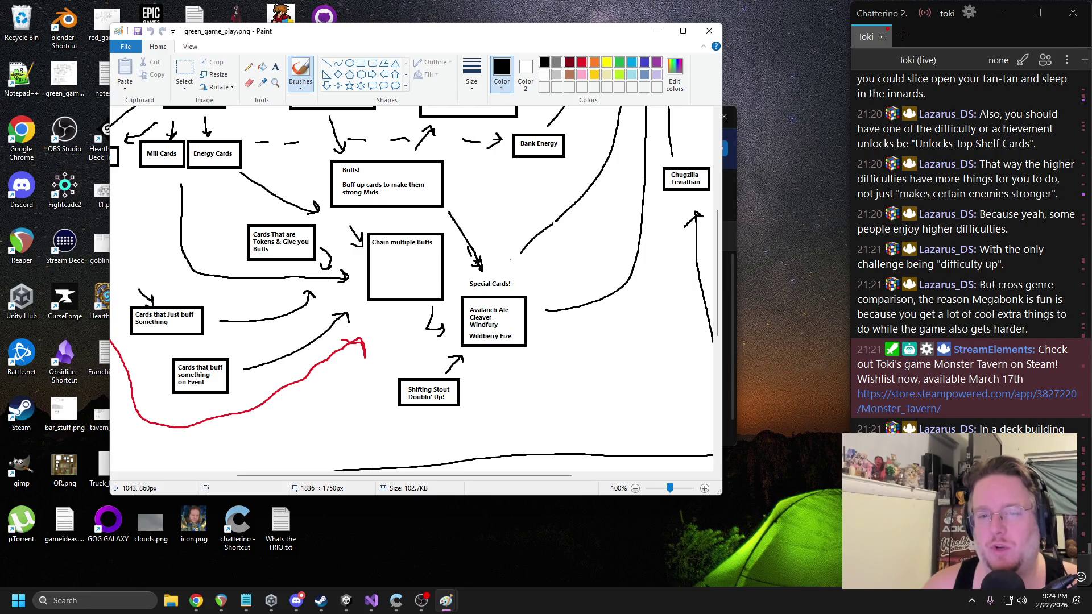
scroll(495, 321, up, 3)
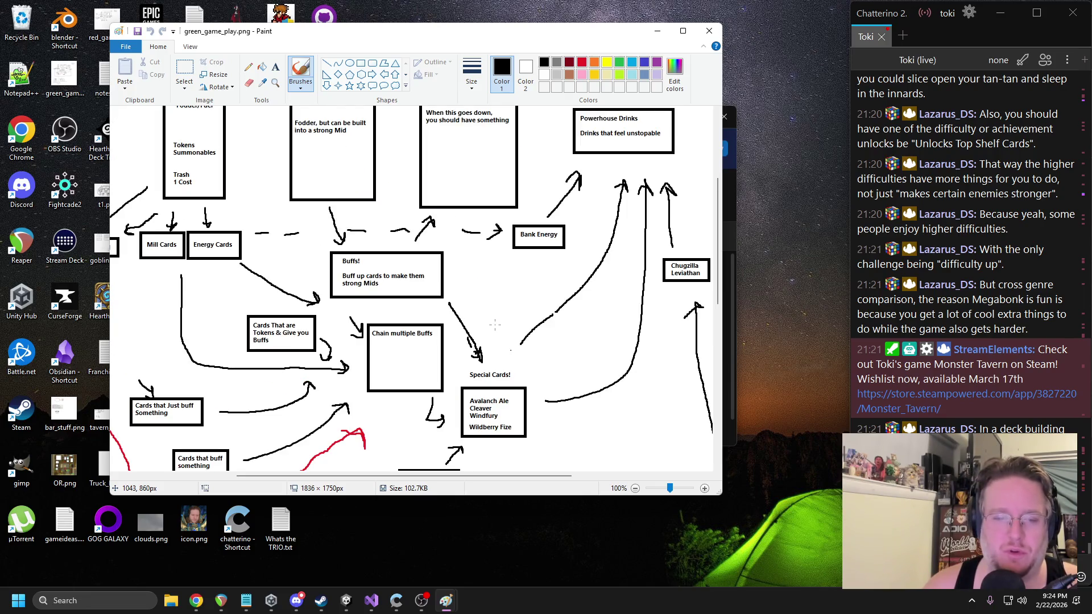
scroll(494, 325, up, 3)
scroll(495, 324, down, 6)
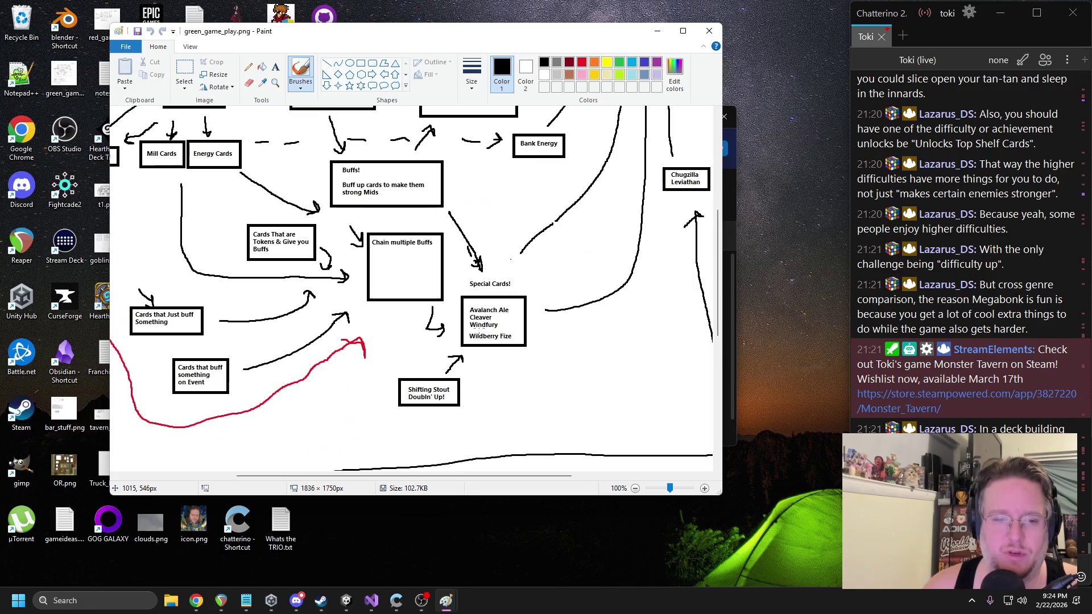
scroll(476, 326, down, 6)
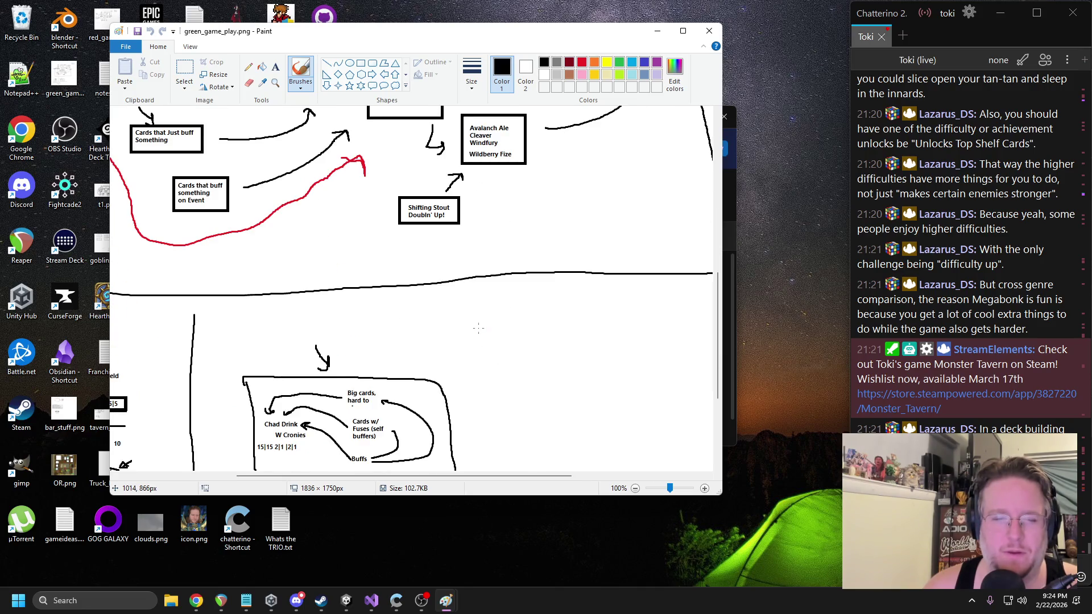
scroll(477, 325, down, 2)
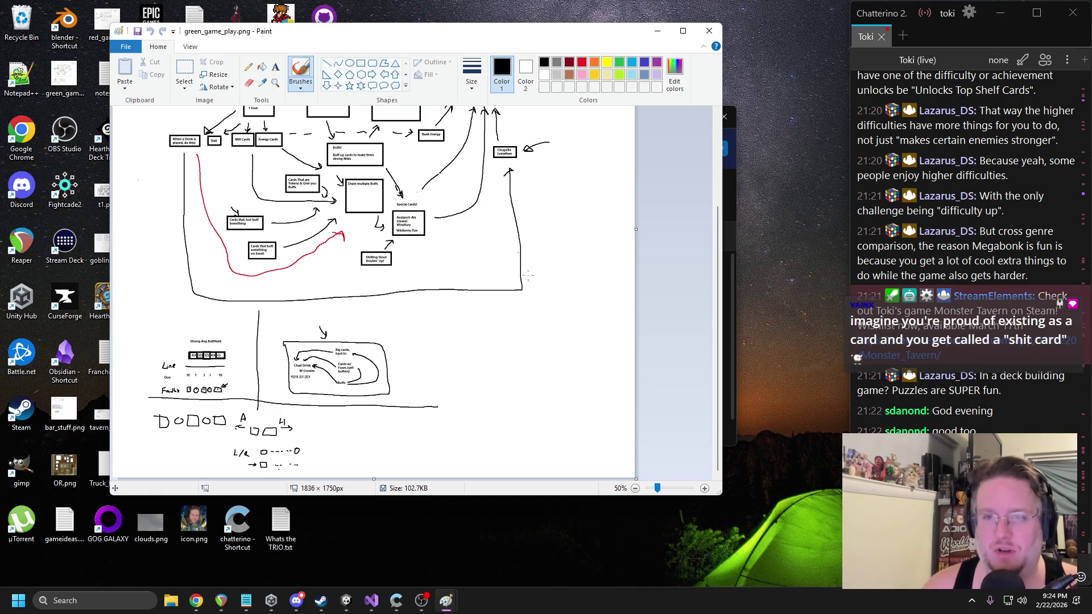
- Close the sketch and clear the MonsterTavern console in Unity
click(709, 30)
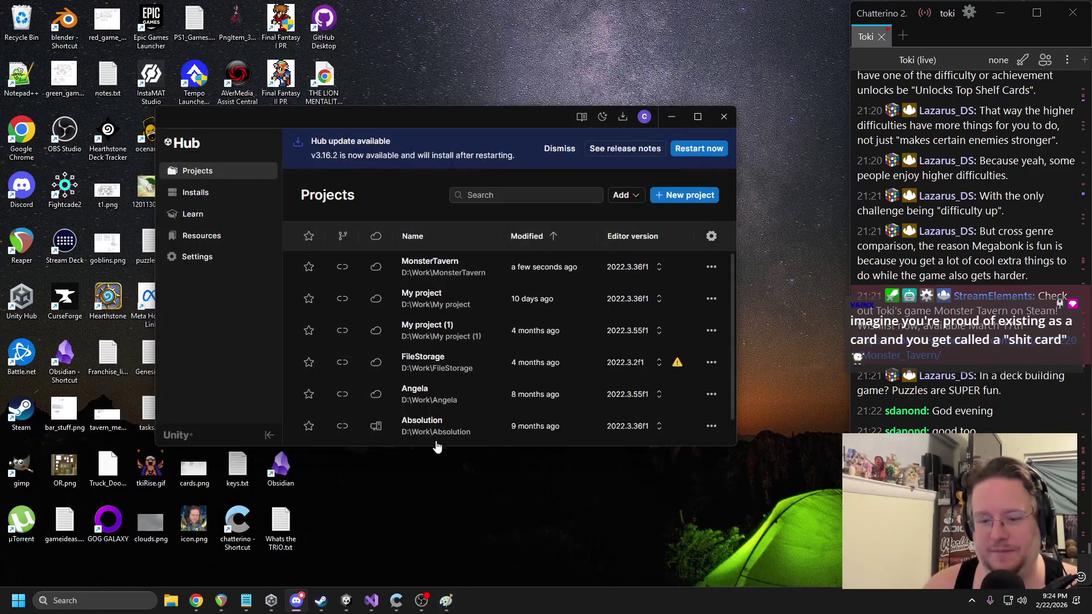
click(346, 601)
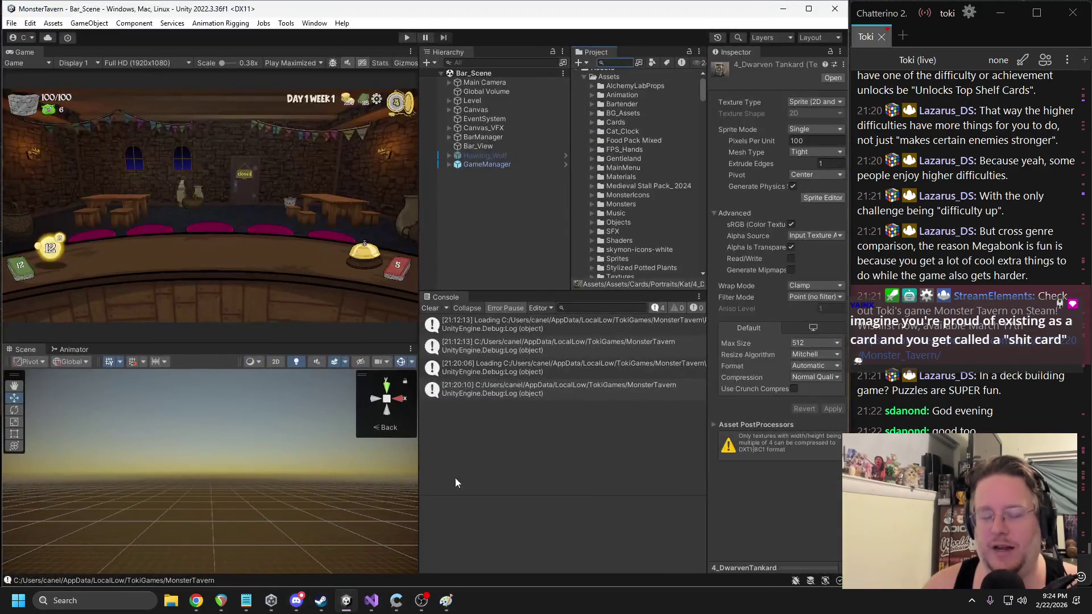
click(428, 307)
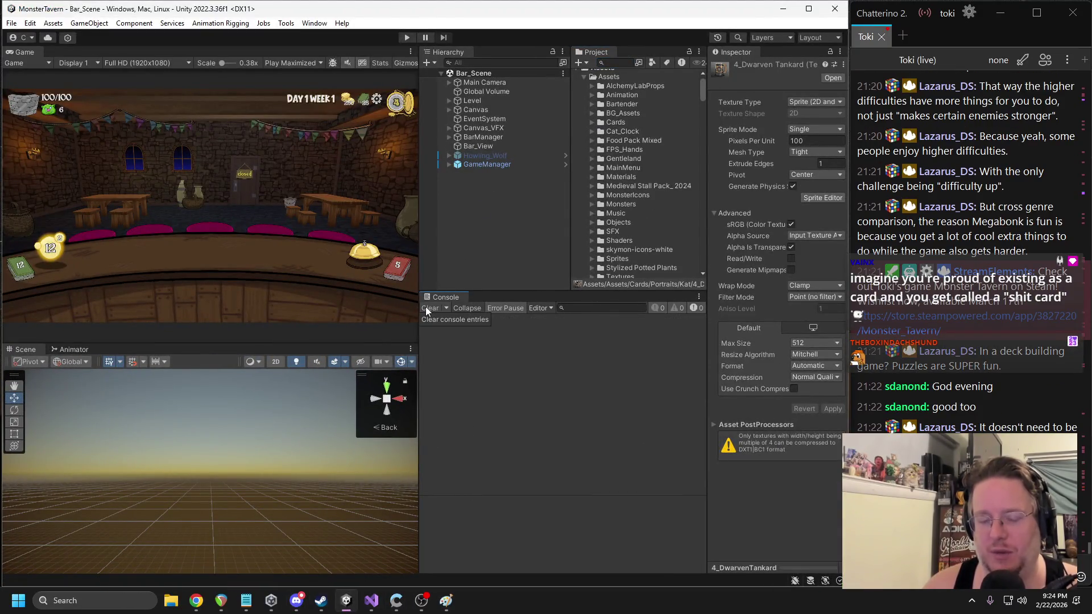
- Bring up the Monster Tavern spreadsheet, skim the en_ tab, and open the Backwoods sheet
key(alt+Tab)
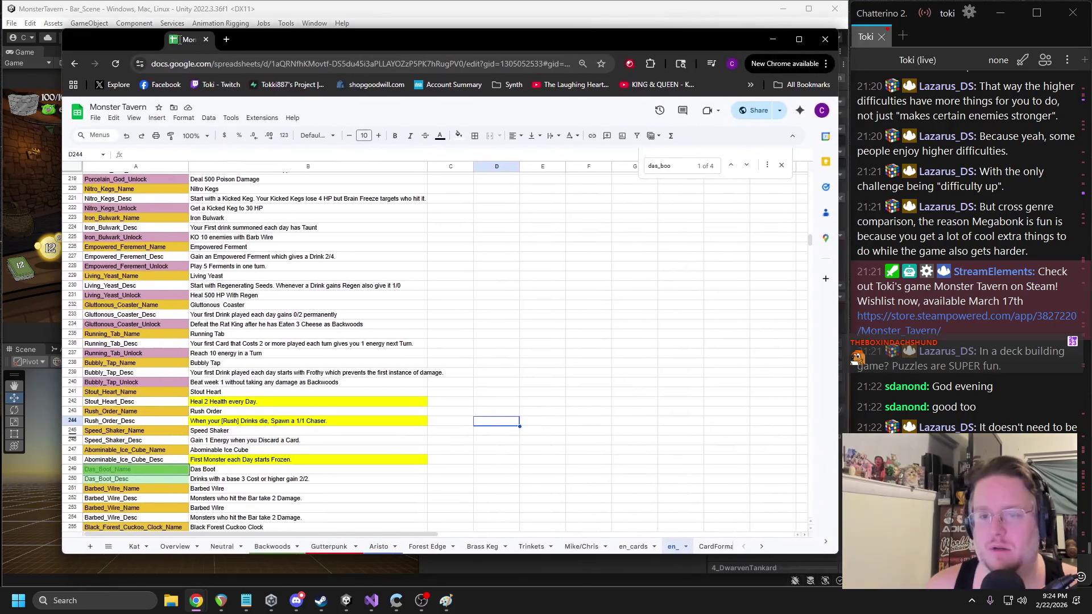
scroll(220, 348, down, 8)
scroll(221, 348, down, 5)
scroll(256, 351, up, 20)
scroll(270, 352, up, 20)
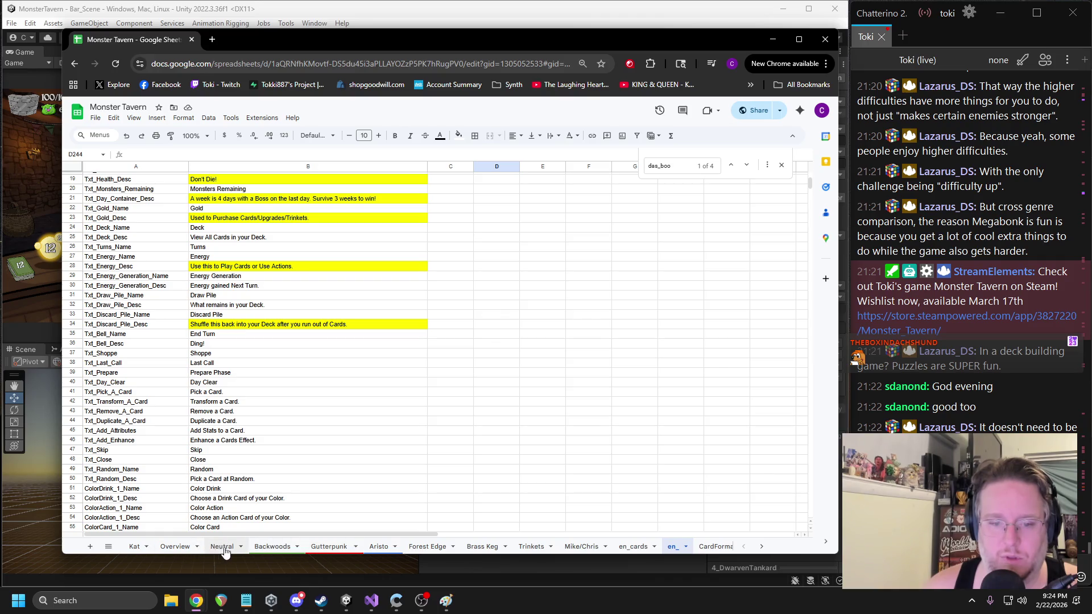
click(272, 547)
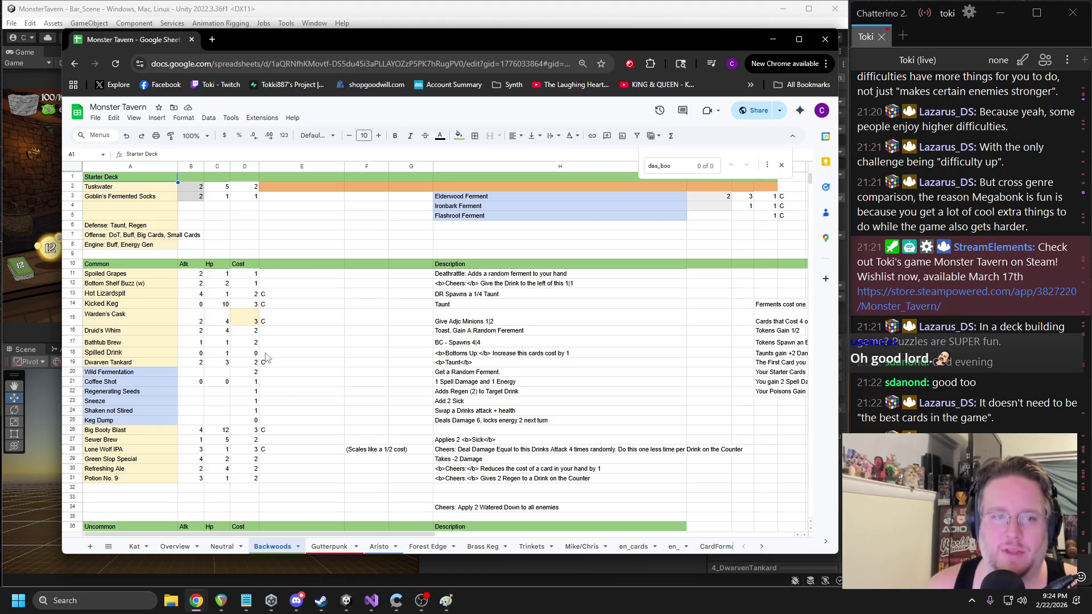
- Look over the Spoiled Grapes, Hot Lizardspit (full row to H) and Keg Dump Common cards
click(125, 275)
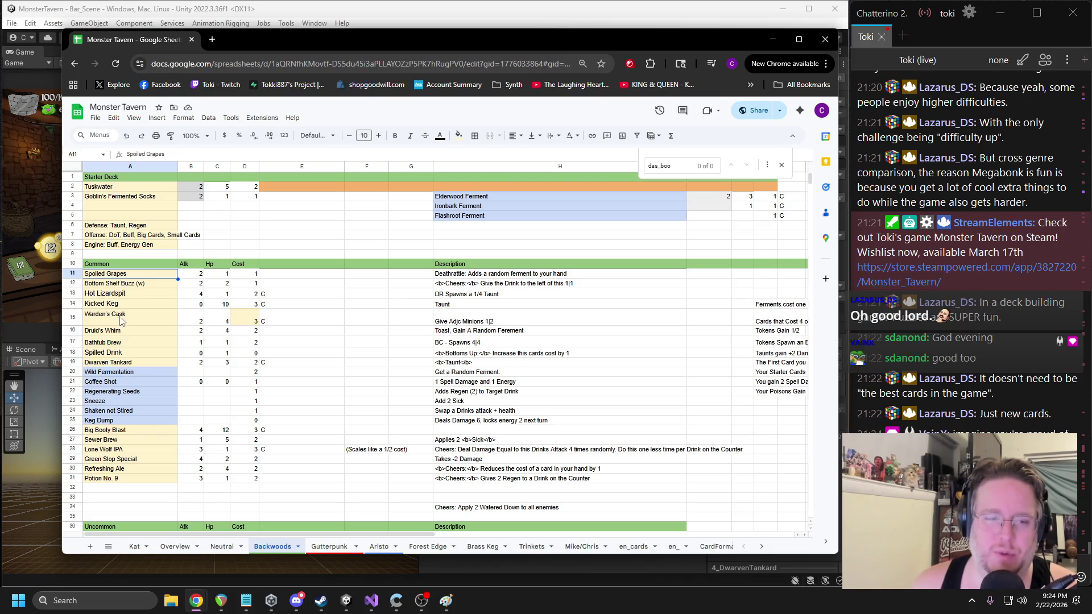
click(109, 296)
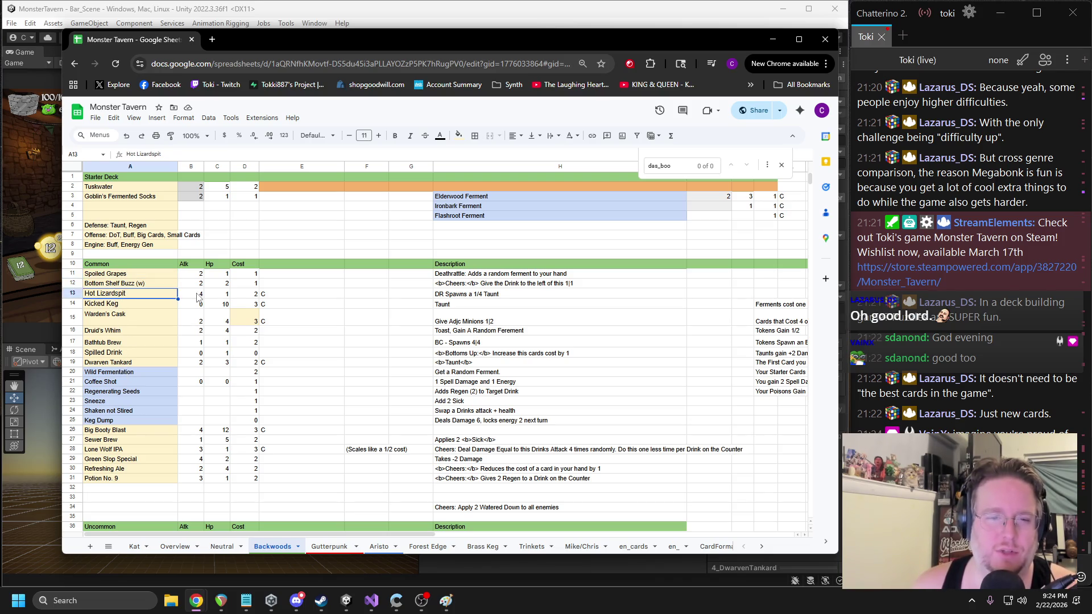
shift+click(446, 301)
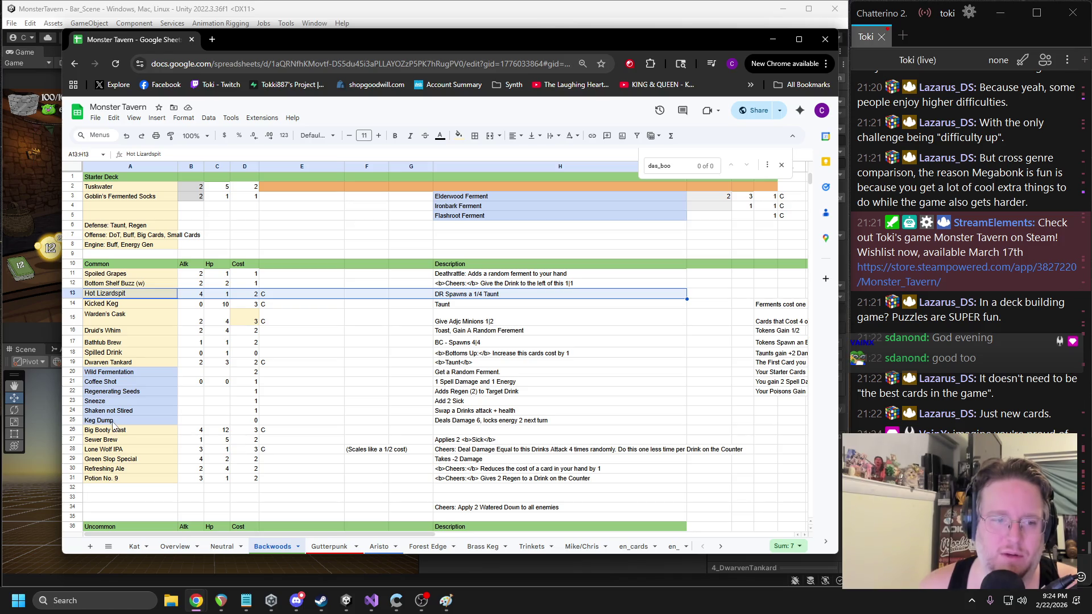
click(113, 423)
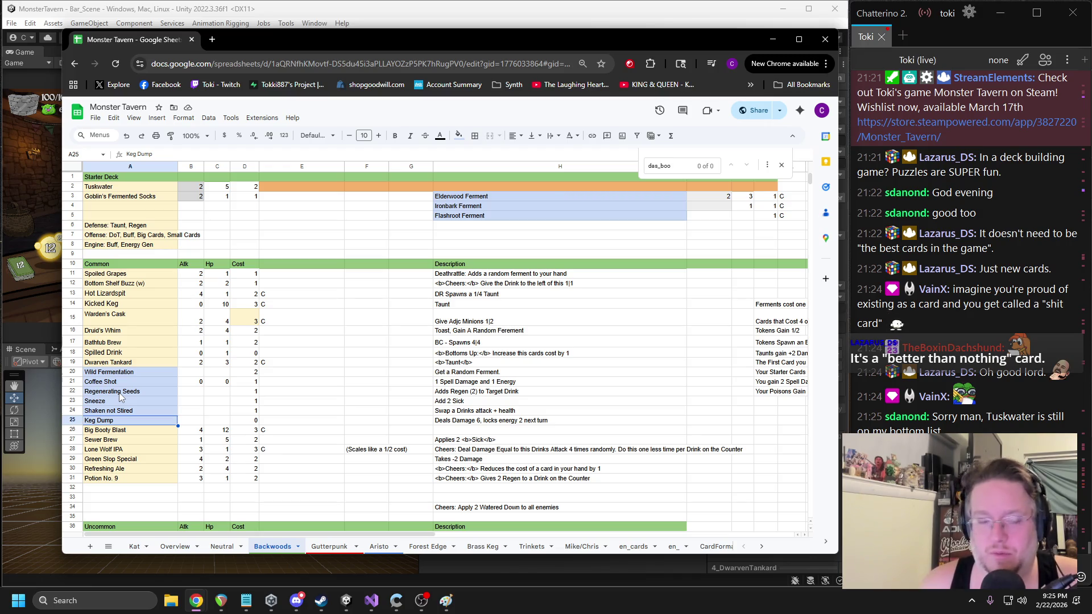
- Check Goblin's Fermented Socks in the starter deck and scroll through the Uncommon section
click(112, 188)
click(112, 196)
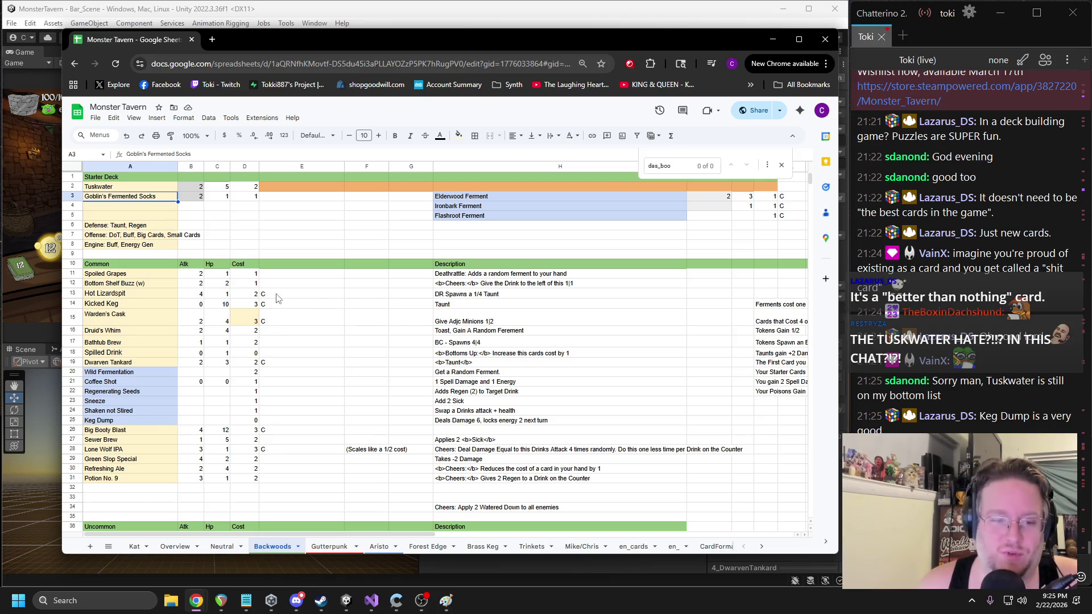
scroll(281, 301, down, 2)
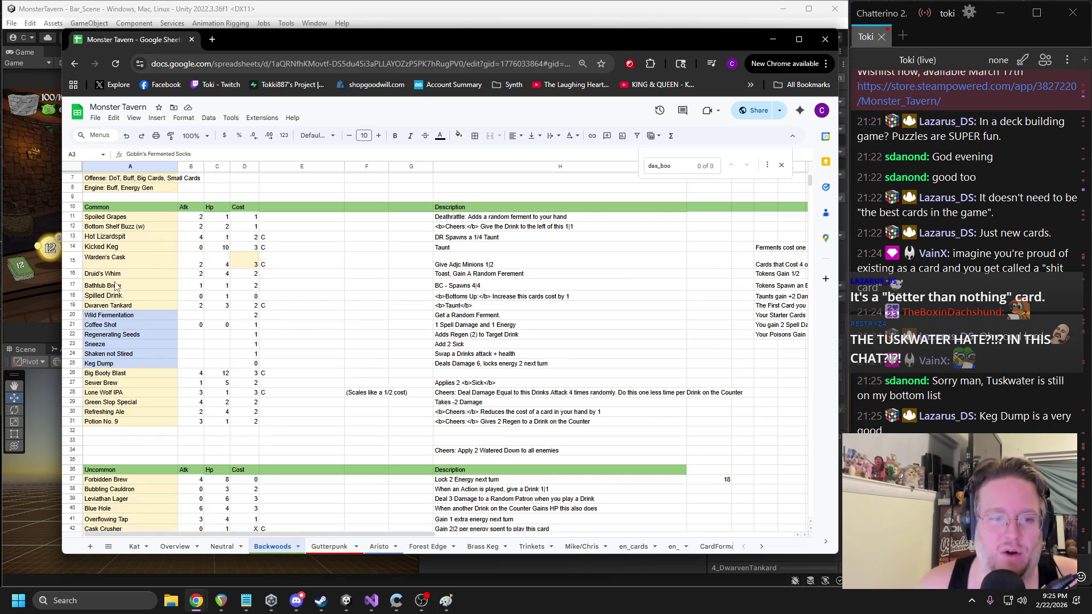
scroll(169, 305, down, 3)
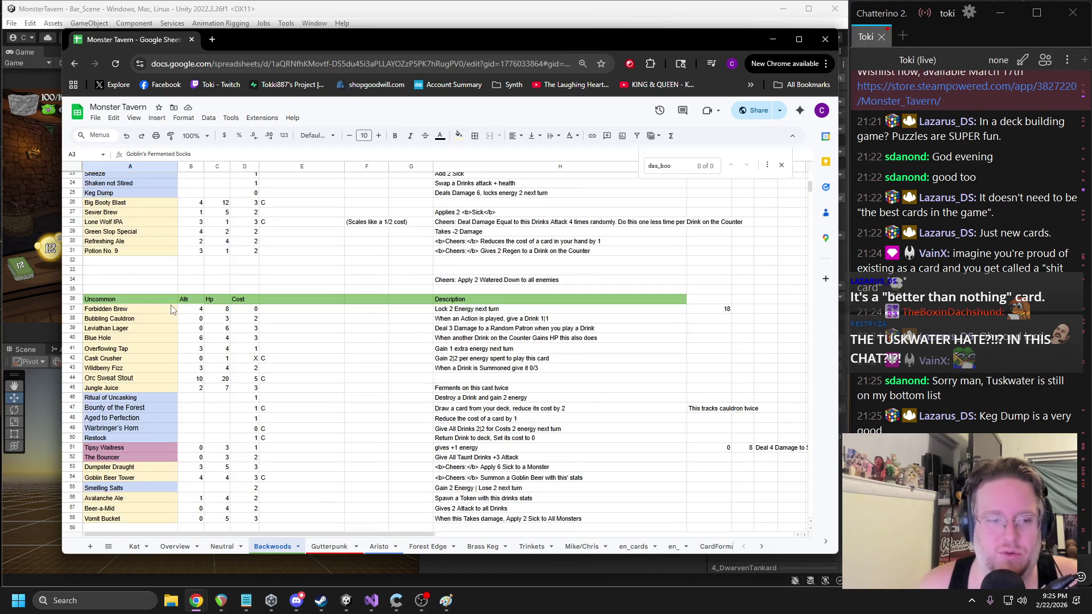
scroll(94, 221, up, 2)
scroll(94, 221, up, 2)
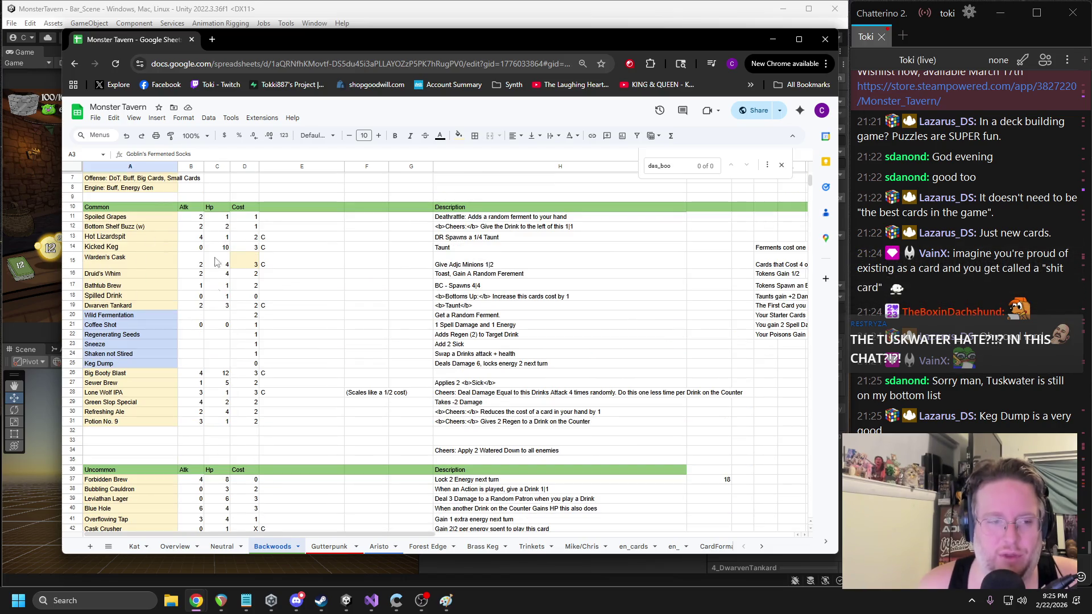
scroll(177, 349, up, 2)
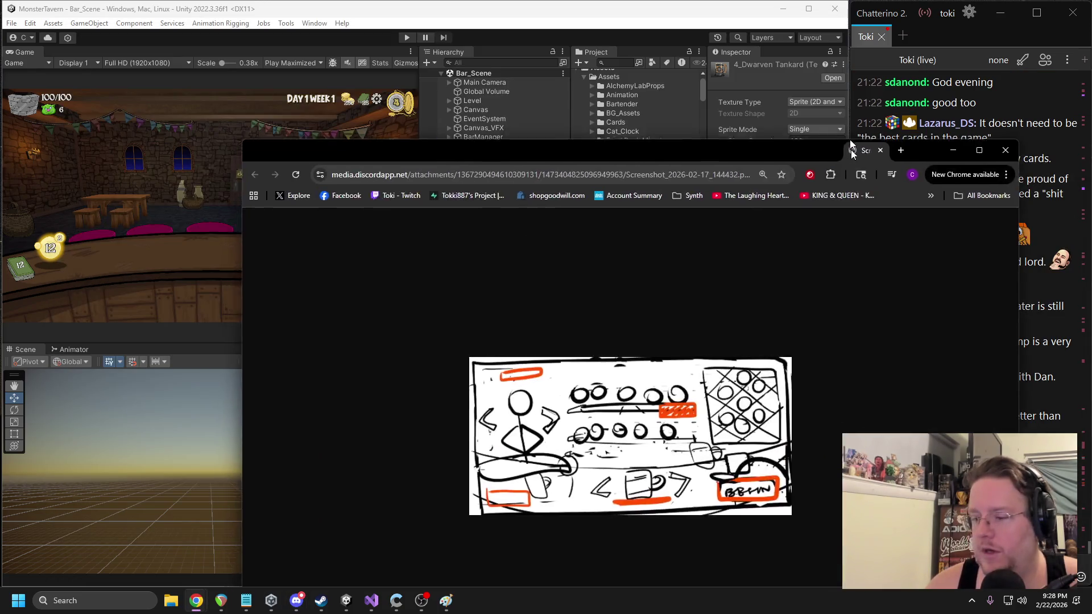
- Move the bartender-select sketch window up to the top of the screen
mouse_move(851, 149)
mouse_down()
mouse_move(655, 21)
mouse_move(649, 42)
mouse_up()
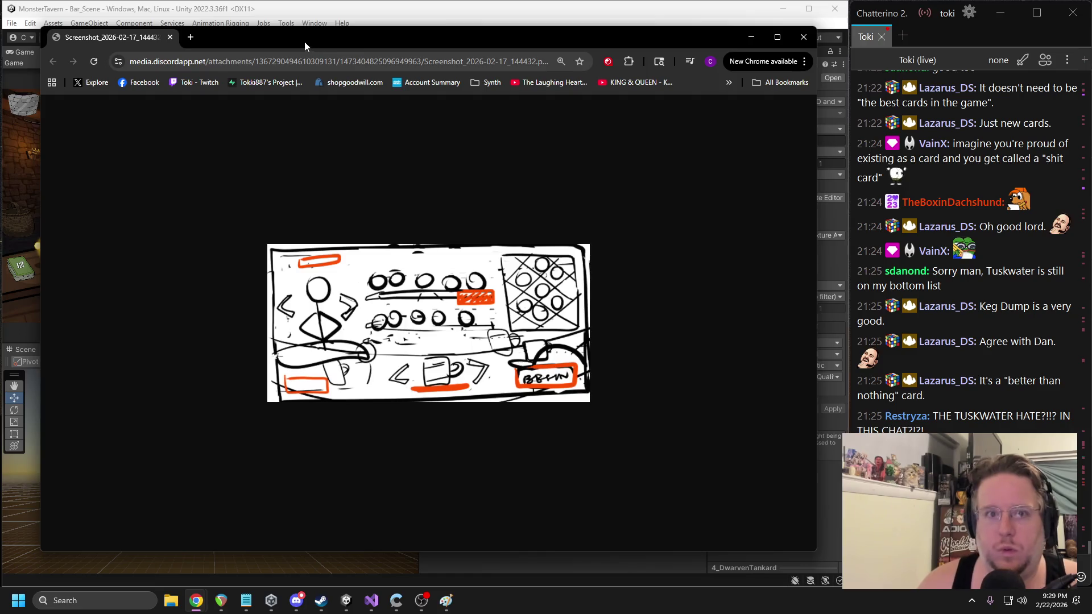
- Close the sketch window and open the Main_Menu scene via a 'main_' Project search
key(ctrl+w)
click(632, 62)
text(ain_)
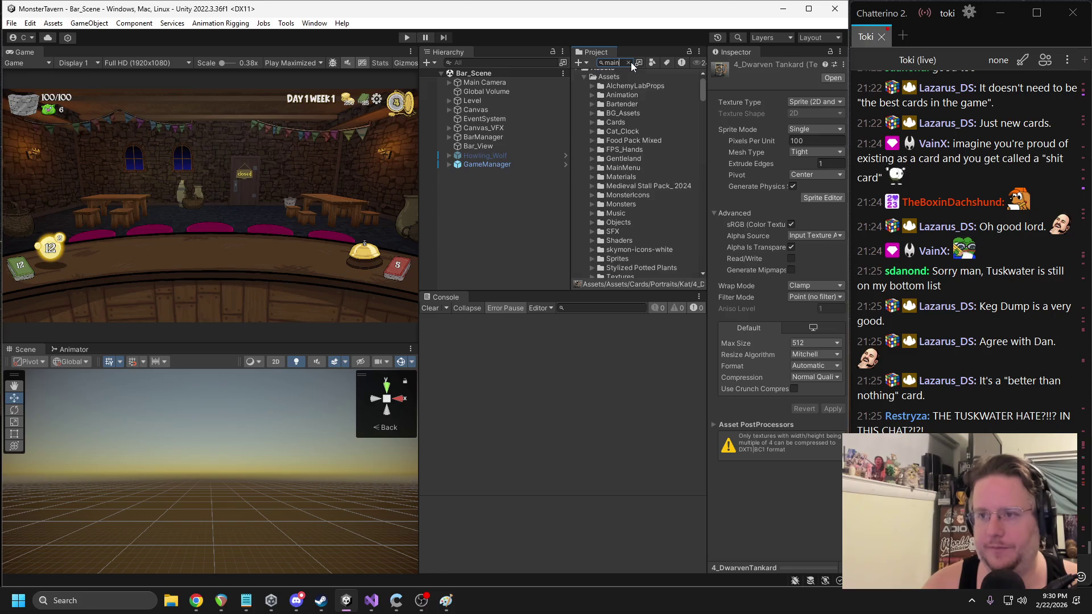
double_click(597, 188)
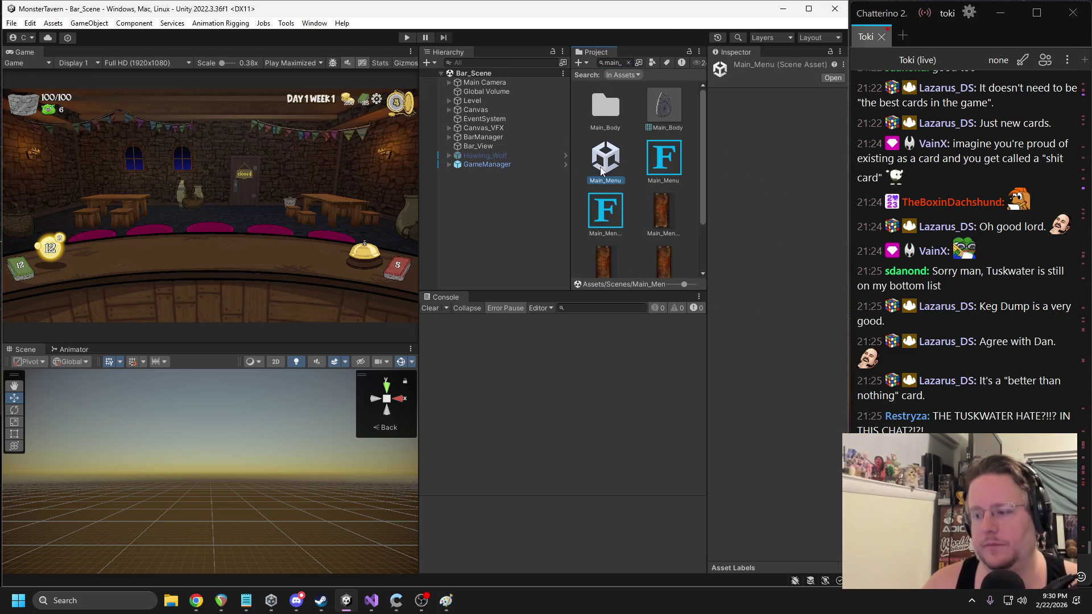
- Clear the search, enlarge the asset list, and expand Canvas > UI in the Hierarchy
click(628, 63)
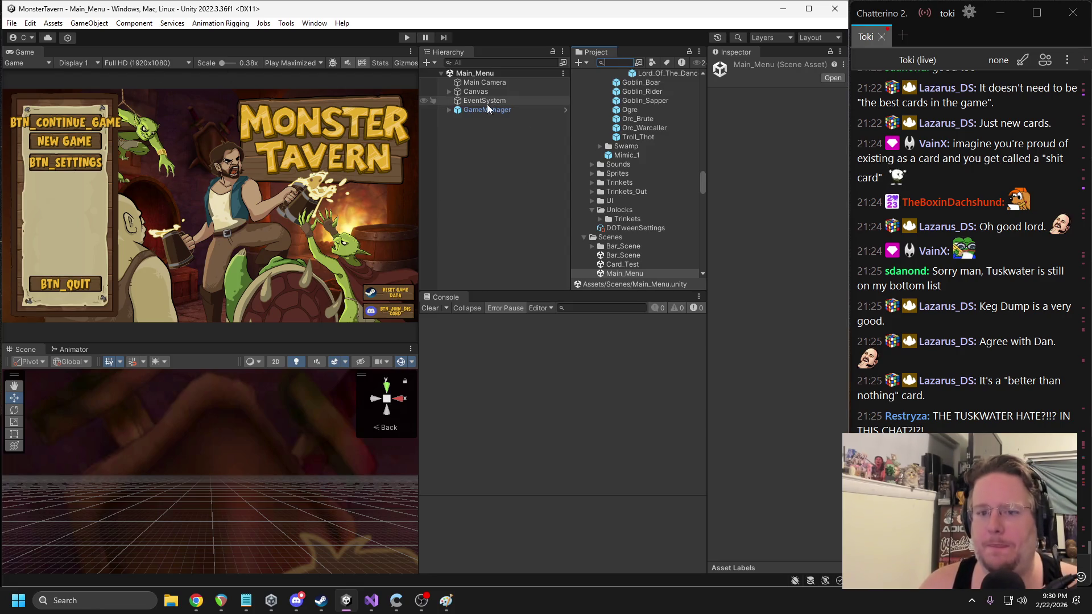
mouse_move(417, 182)
mouse_down()
mouse_move(440, 170)
mouse_move(421, 156)
mouse_up()
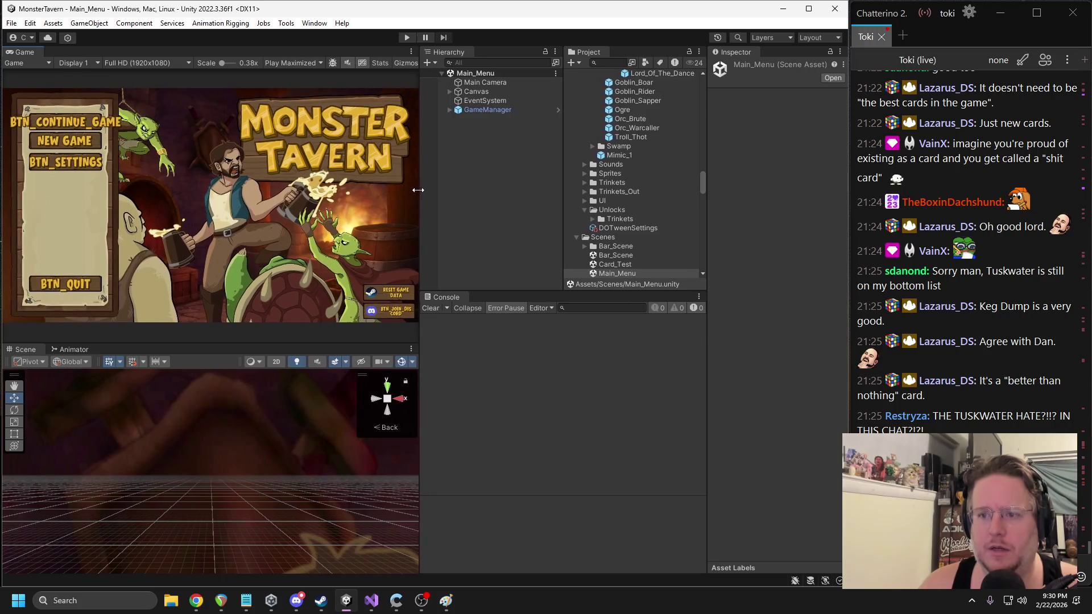
click(450, 93)
click(450, 91)
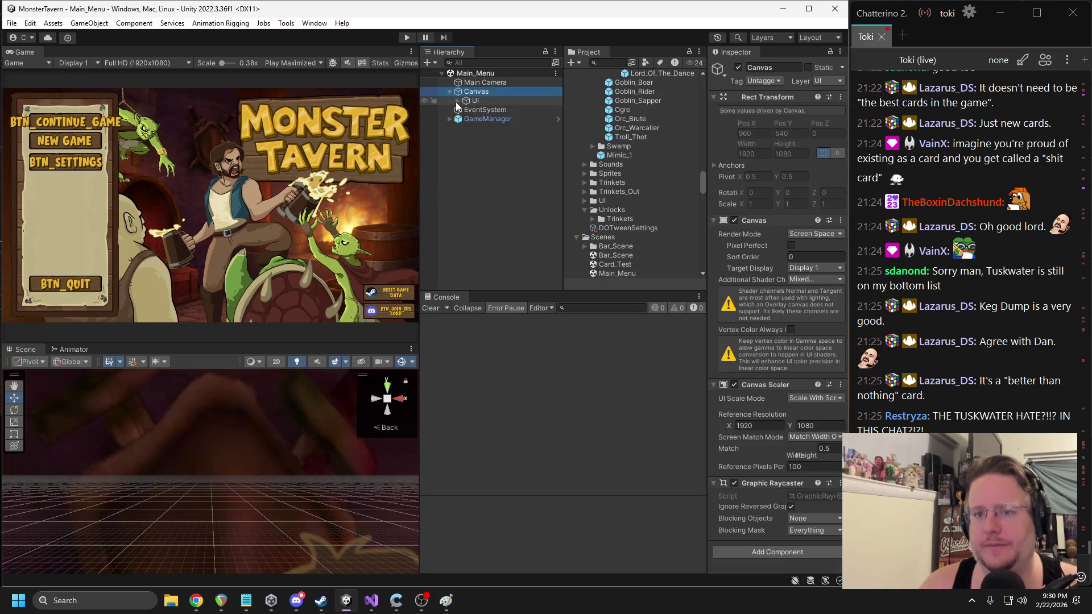
- Activate the Bartender_Select Container and frame it in the Scene view
click(458, 101)
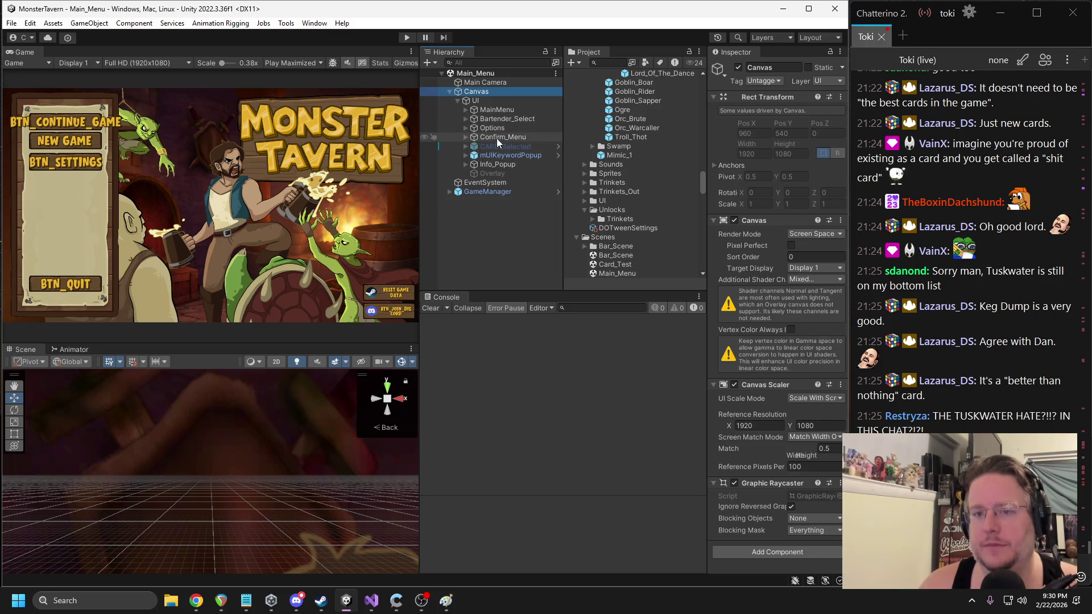
click(466, 119)
click(504, 128)
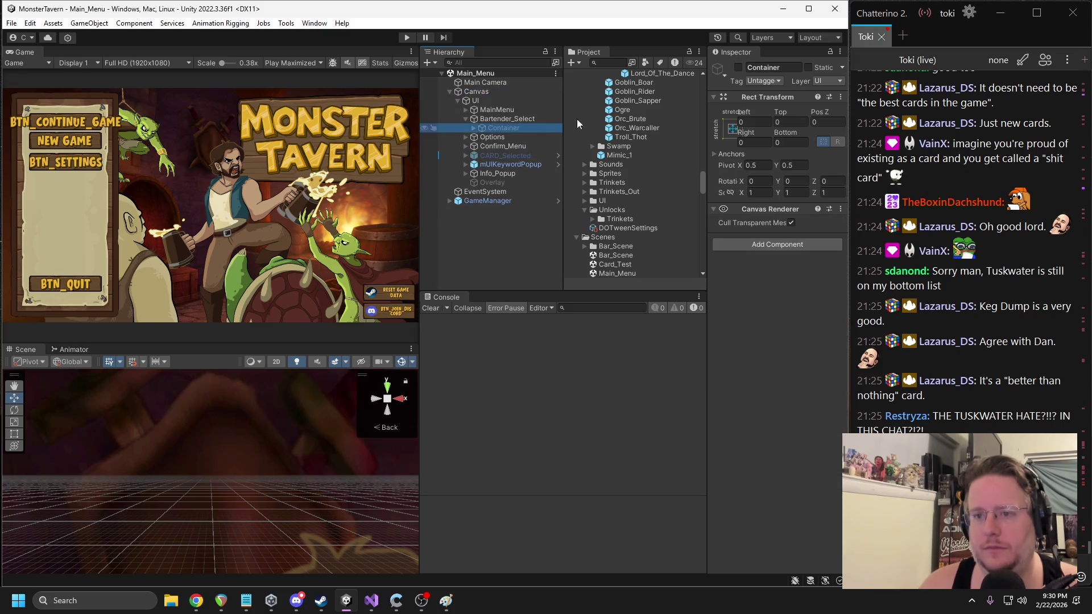
click(738, 67)
key(f)
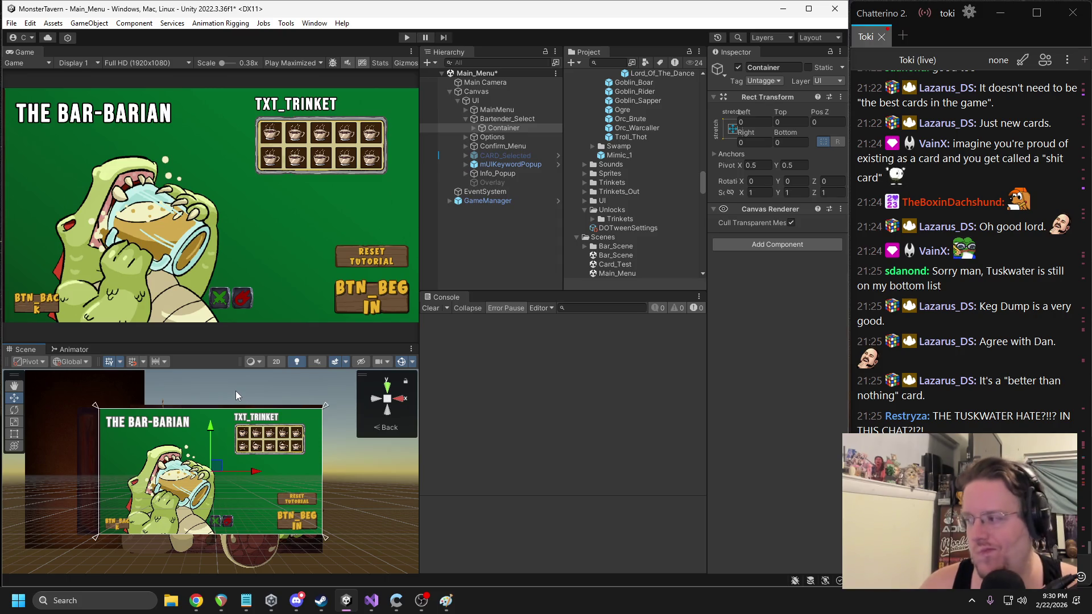
- Expand Container > BG and select its bartender portrait Image
click(473, 128)
click(481, 137)
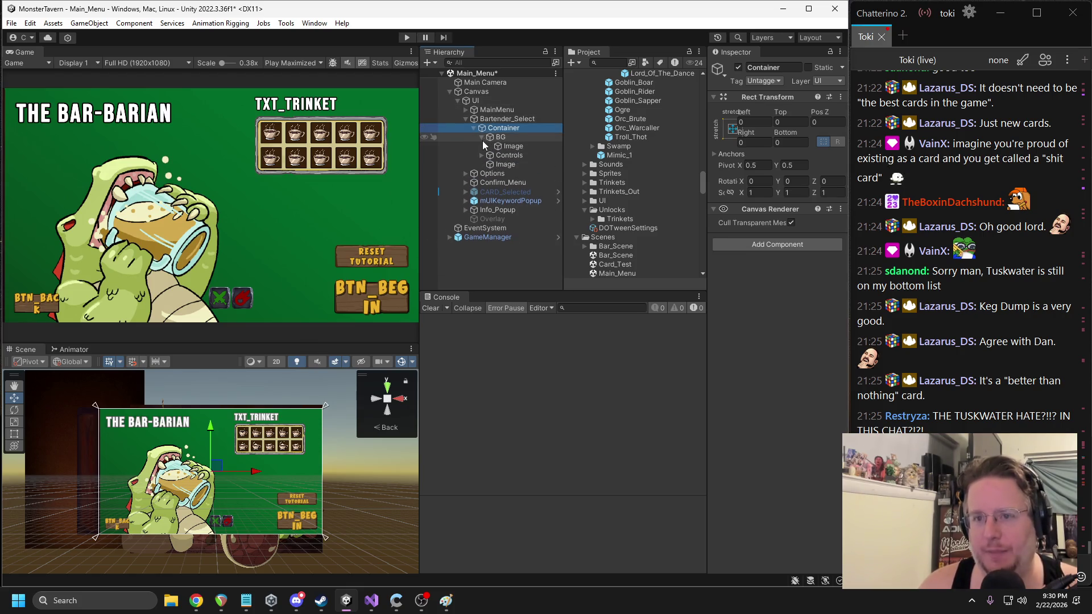
click(498, 147)
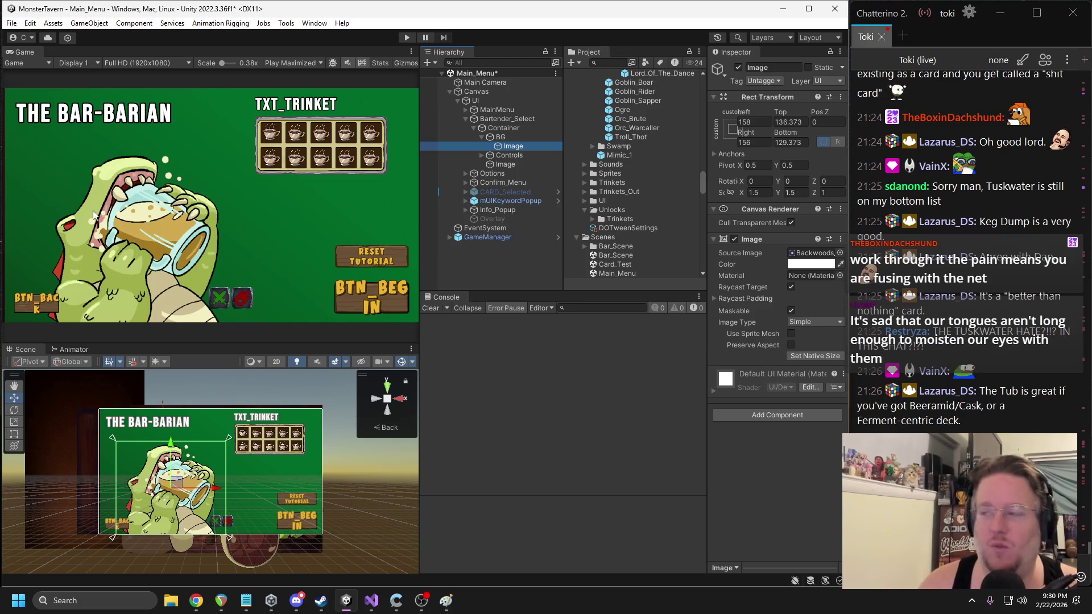
click(130, 423)
- Select the Txt_Name heading and set its font size to 64
click(130, 423)
click(130, 423)
click(131, 424)
click(131, 424)
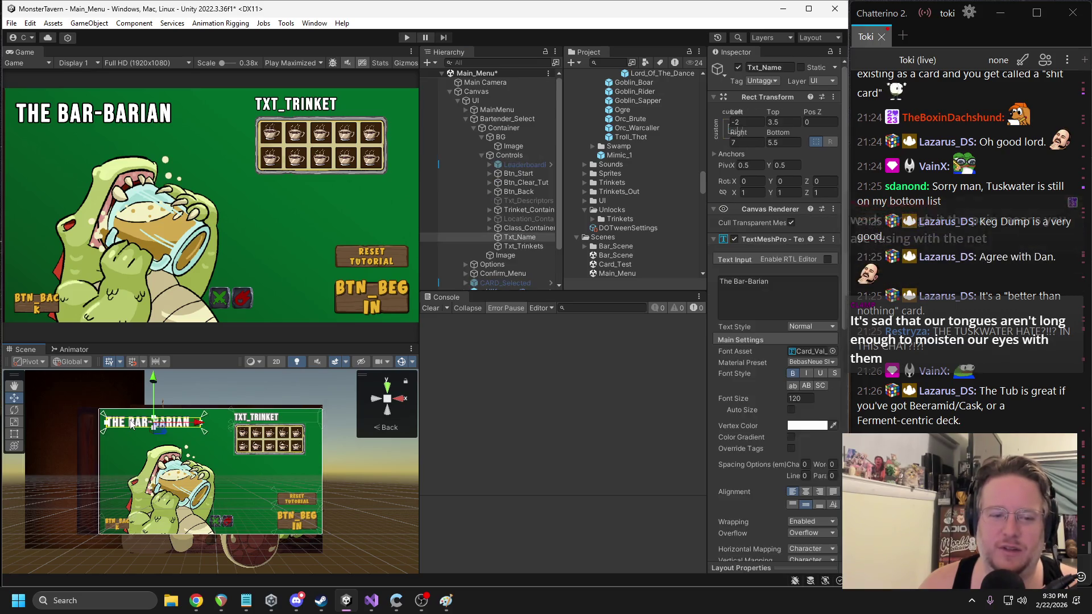
key(f)
click(798, 398)
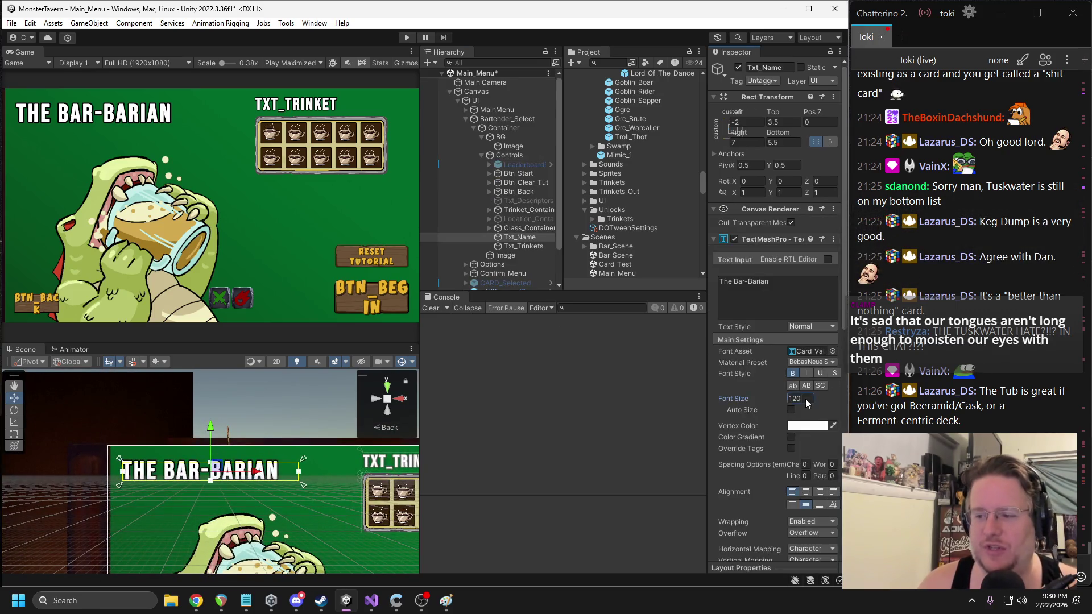
text(64)
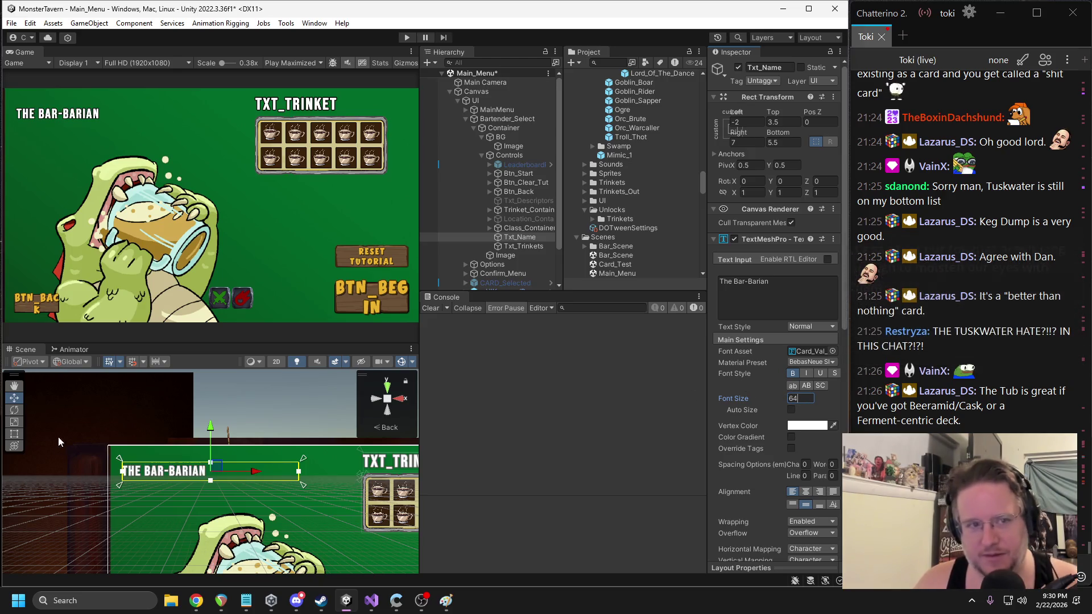
- Stretch Txt_Name's anchors and set Left, Top, Right and Bottom offsets to 0
drag(214, 468, 226, 462)
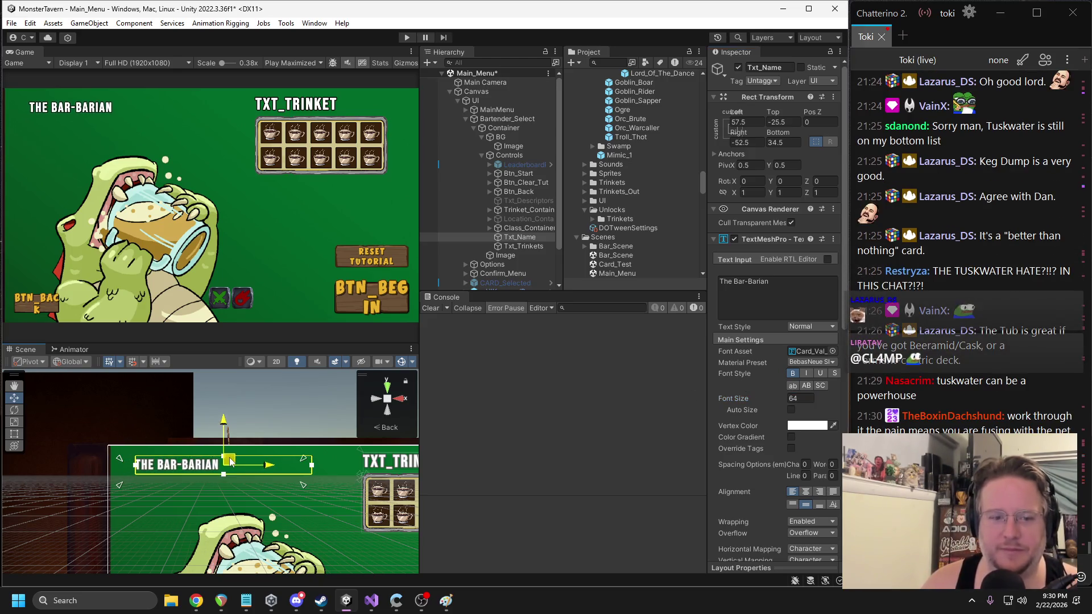
drag(117, 451, 135, 455)
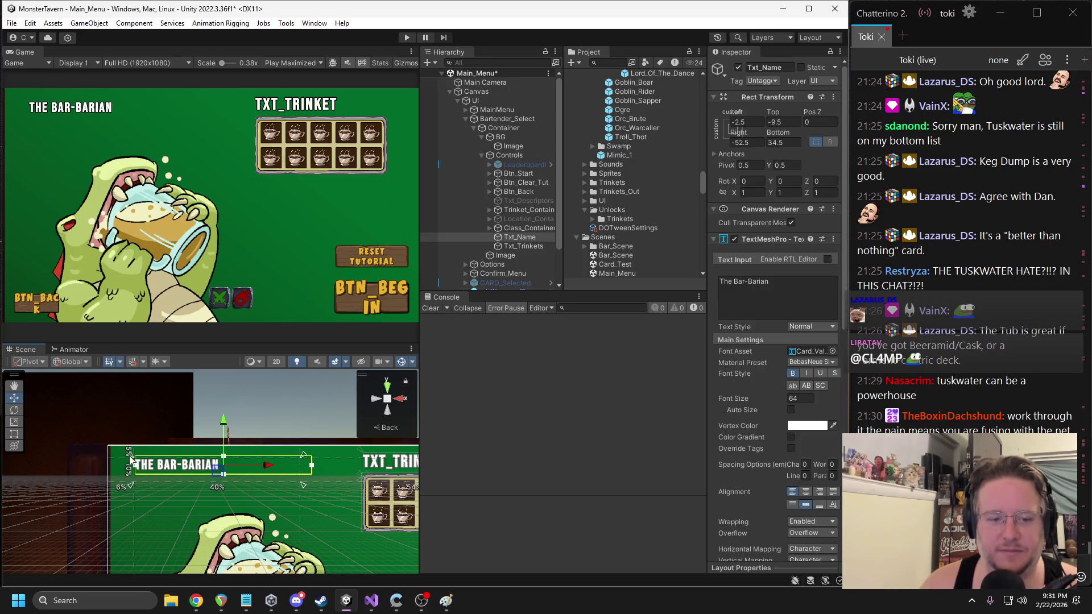
drag(304, 485, 203, 476)
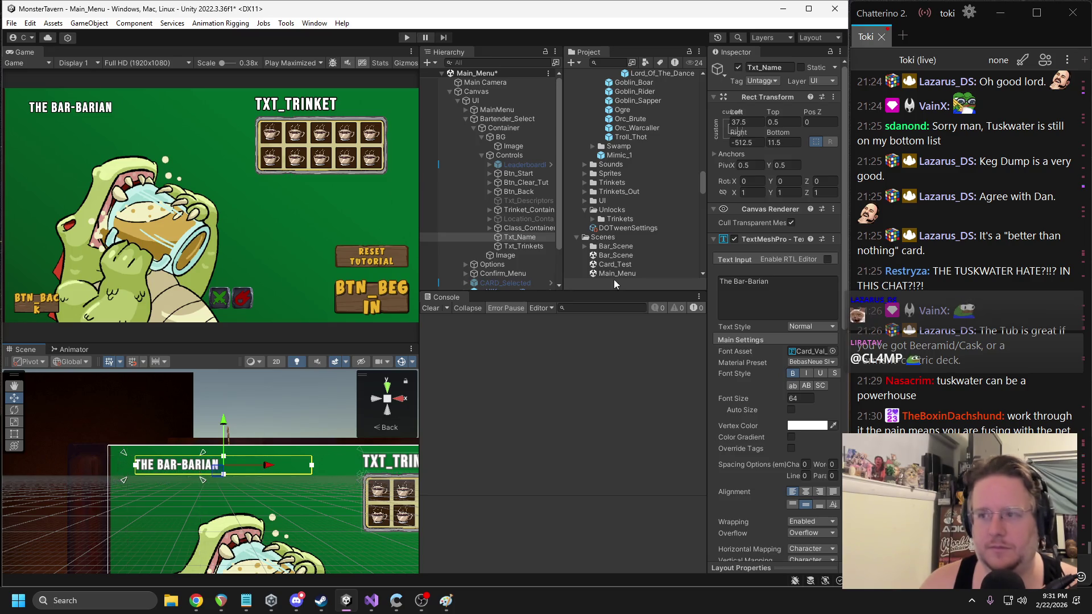
click(730, 127)
click(781, 128)
click(781, 121)
text(0)
click(747, 122)
text(0)
click(782, 142)
text(0)
click(747, 143)
text(0)
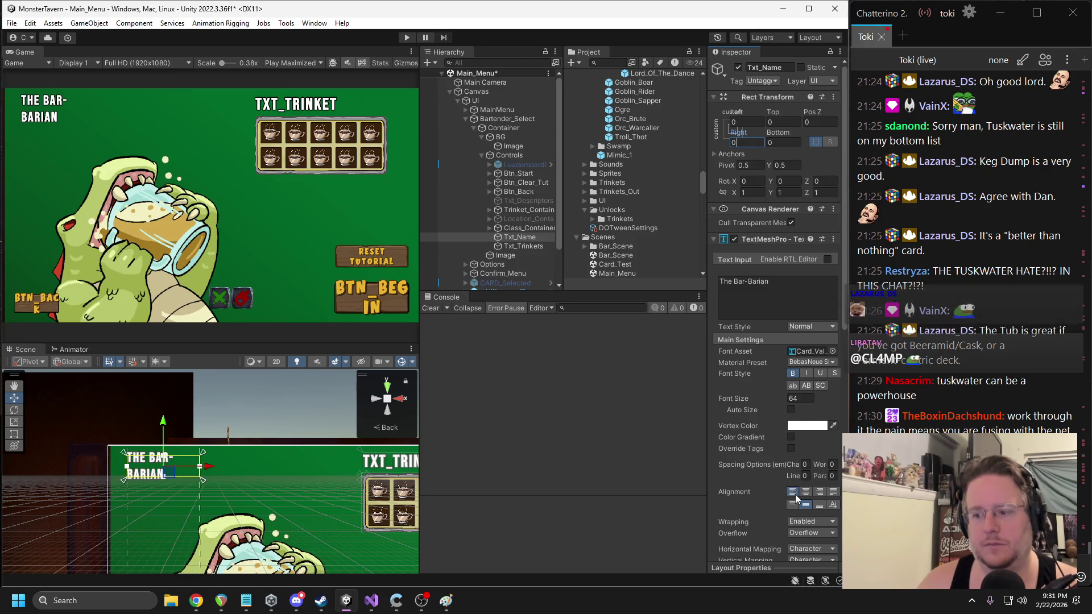
- Center the name text and set Wrapping to Disabled so it fits one line
click(805, 491)
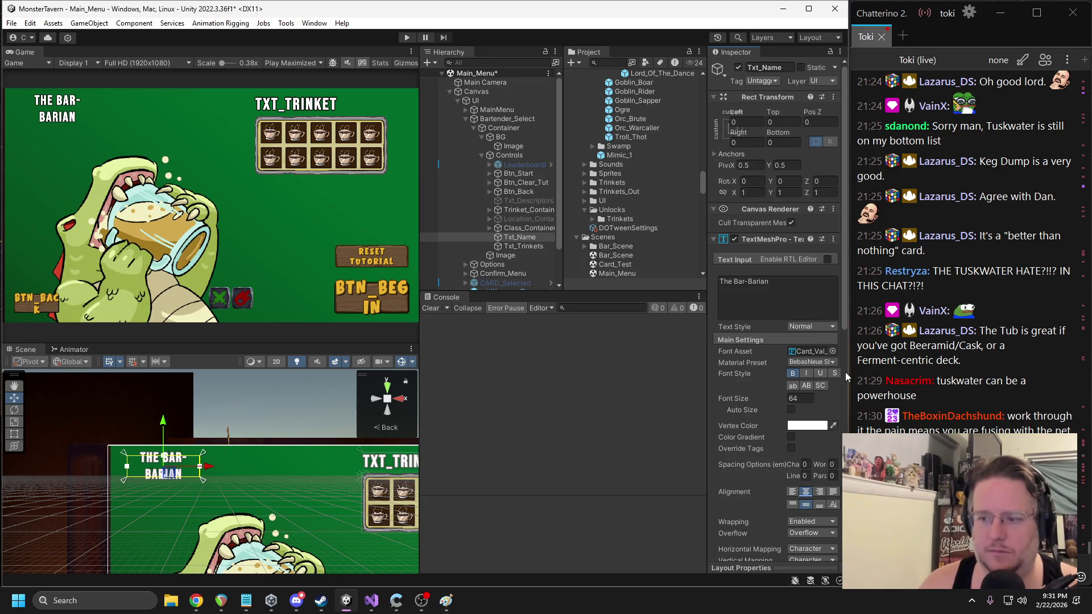
scroll(825, 447, down, 2)
click(808, 489)
click(811, 505)
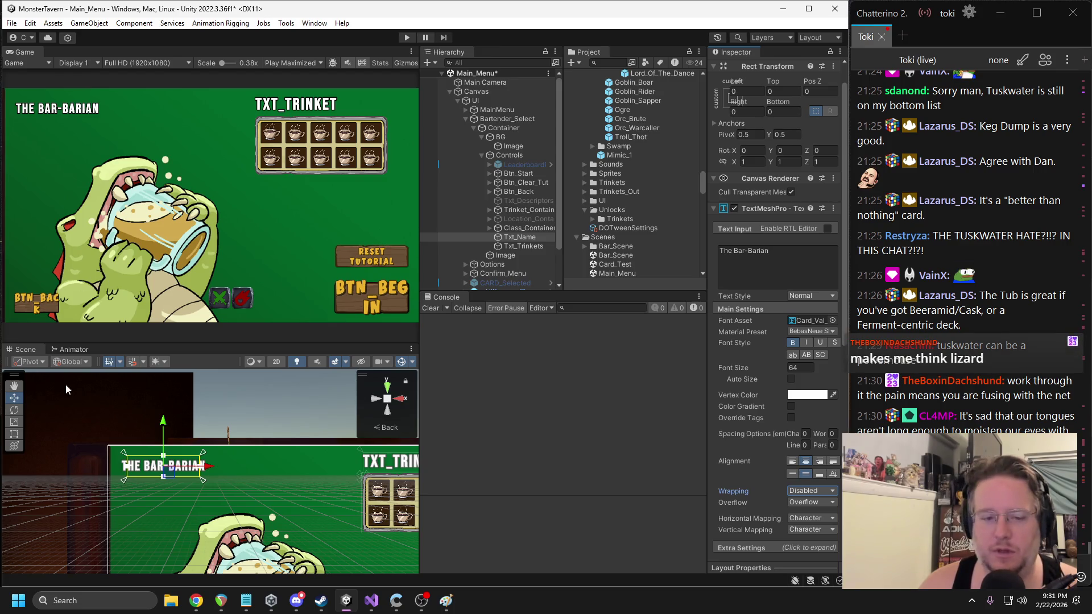
scroll(275, 415, down, 5)
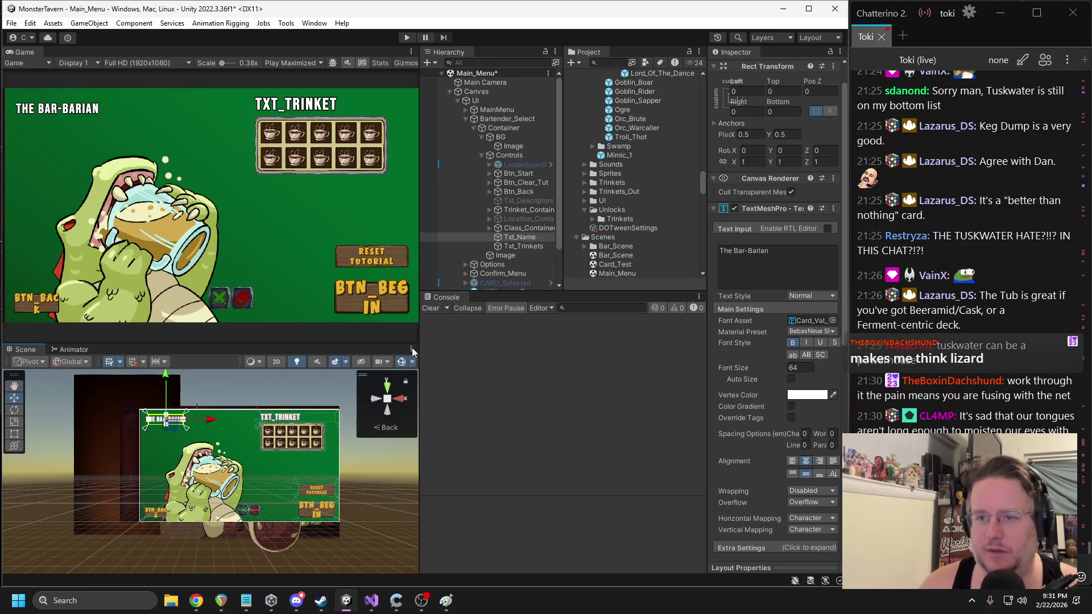
- Deactivate the Txt_Trinkets heading and select the trinket slot grid
click(519, 247)
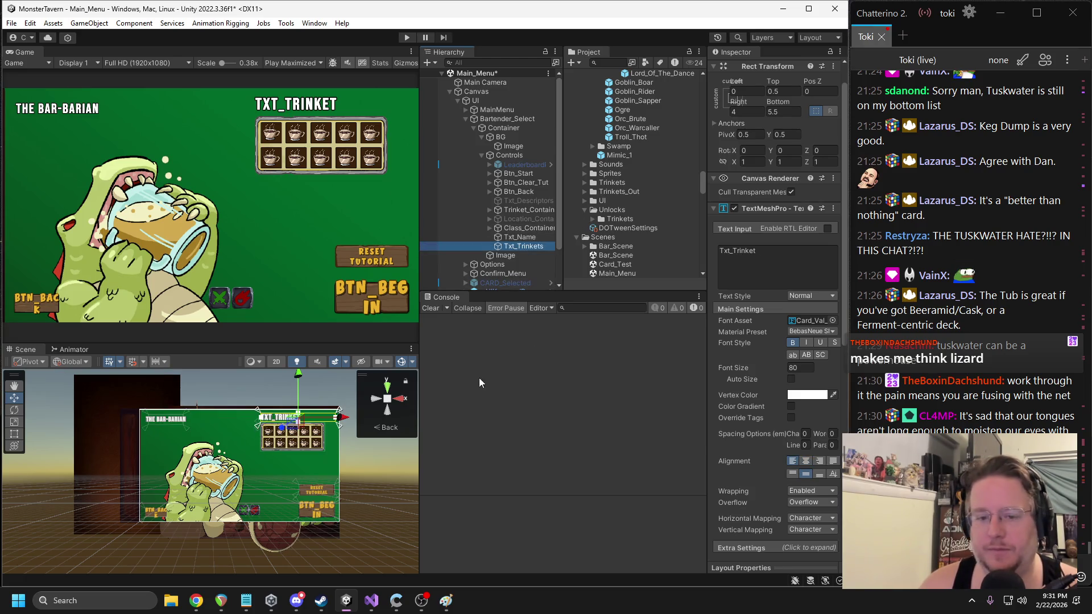
scroll(762, 129, up, 2)
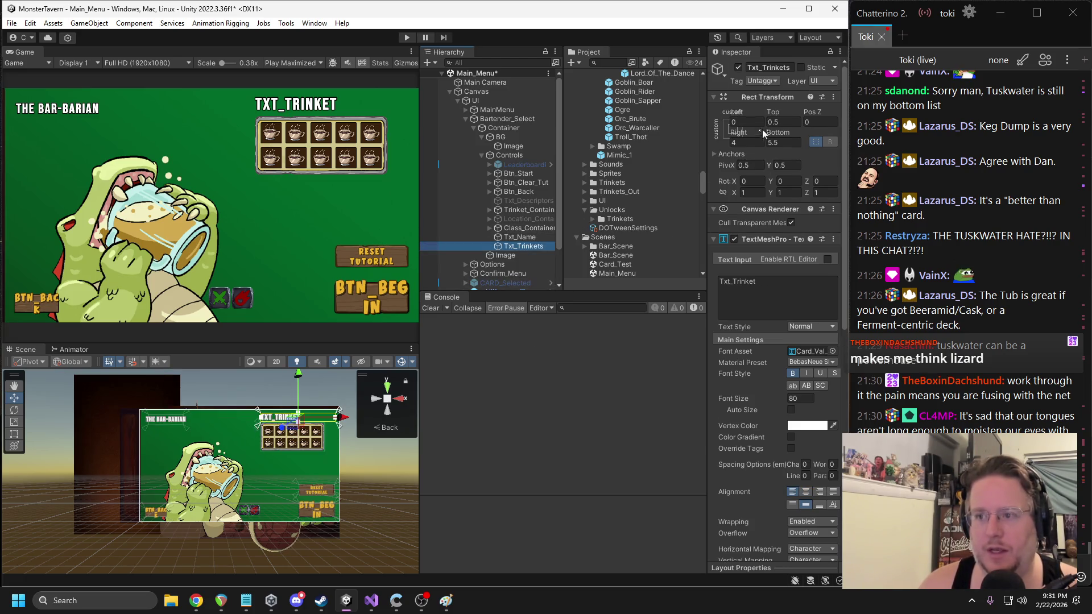
click(738, 67)
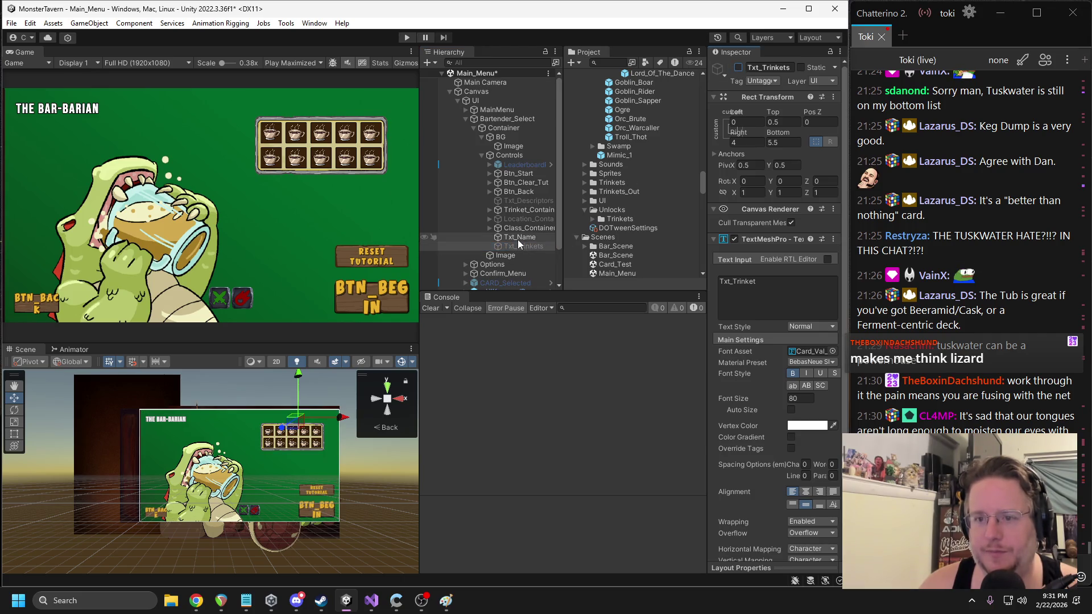
click(521, 210)
- Move the trinket slot grid left and down to about Pos X -2, Pos Y 7
mouse_move(267, 436)
mouse_down()
mouse_move(203, 436)
mouse_move(224, 433)
mouse_up()
scroll(270, 477, up, 3)
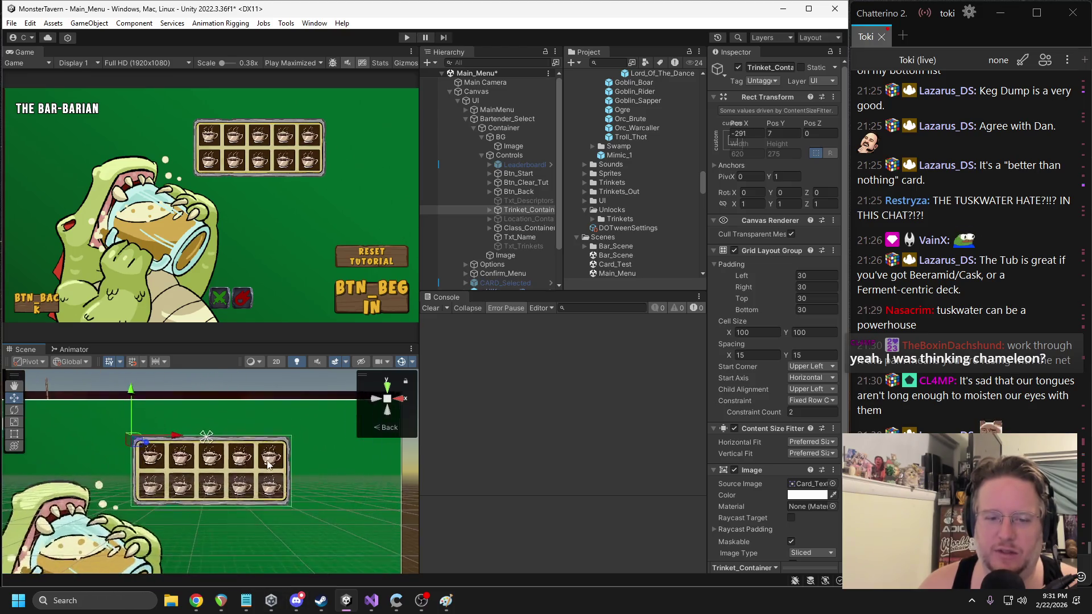
scroll(206, 414, up, 2)
scroll(207, 414, down, 1)
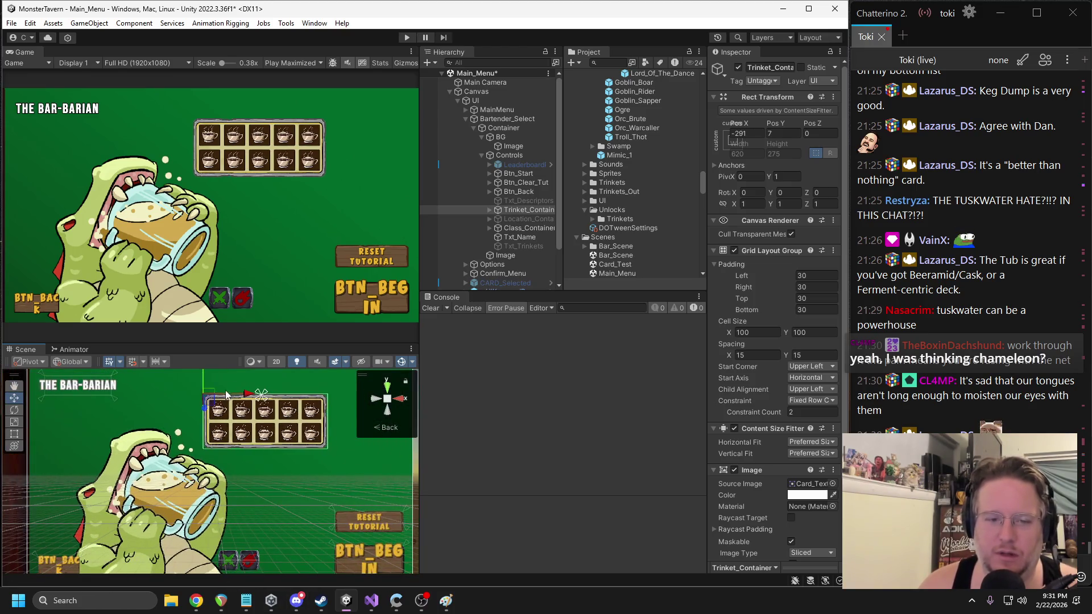
mouse_move(210, 408)
mouse_down()
mouse_move(200, 417)
mouse_move(251, 412)
mouse_move(189, 461)
mouse_up()
- Fit the trinket grid's anchors to its right and top edges
drag(264, 463, 318, 462)
drag(318, 390, 317, 398)
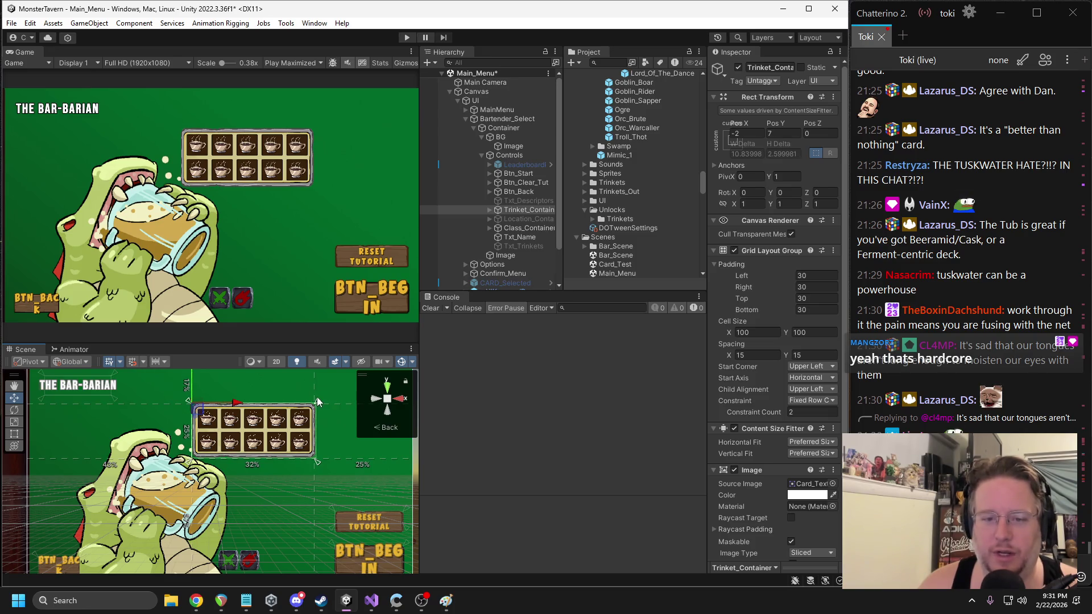
click(518, 193)
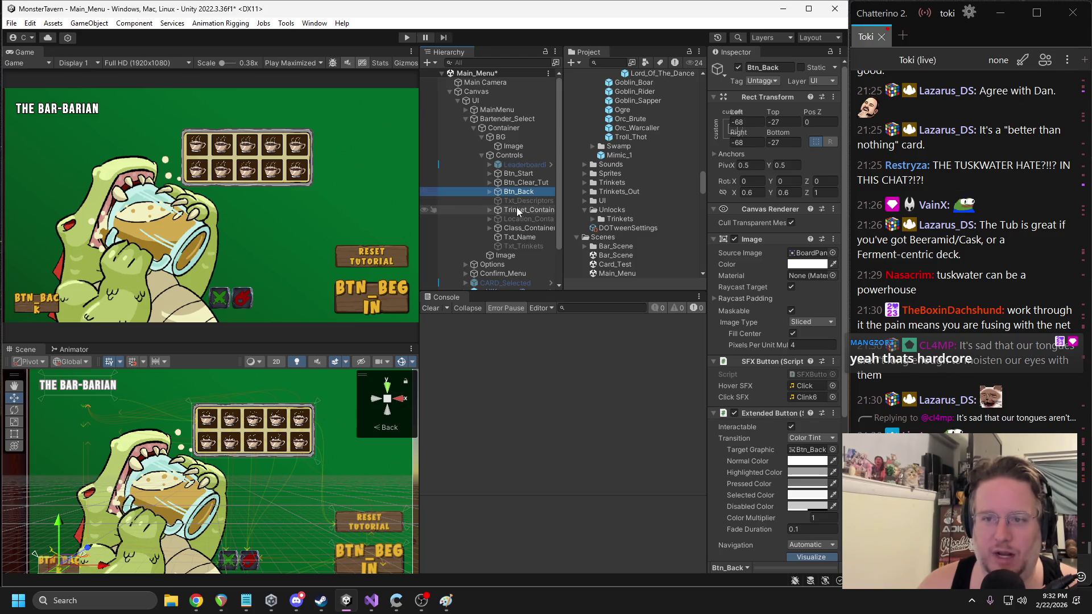
- Check the menu's containers and buttons, then select the background image object
click(520, 229)
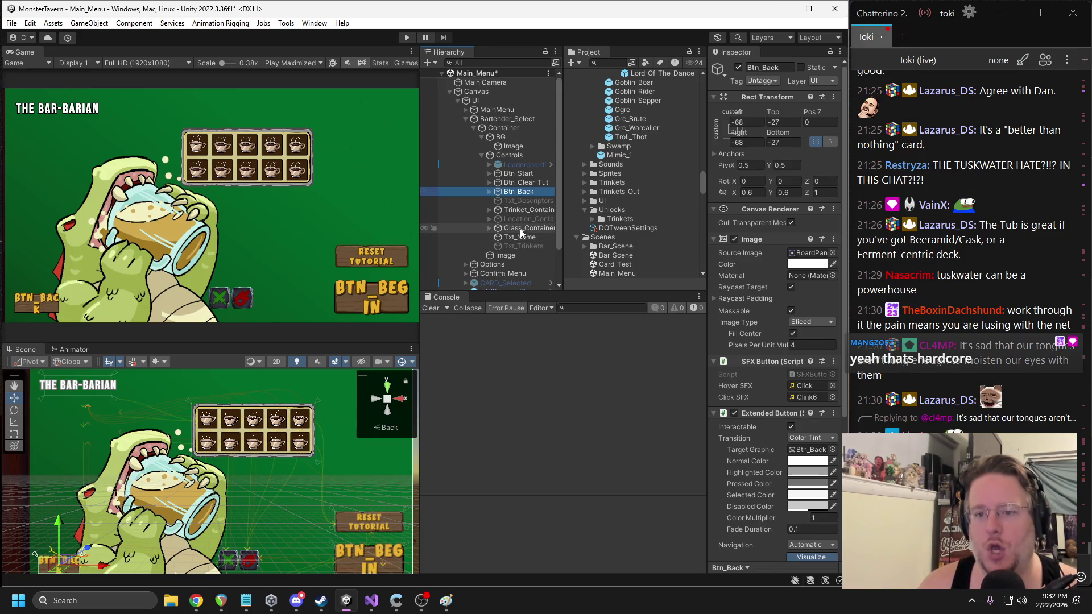
click(518, 211)
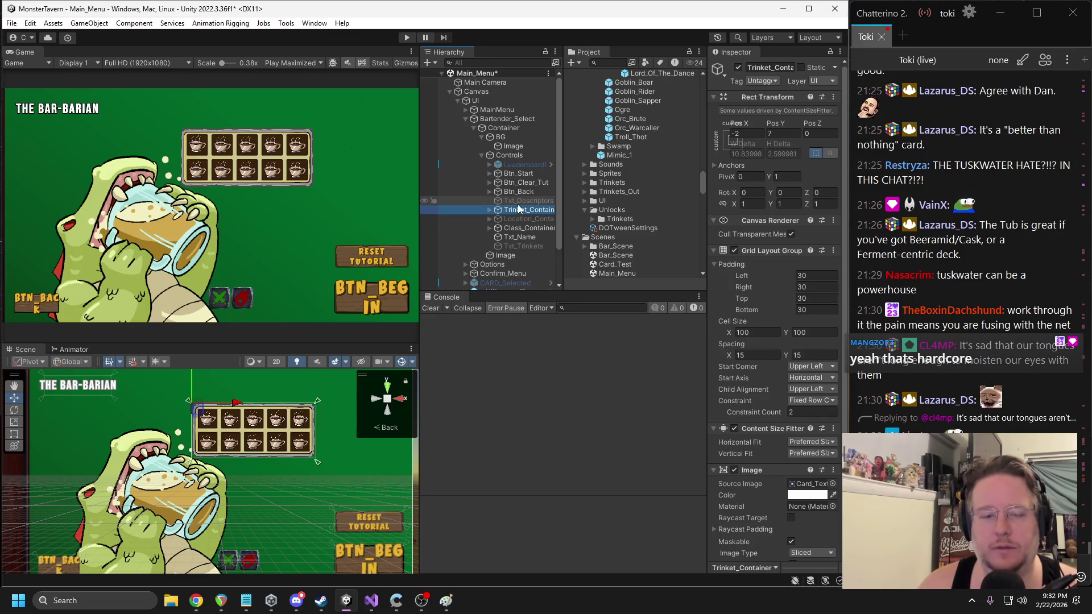
click(514, 192)
click(517, 183)
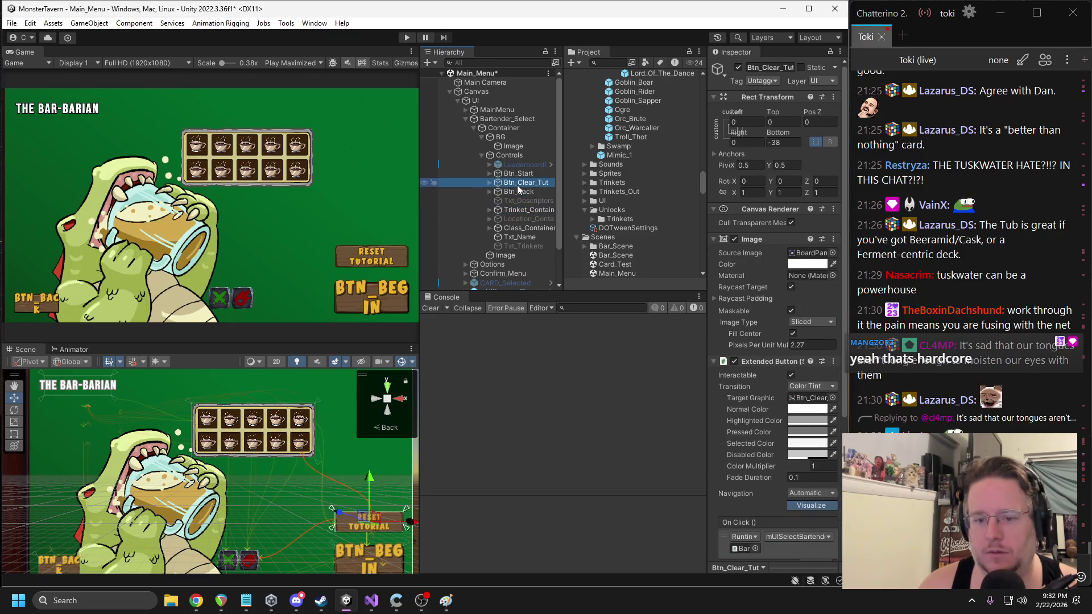
click(520, 229)
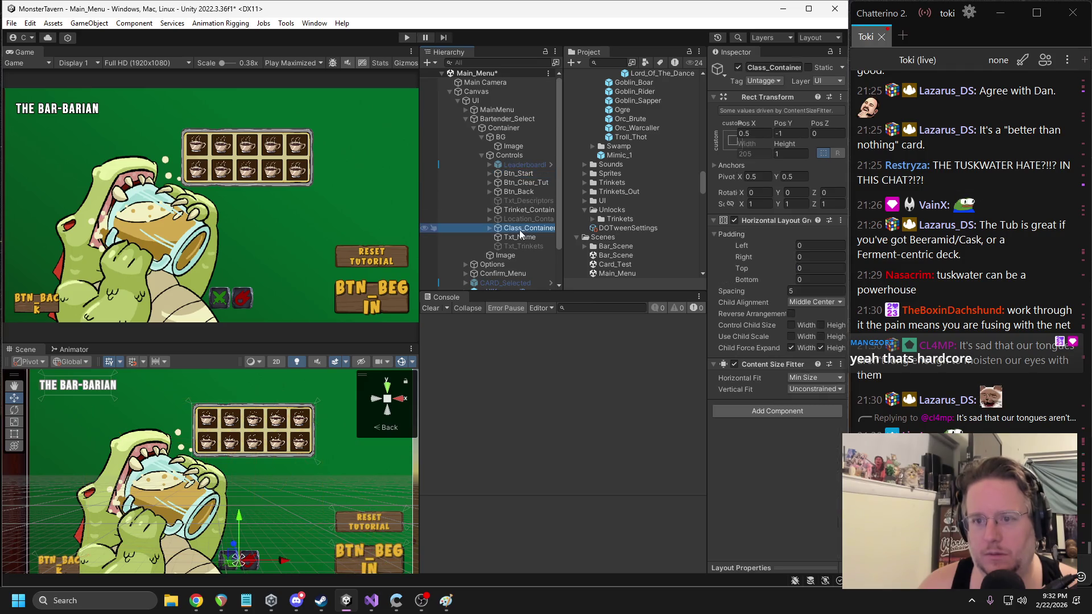
click(519, 237)
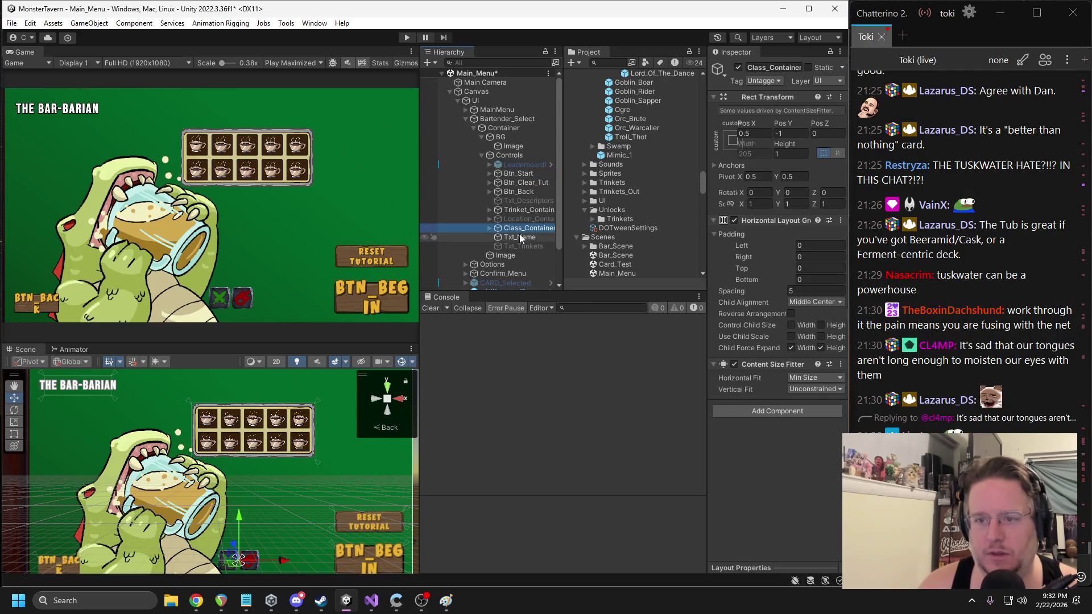
click(112, 508)
click(112, 508)
click(112, 507)
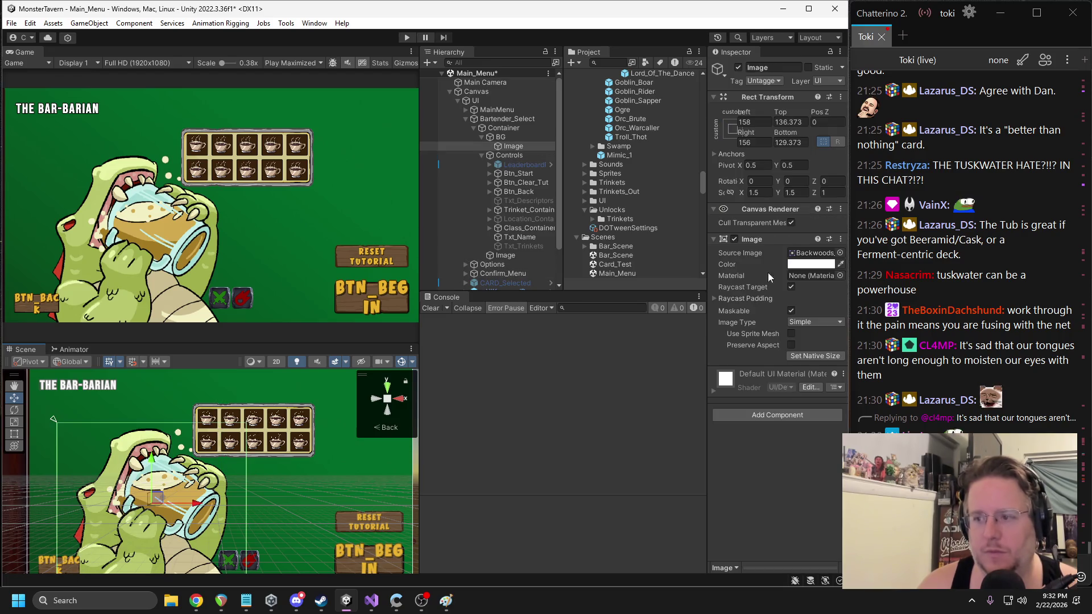
- Swap the background sprite to CoverPage_Bartender and set it to native size 1822.293×2284
click(819, 252)
click(840, 253)
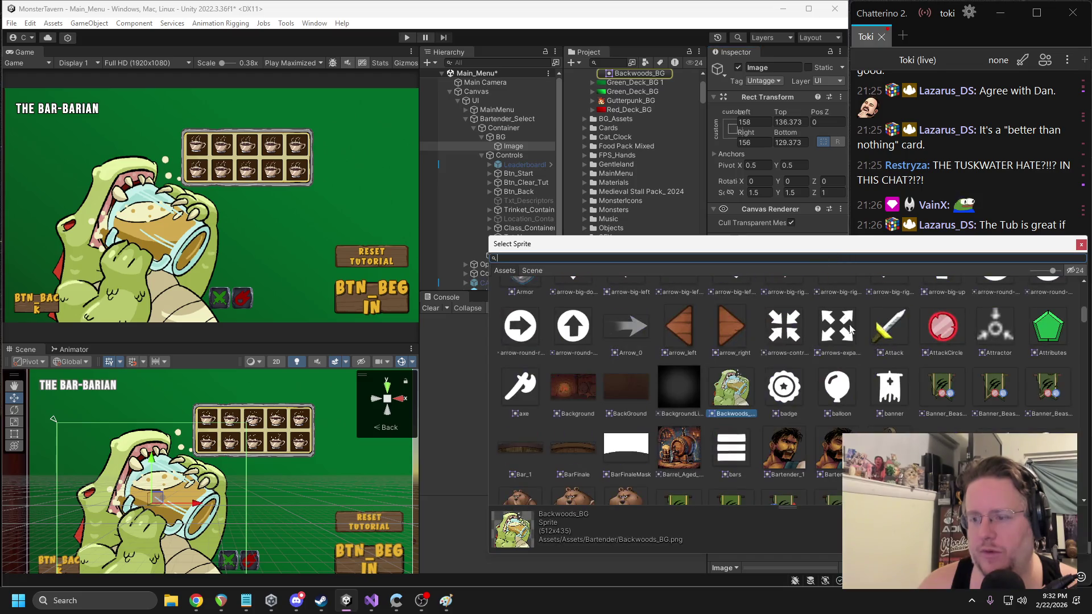
scroll(851, 329, down, 3)
scroll(860, 364, down, 10)
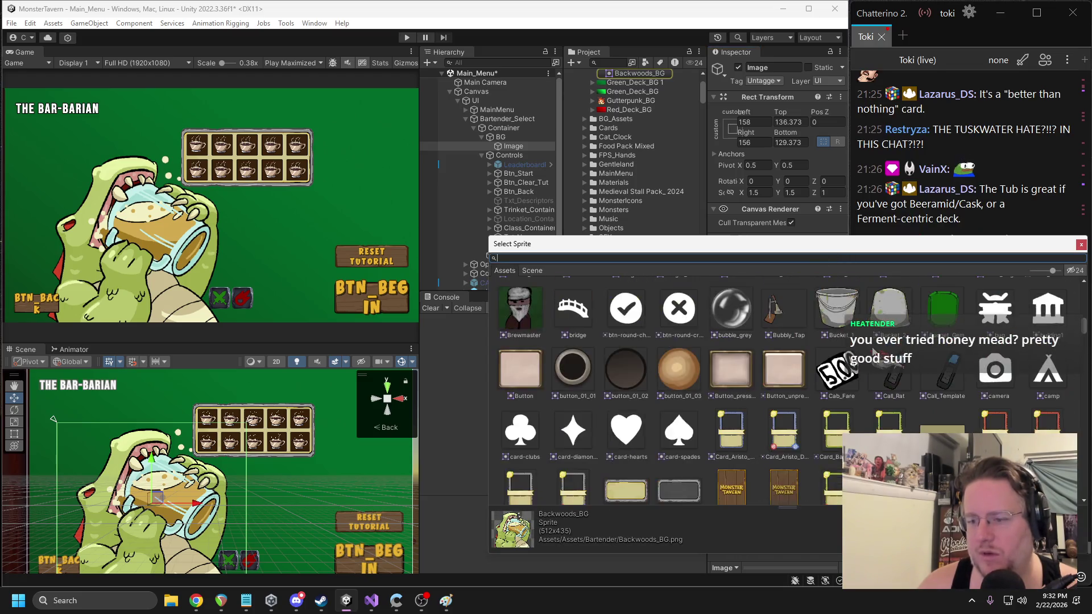
scroll(1080, 322, up, 6)
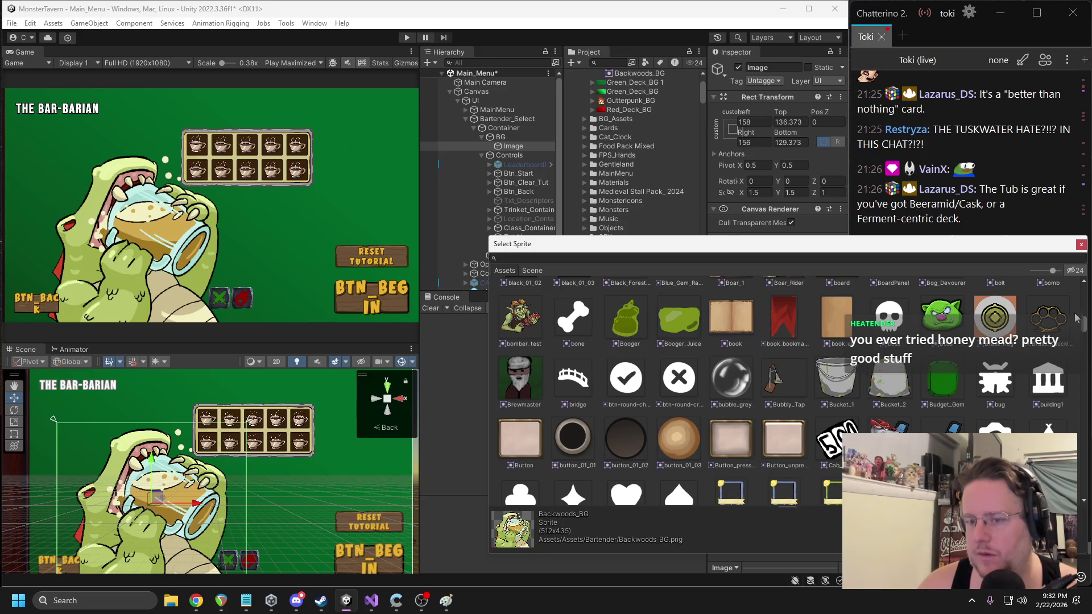
drag(1084, 325, 1064, 488)
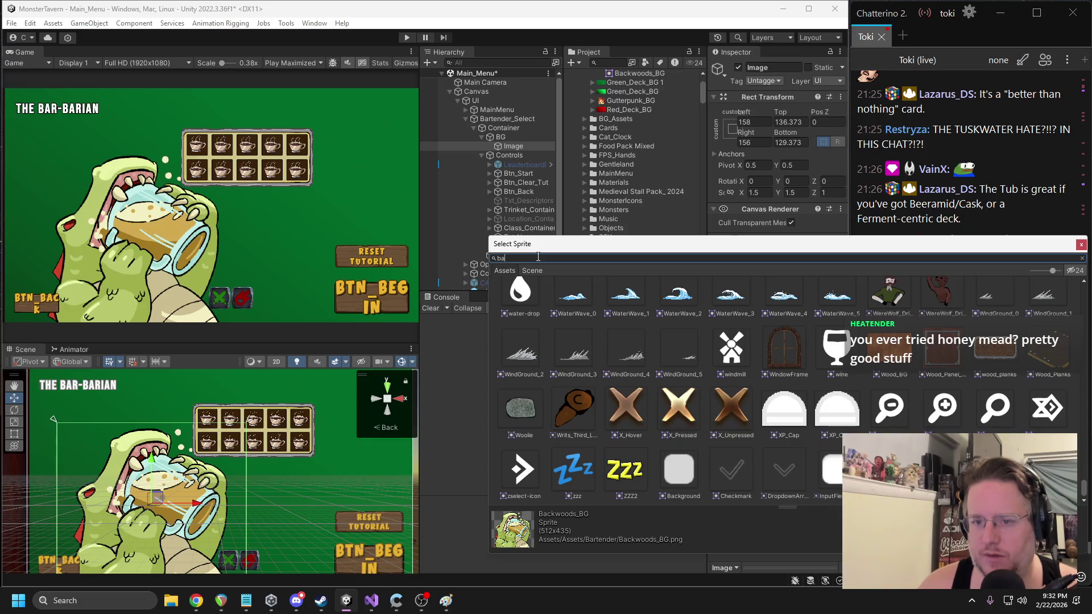
text(r)
double_click(627, 356)
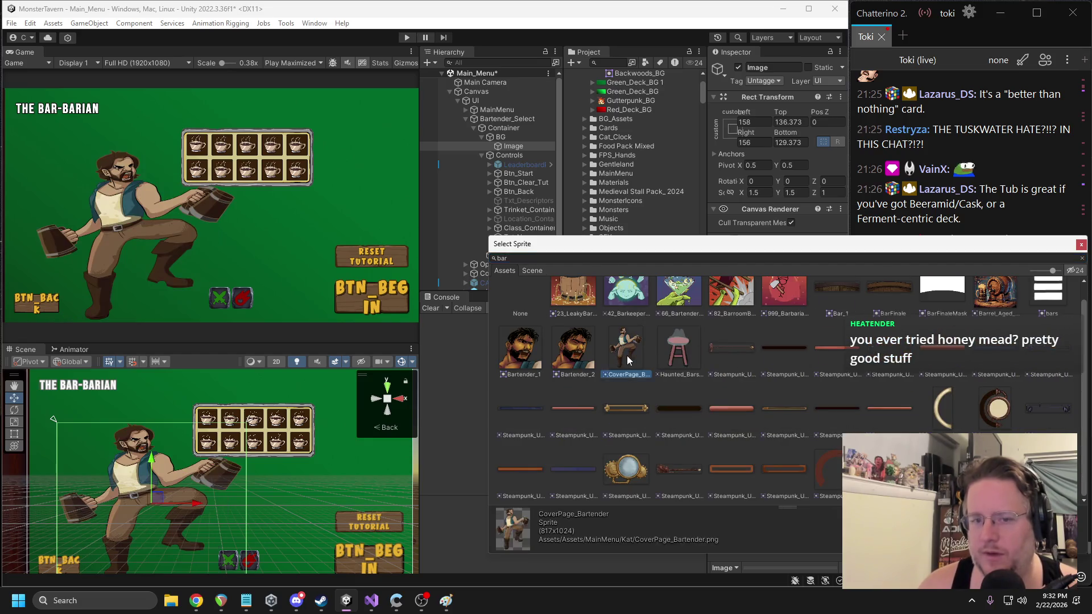
click(807, 356)
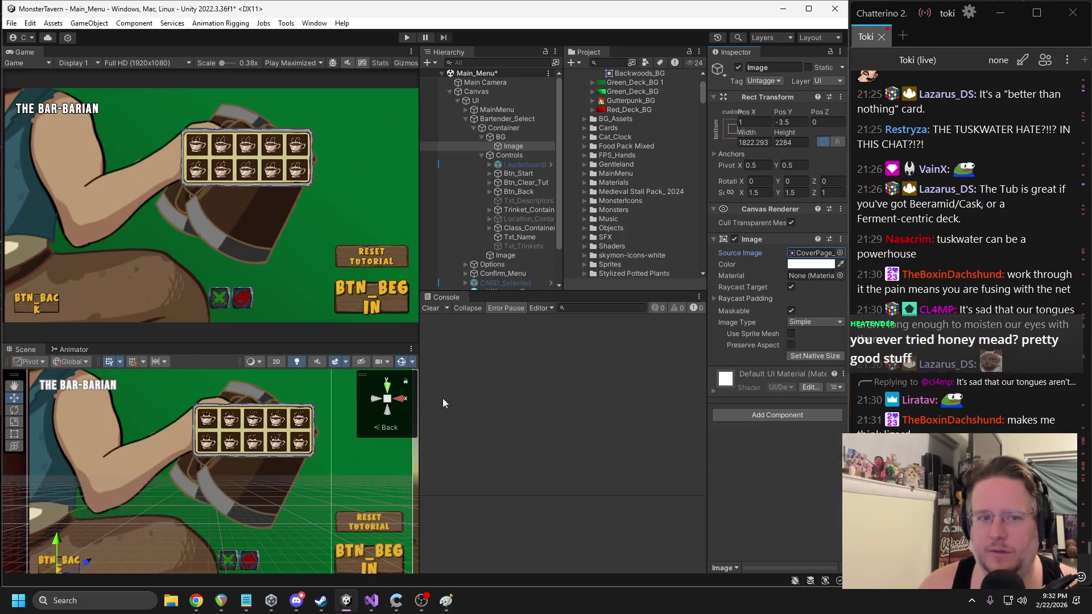
- Try scales of 1 and 0.5 on the bartender image and move it upward
click(753, 192)
text(1)
click(787, 193)
text(1)
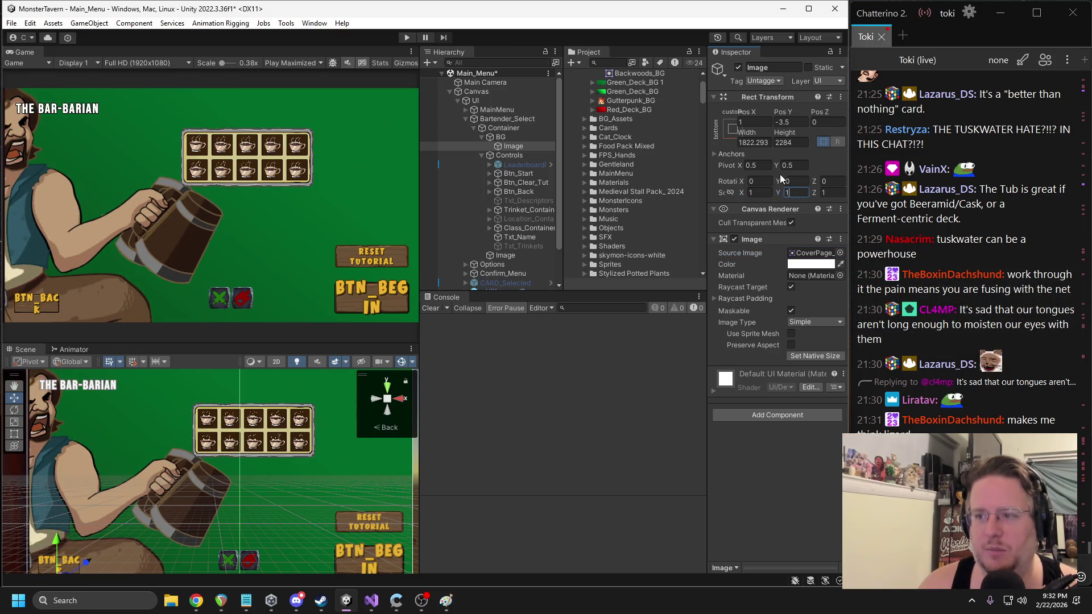
click(769, 190)
text(.5)
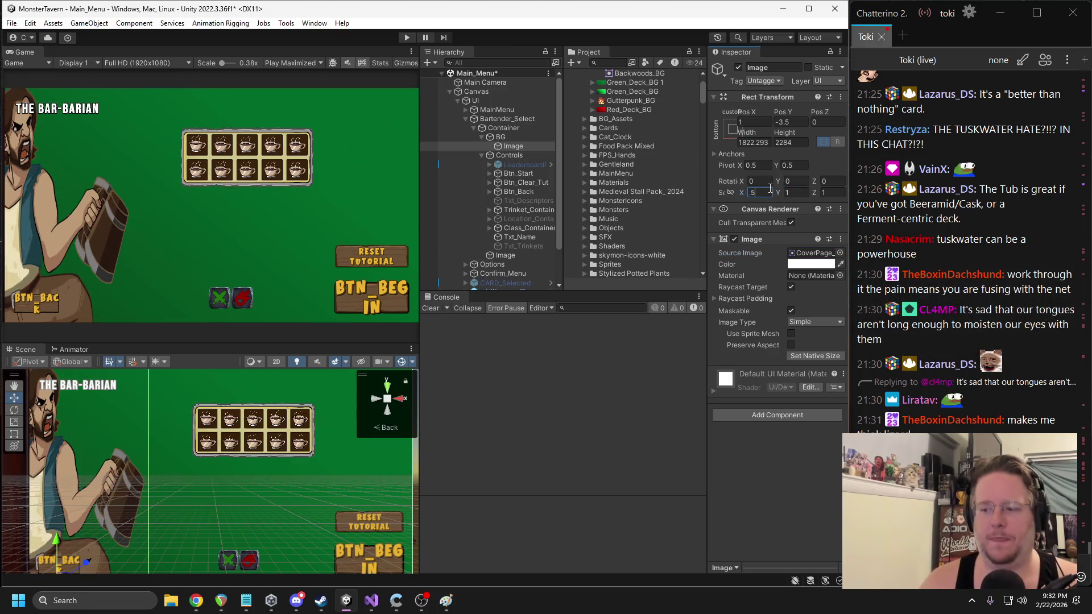
text(.5)
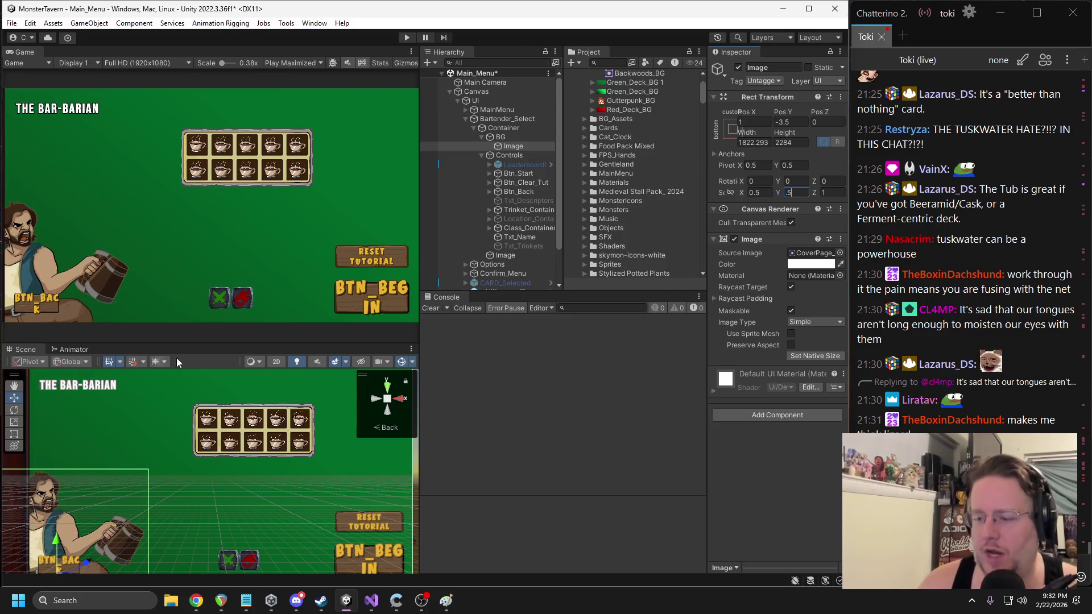
key(Return)
scroll(96, 497, up, 3)
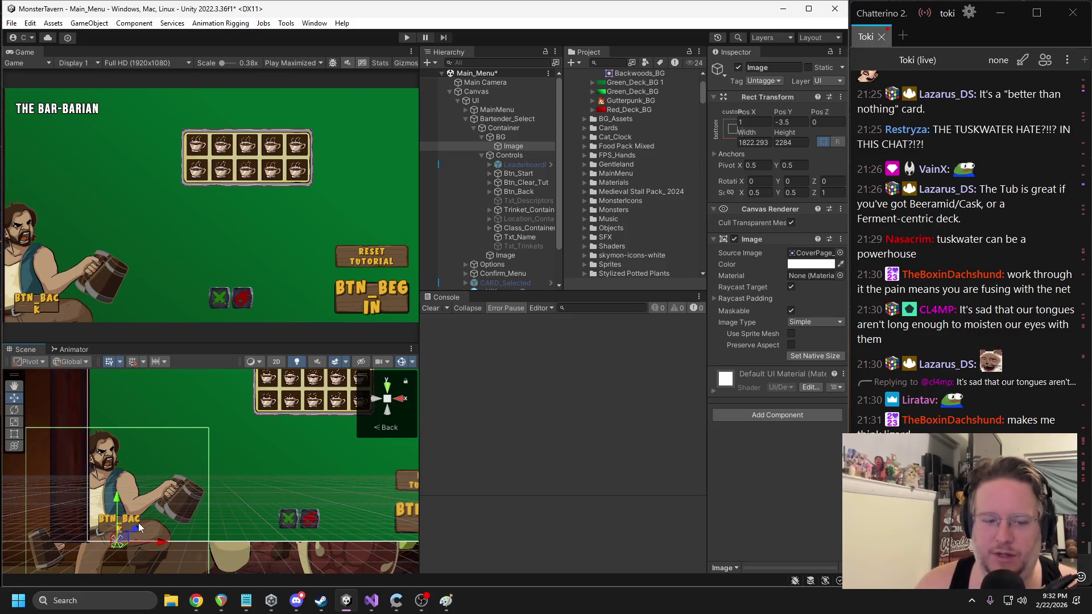
mouse_move(146, 518)
mouse_down()
mouse_move(180, 482)
mouse_move(166, 468)
mouse_up()
- Set the bartender image's X and Y scale to 0.3 and move it up under the title
click(756, 192)
text(0.3)
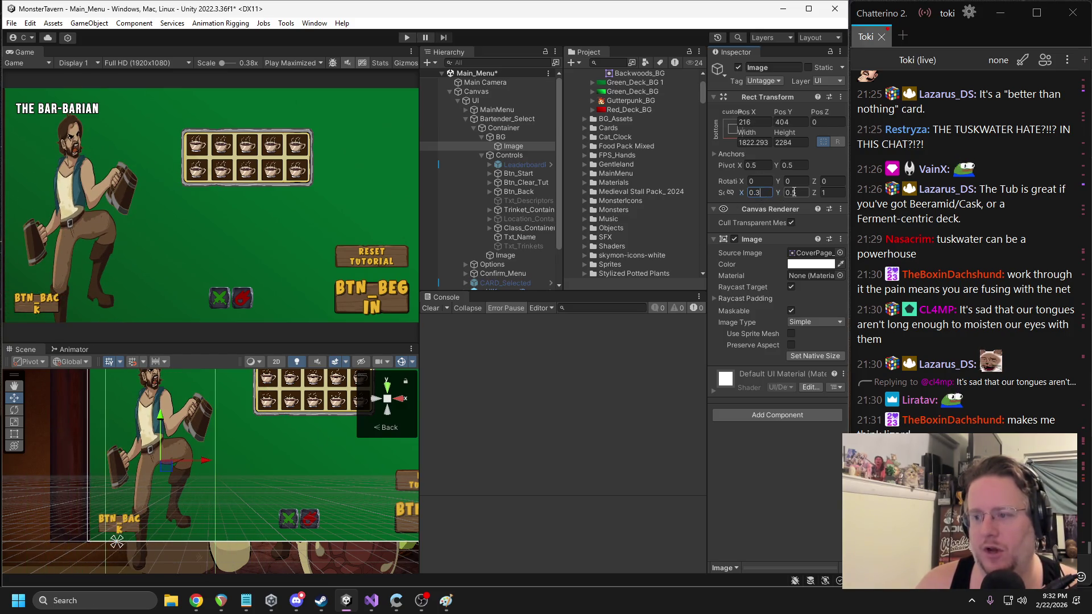
click(794, 194)
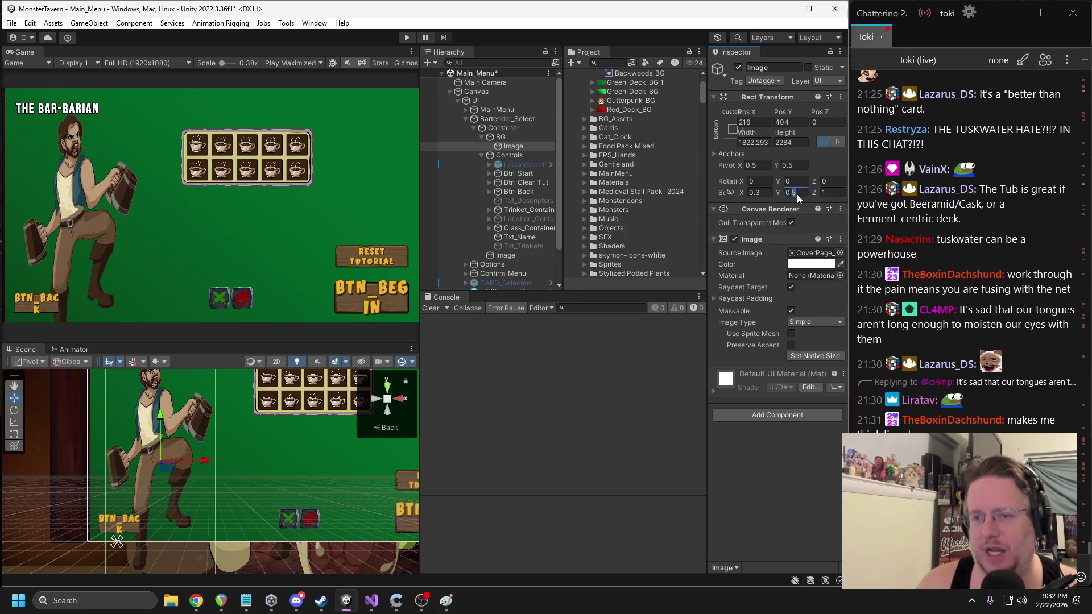
text(0.3)
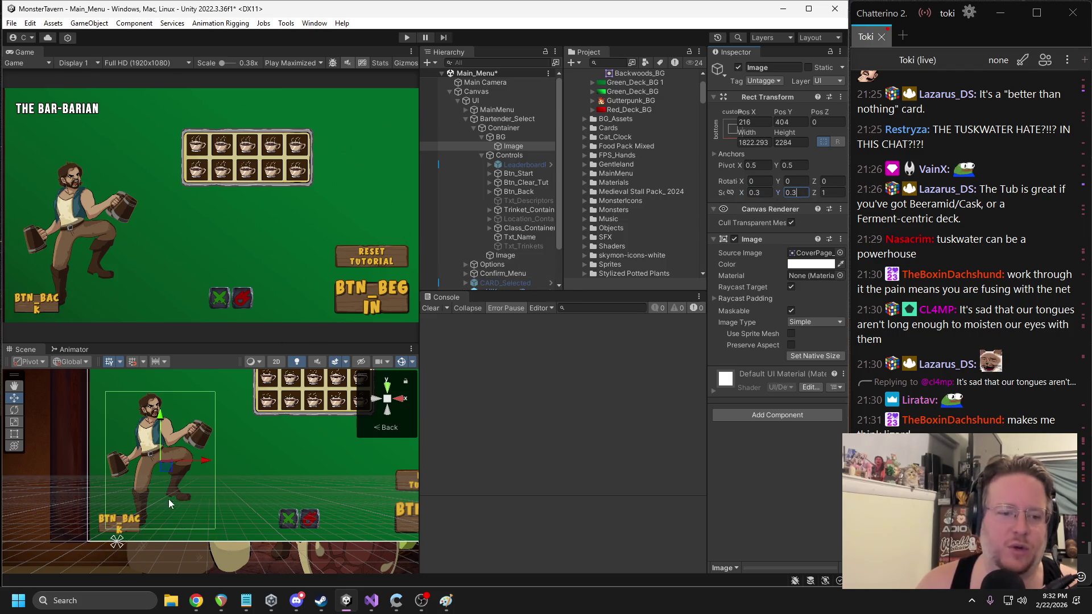
drag(174, 460, 164, 429)
- Fit the image's anchors around it (Left -640.1465, Top -804, Right -638.1465, Bottom -794)
scroll(104, 521, down, 2)
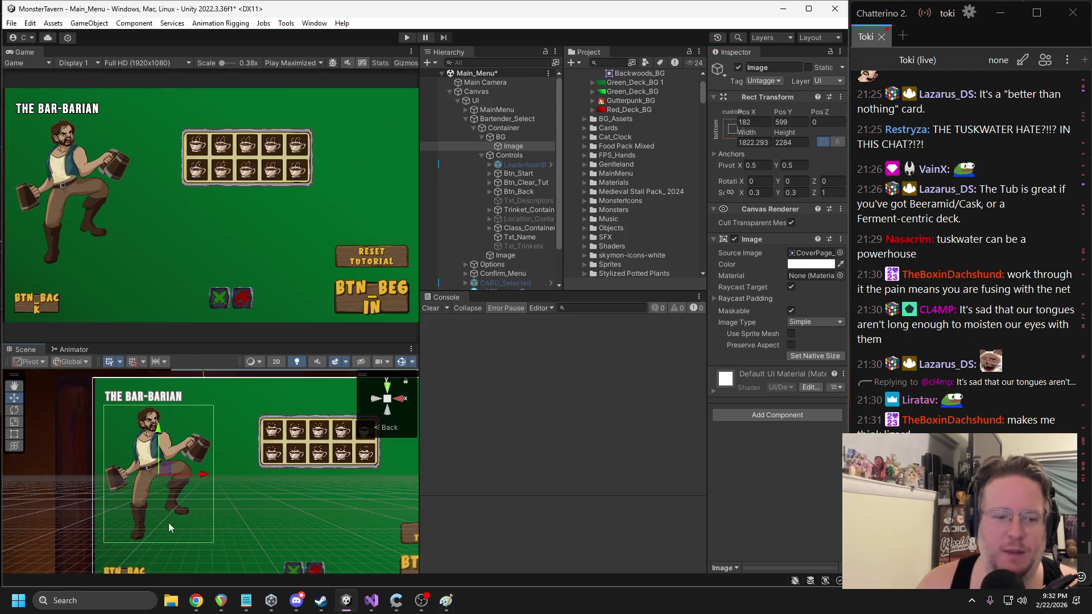
scroll(213, 471, down, 1)
mouse_move(146, 557)
mouse_down()
mouse_move(165, 555)
mouse_move(221, 414)
mouse_up()
drag(144, 565, 130, 525)
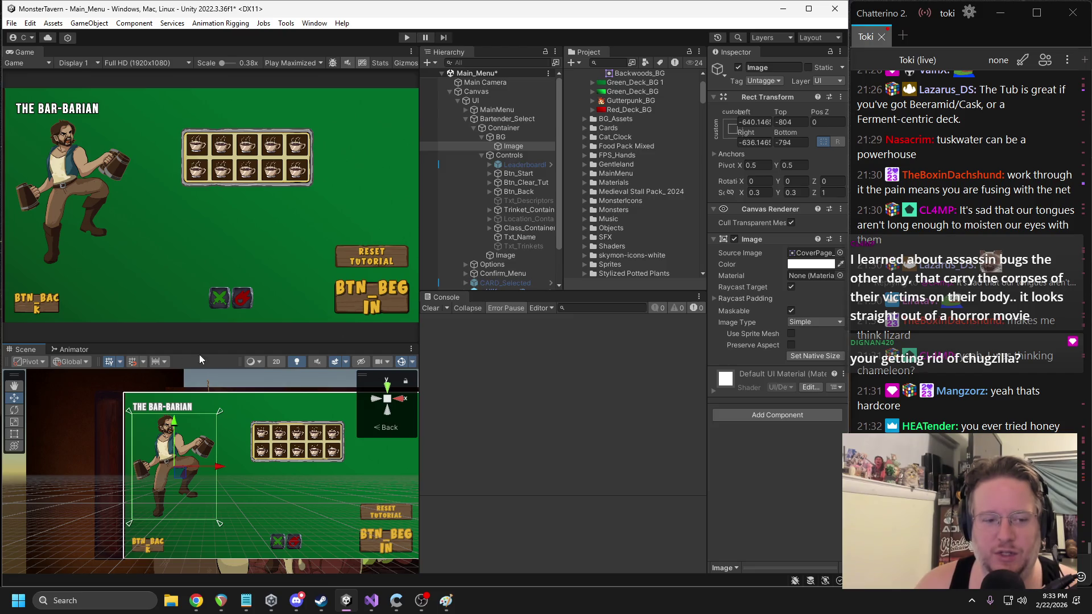
- Shift THE BAR-BARIAN title right, widen its box leftward, then bring the sketch window forward
scroll(221, 407, up, 5)
click(185, 451)
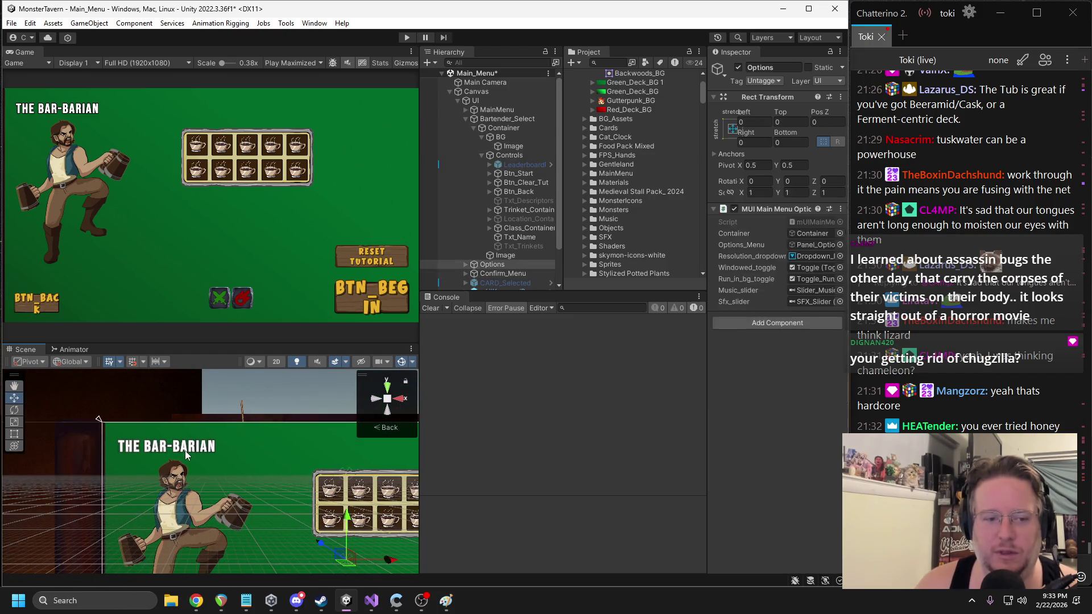
click(185, 451)
scroll(253, 441, down, 2)
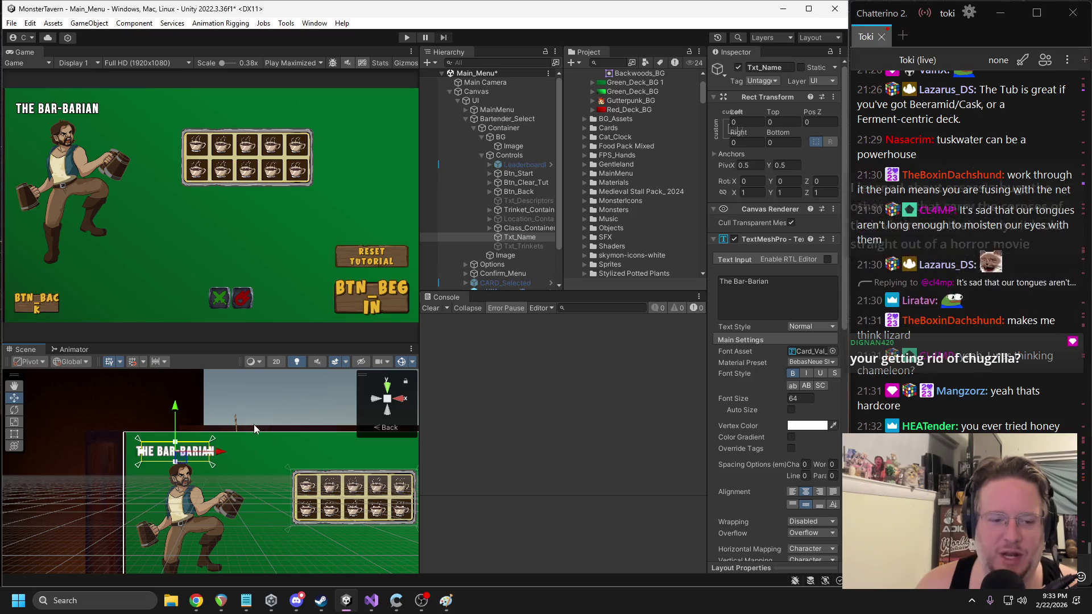
drag(218, 455, 224, 466)
drag(138, 466, 145, 466)
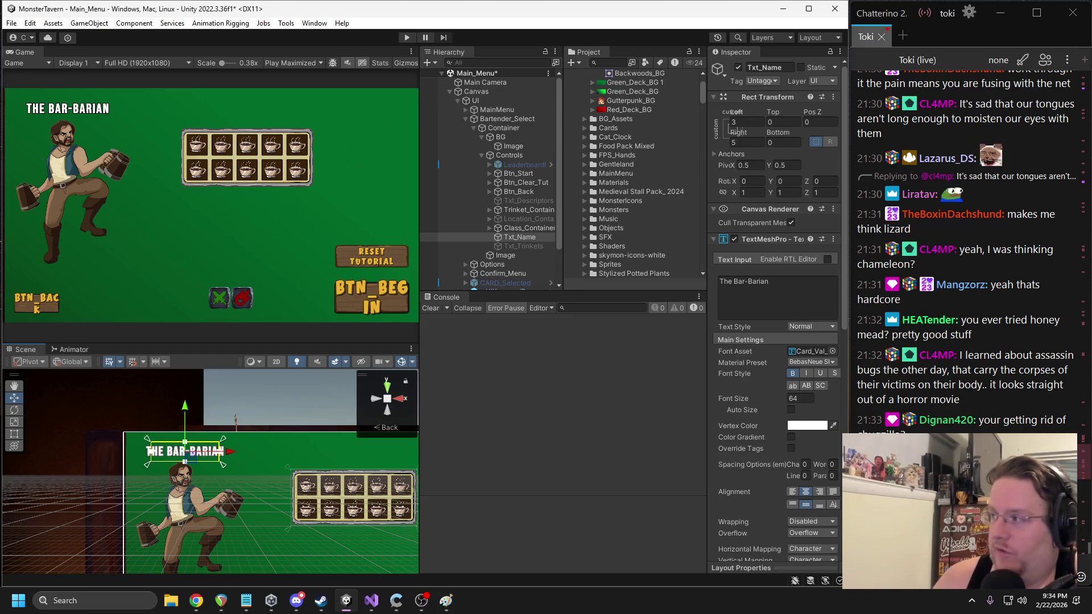
key(alt+Tab)
drag(558, 69, 397, 46)
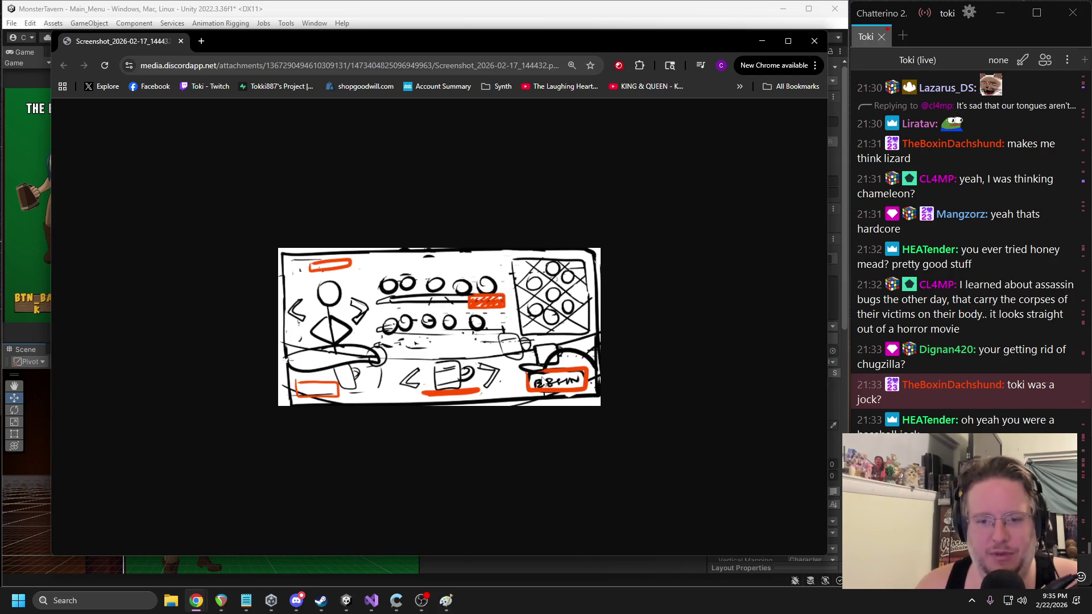
- Move the Chrome sketch window onto the other monitor so Unity shows again
drag(355, 39, 1091, 63)
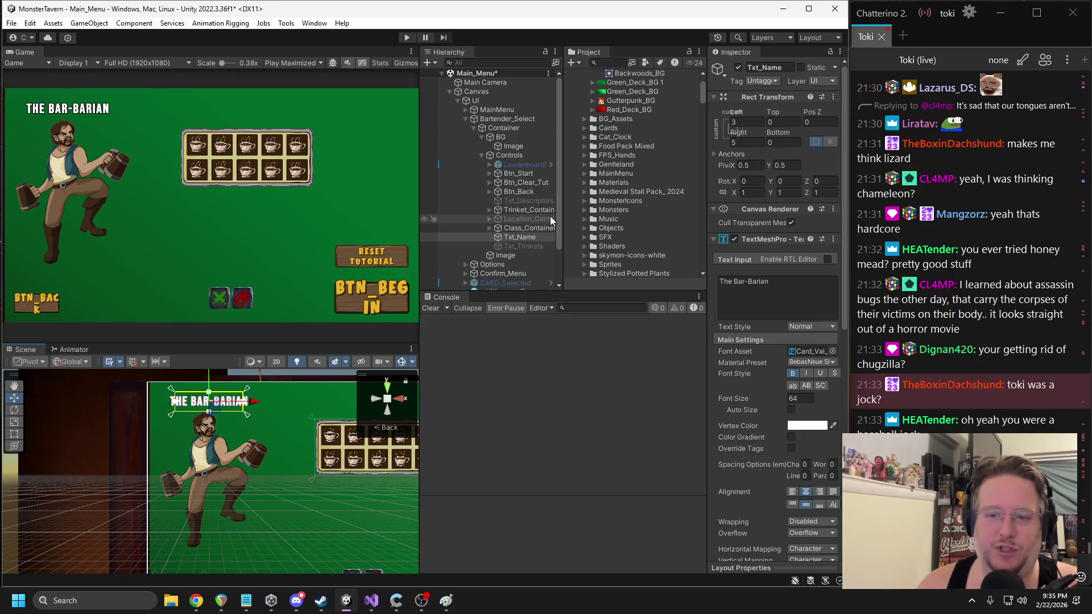
- Inspect Class_Container and Trinket_Container layouts, then select and frame the Gutterpunk_B button
click(519, 228)
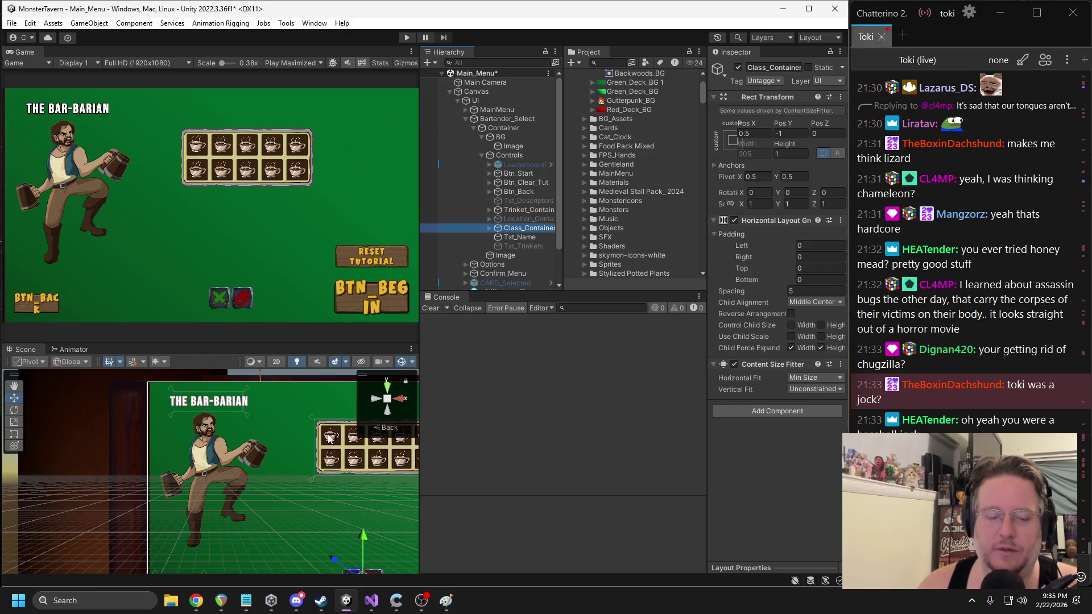
click(514, 210)
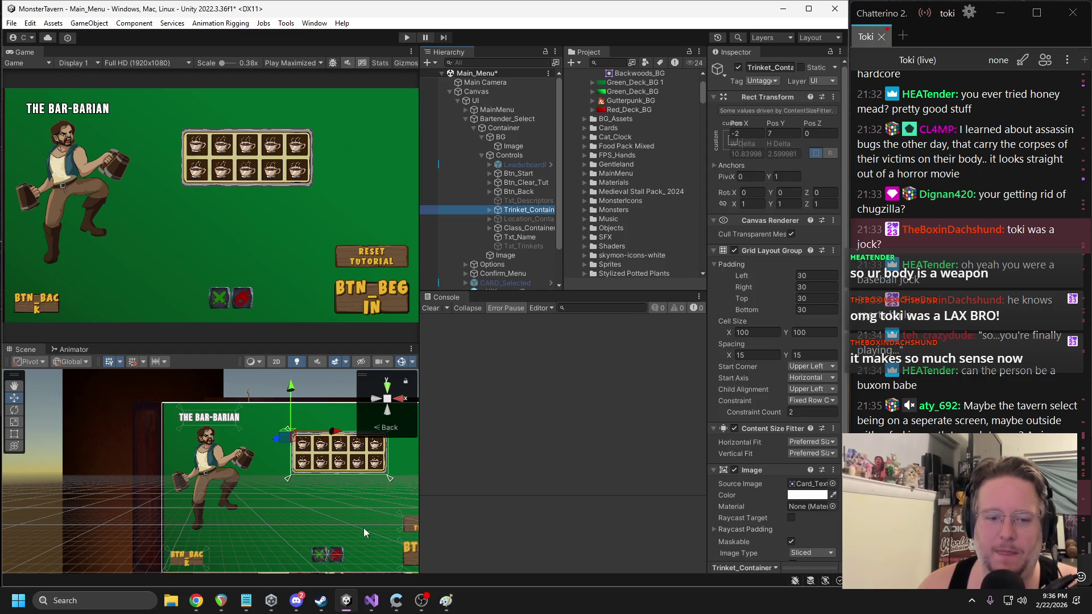
click(333, 560)
click(334, 559)
click(336, 558)
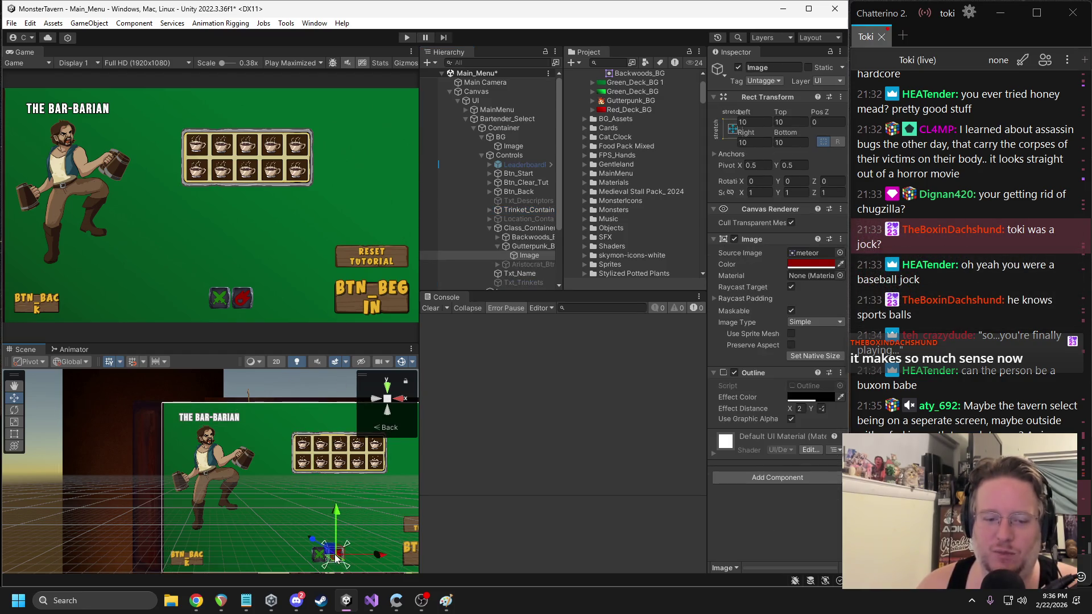
scroll(336, 557, up, 3)
key(f)
click(520, 248)
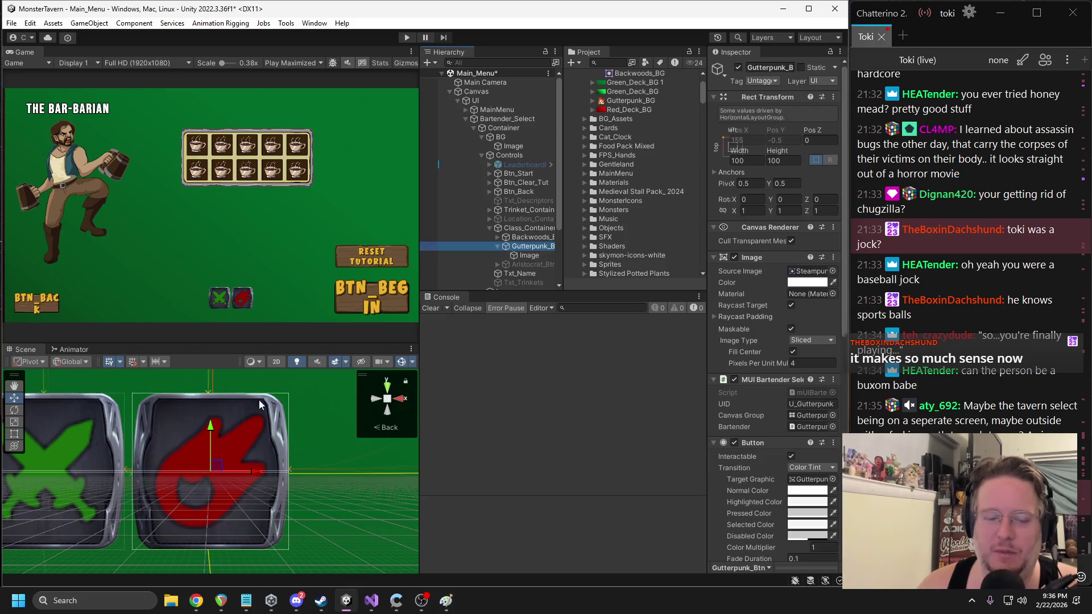
key(f)
scroll(279, 411, down, 5)
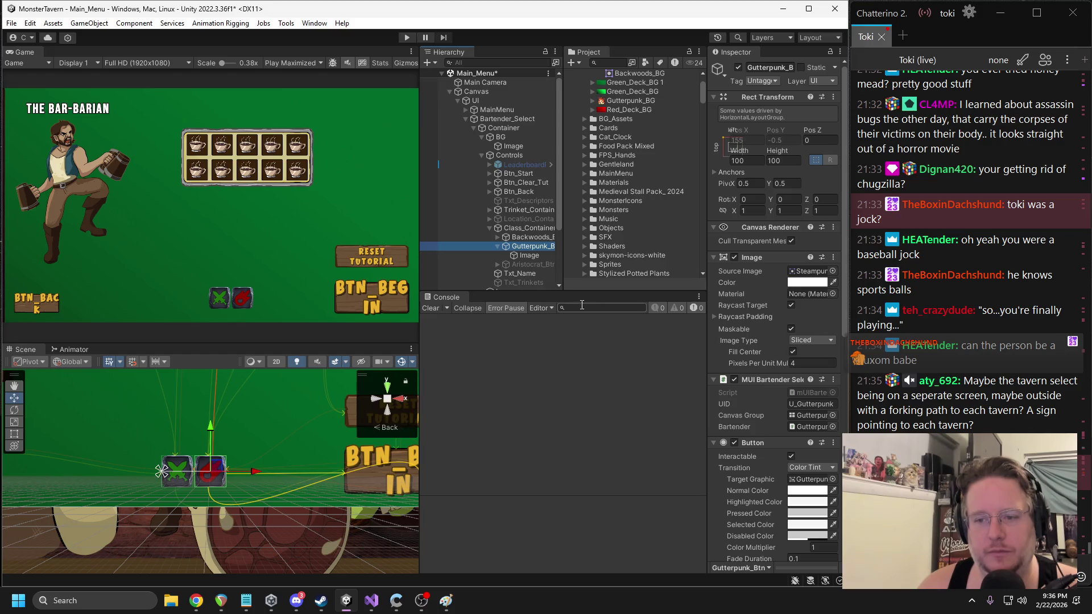
scroll(227, 447, down, 2)
scroll(227, 444, down, 3)
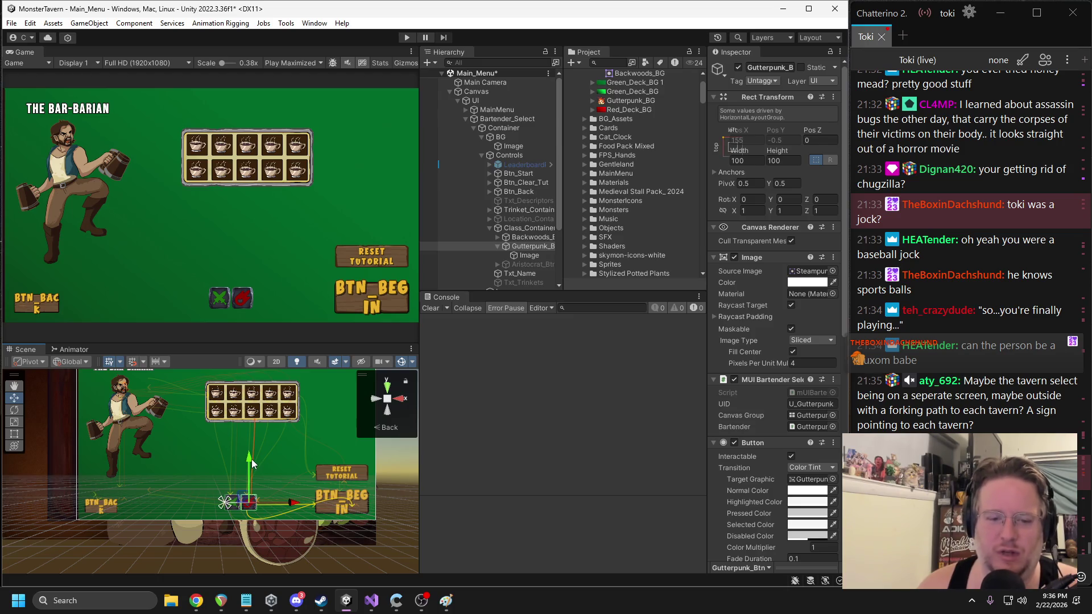
- Toggle Gutterpunk_B off and back on, then deactivate the whole Class_Container row
click(738, 68)
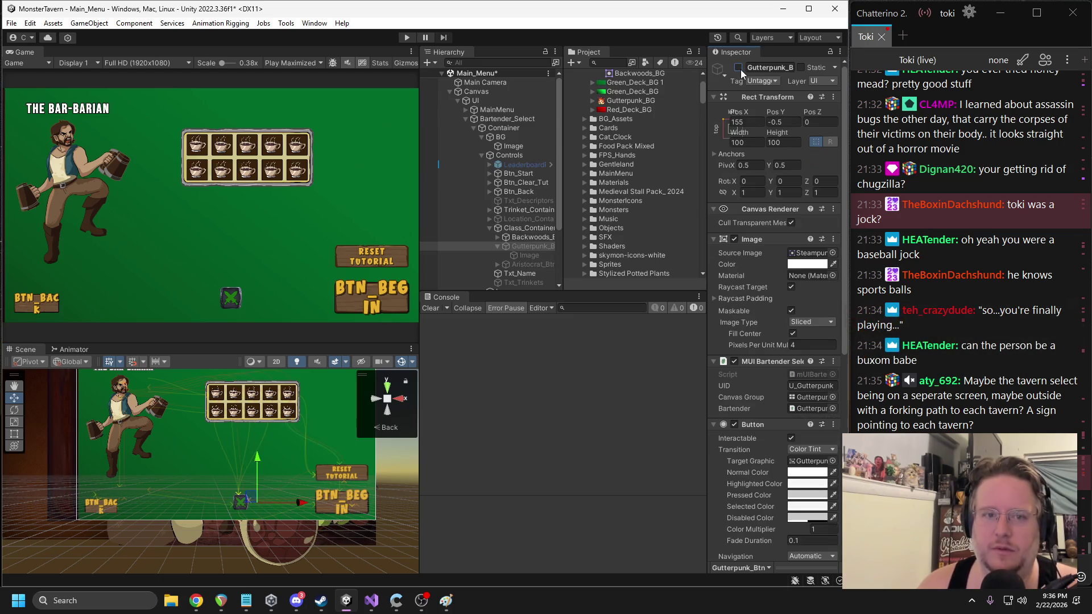
click(739, 67)
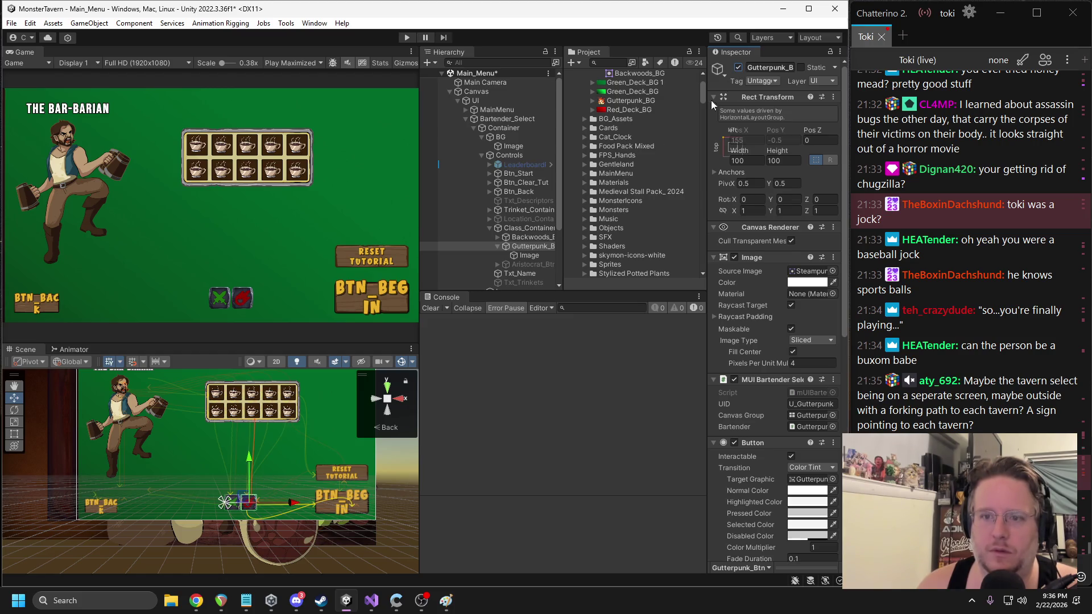
click(514, 231)
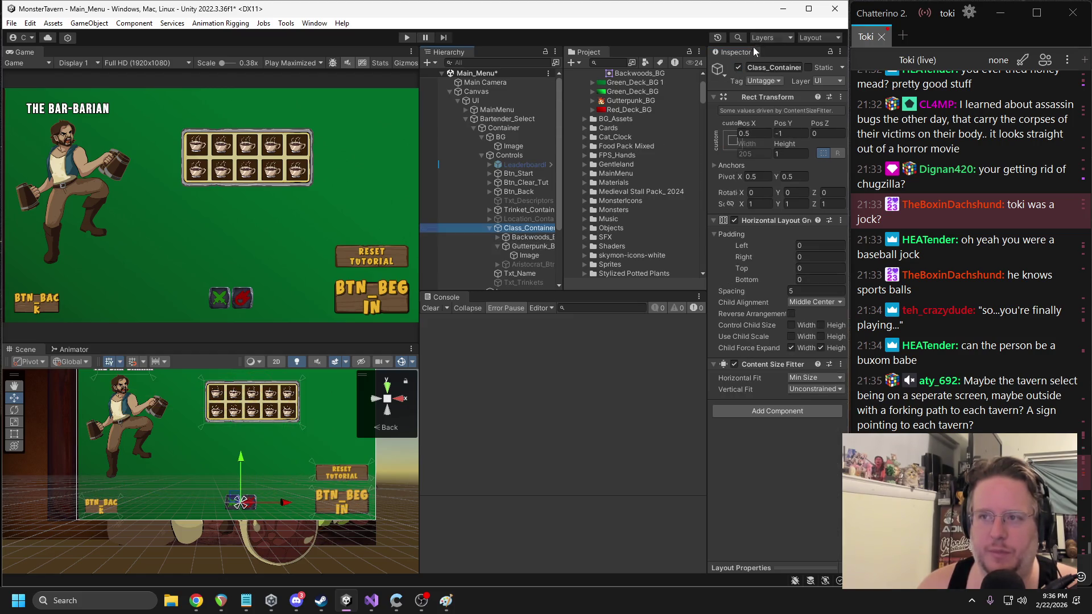
click(739, 68)
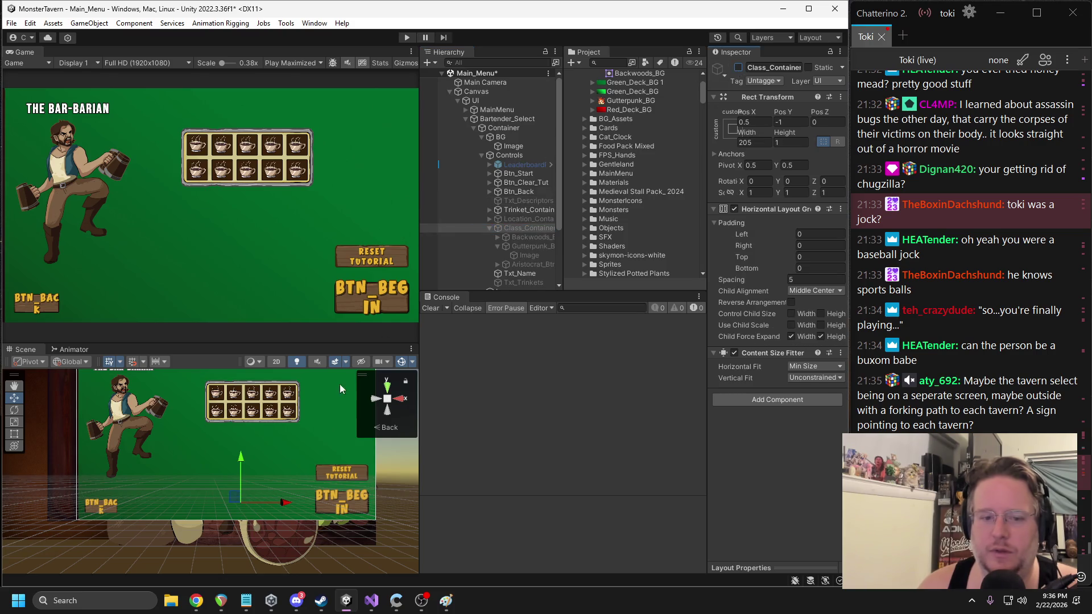
scroll(303, 421, down, 2)
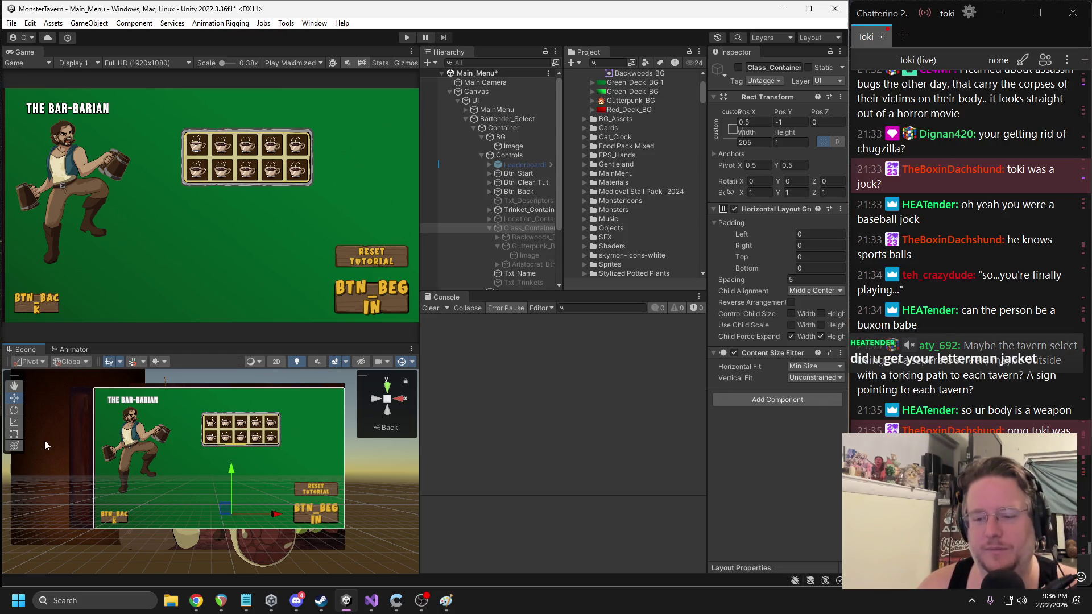
- Widen the hierarchy panel and add a new UI Image under Controls
click(149, 435)
click(145, 434)
click(138, 435)
click(137, 435)
scroll(142, 435, up, 2)
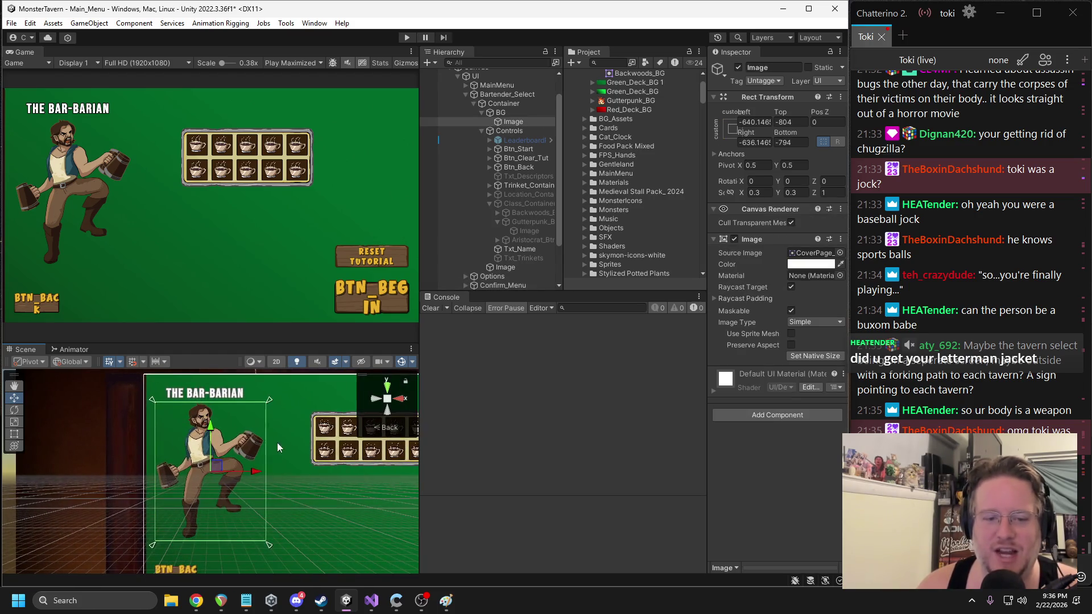
scroll(239, 435, up, 2)
drag(562, 200, 592, 200)
right_click(503, 131)
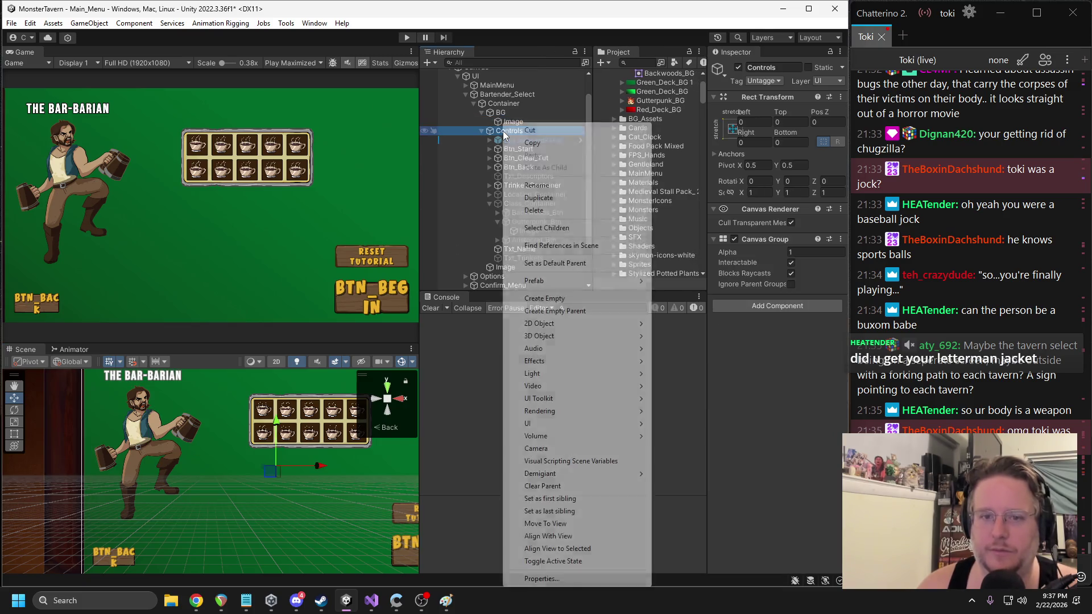
mouse_move(552, 424)
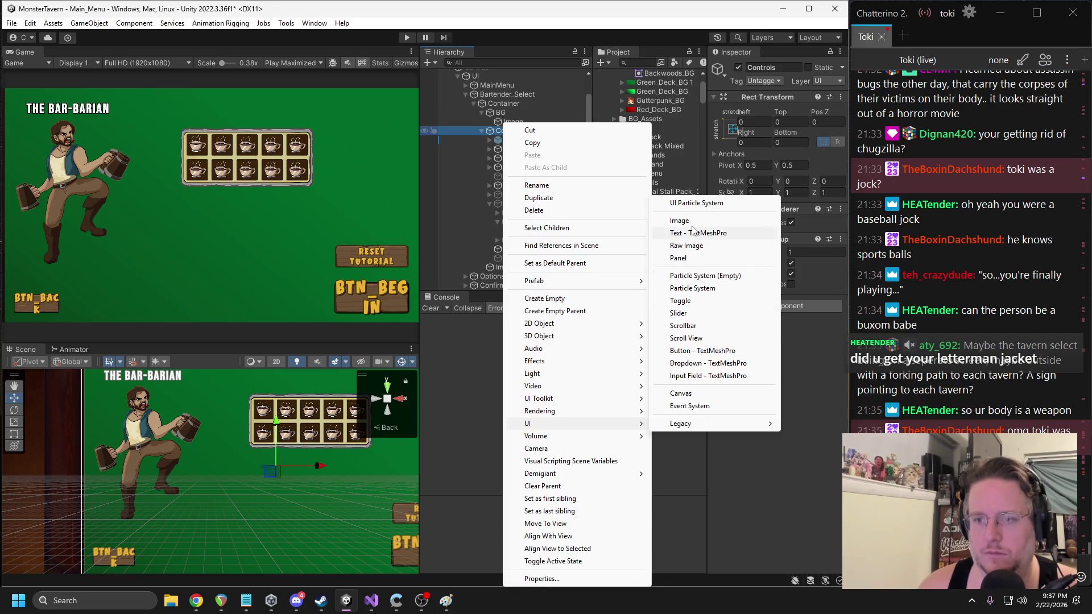
click(711, 220)
- Set the image's sprite to BarFinale at its native size of 1024×244
click(840, 253)
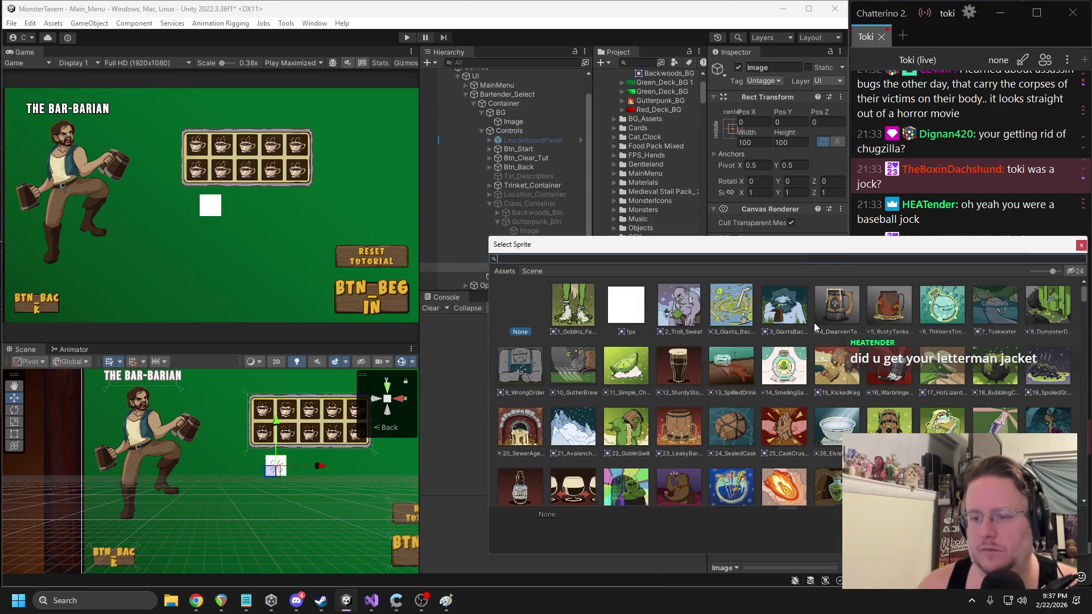
text(bar)
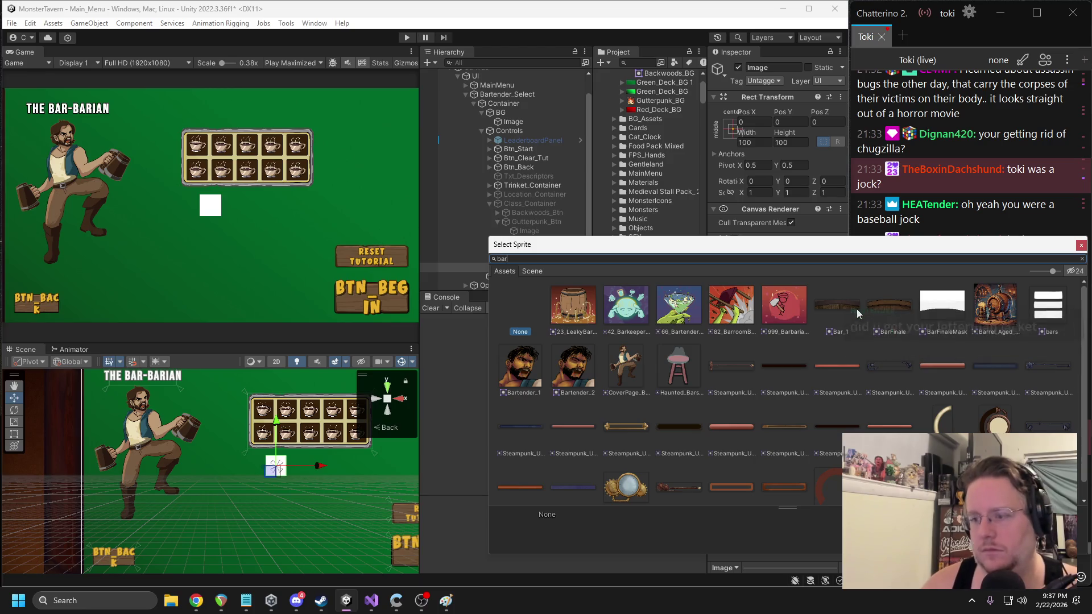
click(848, 309)
click(884, 307)
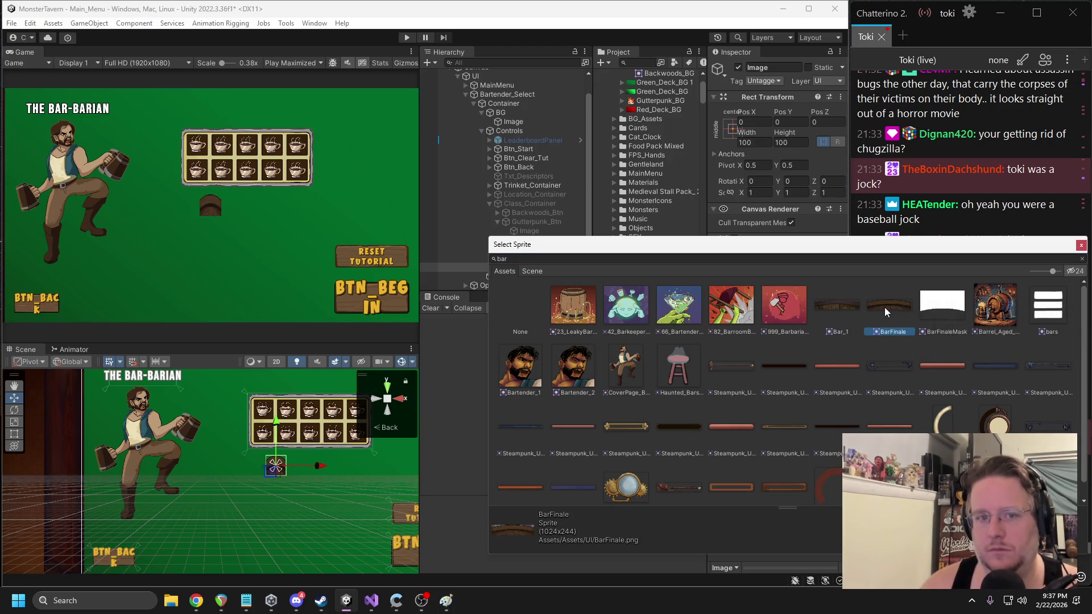
double_click(885, 307)
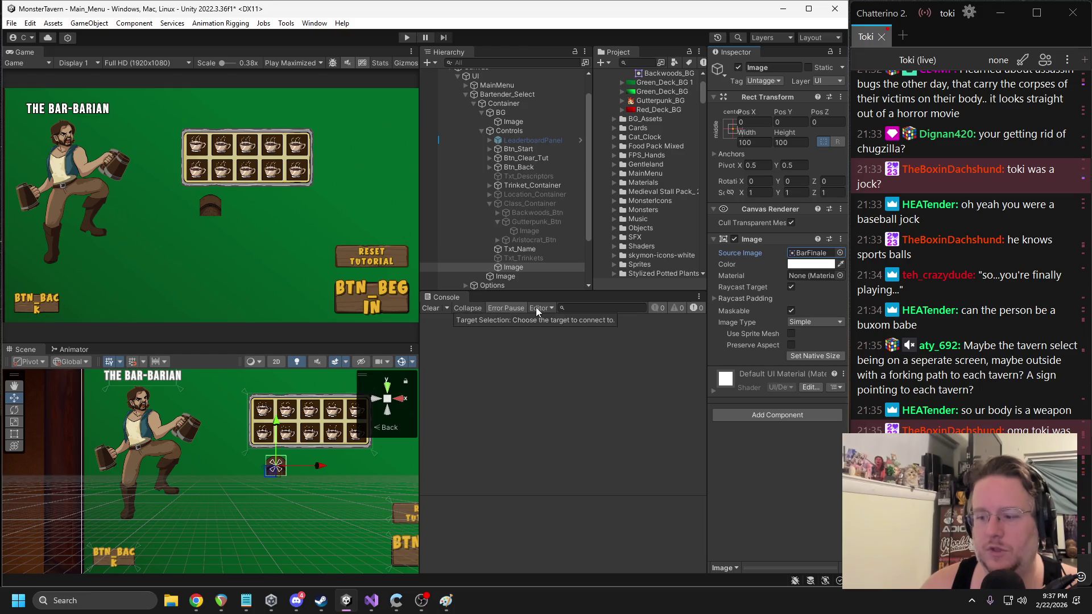
click(806, 356)
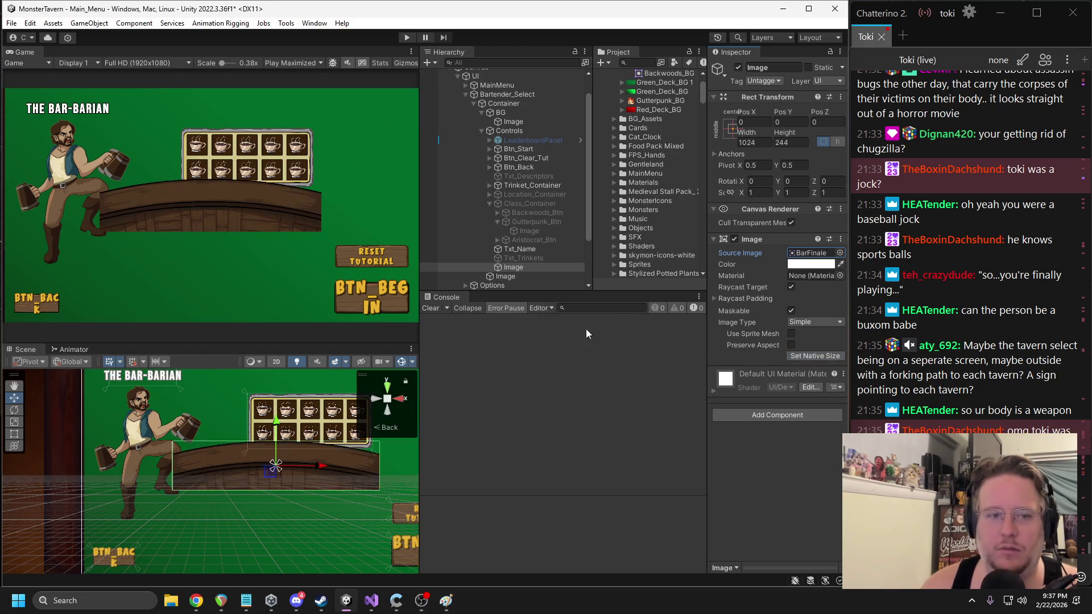
- Scale the bar to 2 on all axes, lower it to Pos Y -332, and locate the BarFinale texture
click(756, 193)
text(2)
click(794, 193)
text(2)
click(827, 193)
text(2)
drag(271, 428, 266, 495)
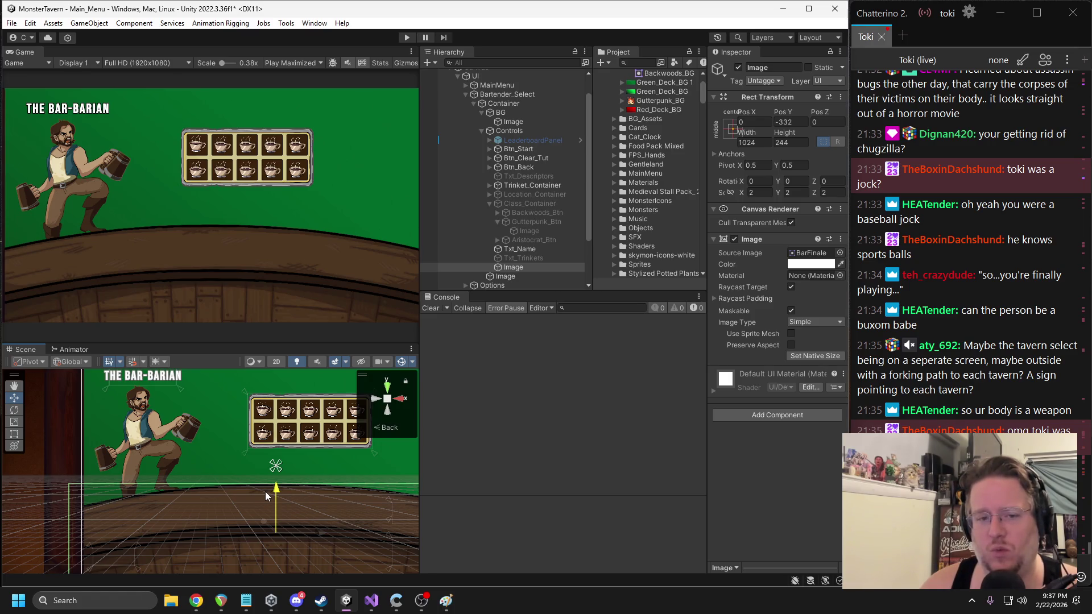
drag(265, 491, 265, 491)
click(811, 252)
click(624, 230)
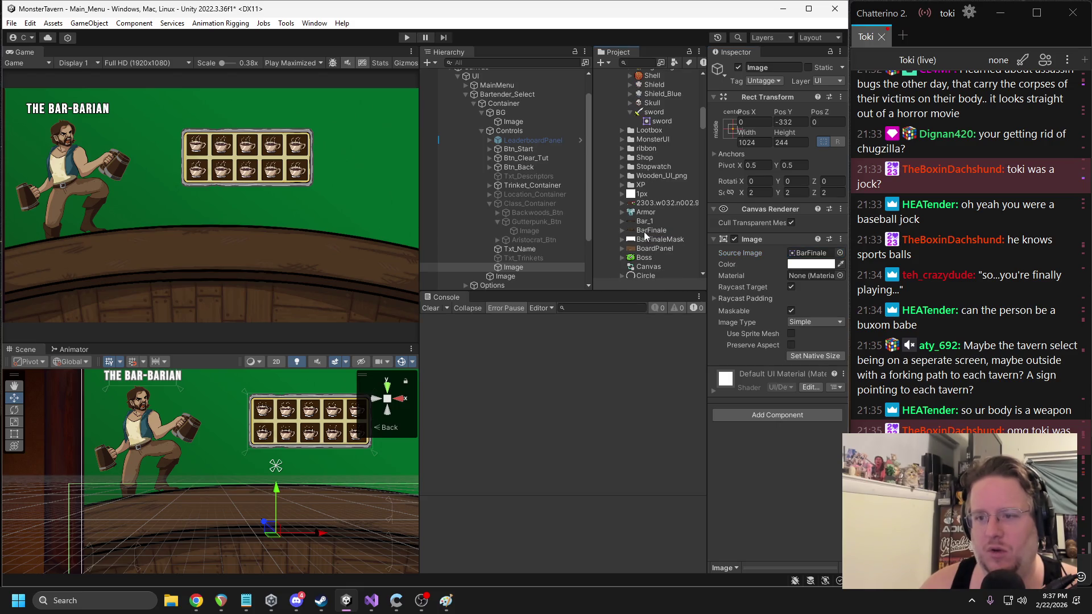
- Duplicate the BarFinale texture and rename the copy Bar_Menu_Temp
click(651, 231)
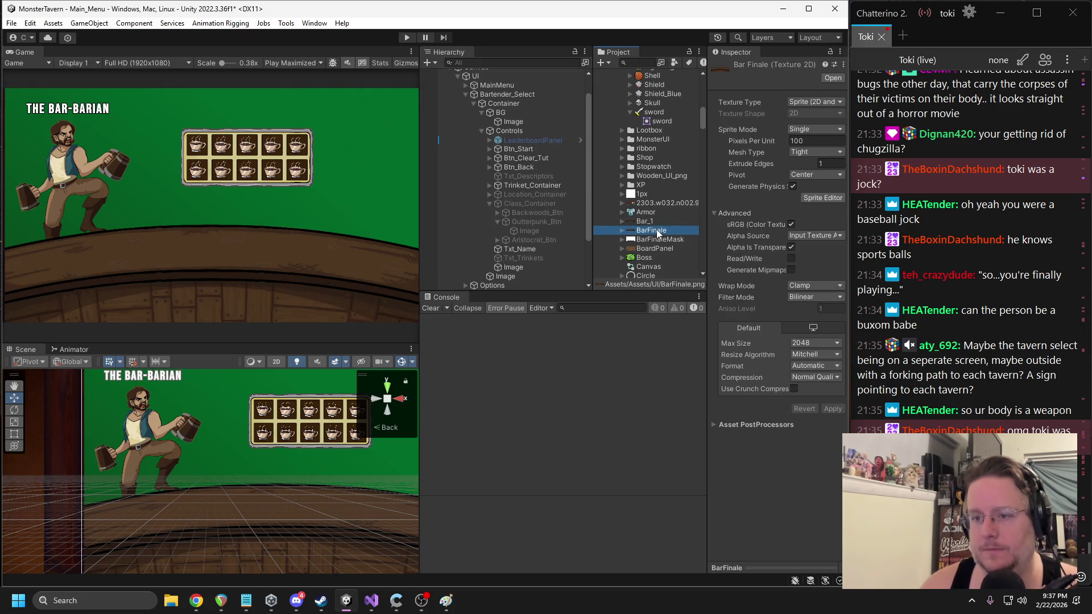
key(ctrl+d)
key(F2)
text(Bar_Menu_)
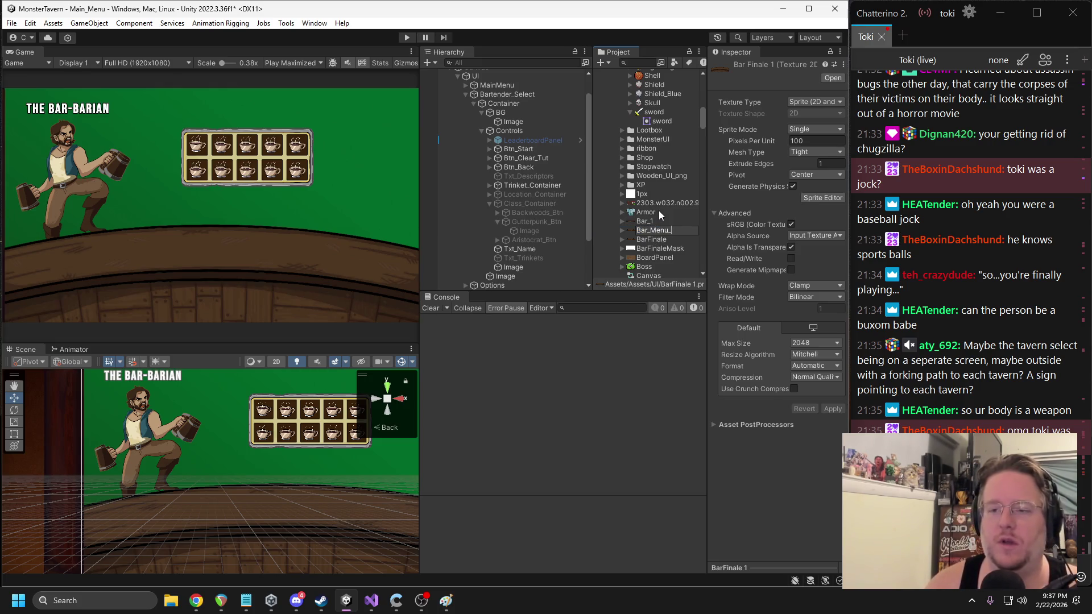
text(Temp)
key(Return)
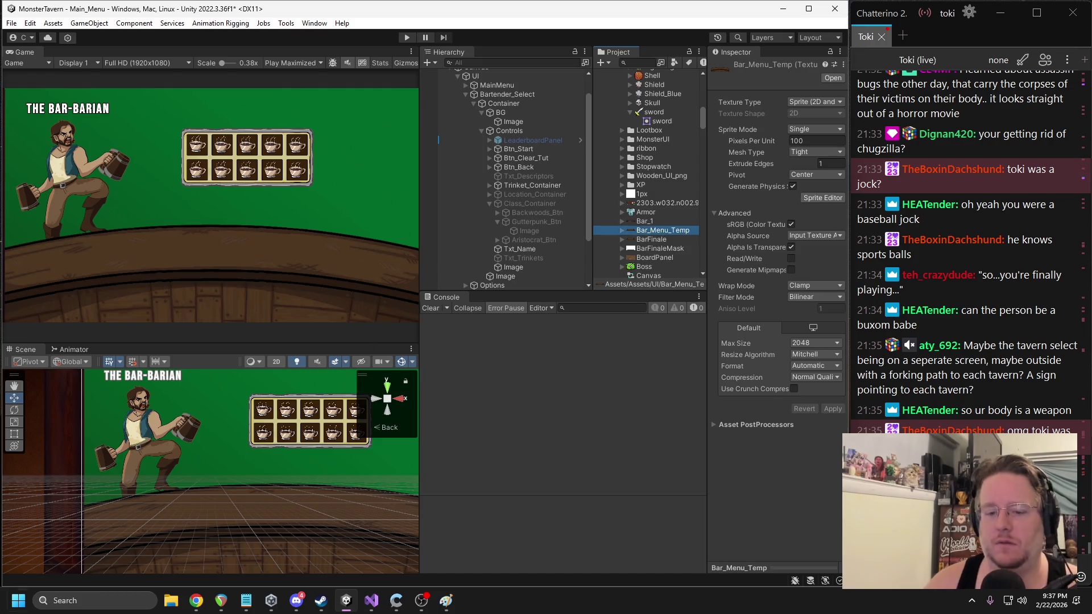
- Launch GIMP from the taskbar search and open Bar_Menu_Temp in it
click(89, 597)
text(gimp)
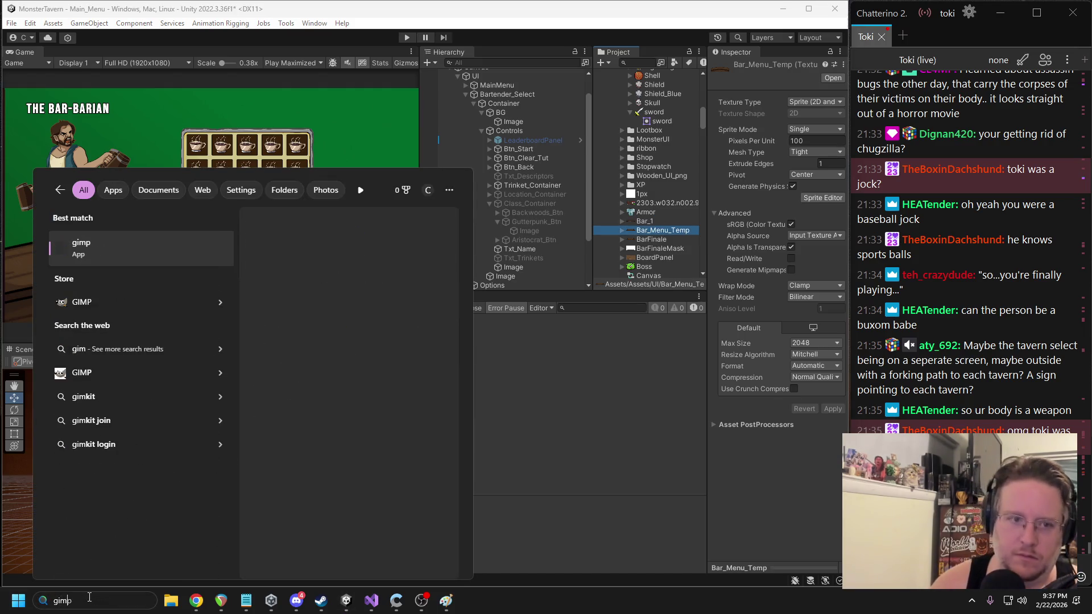
key(Return)
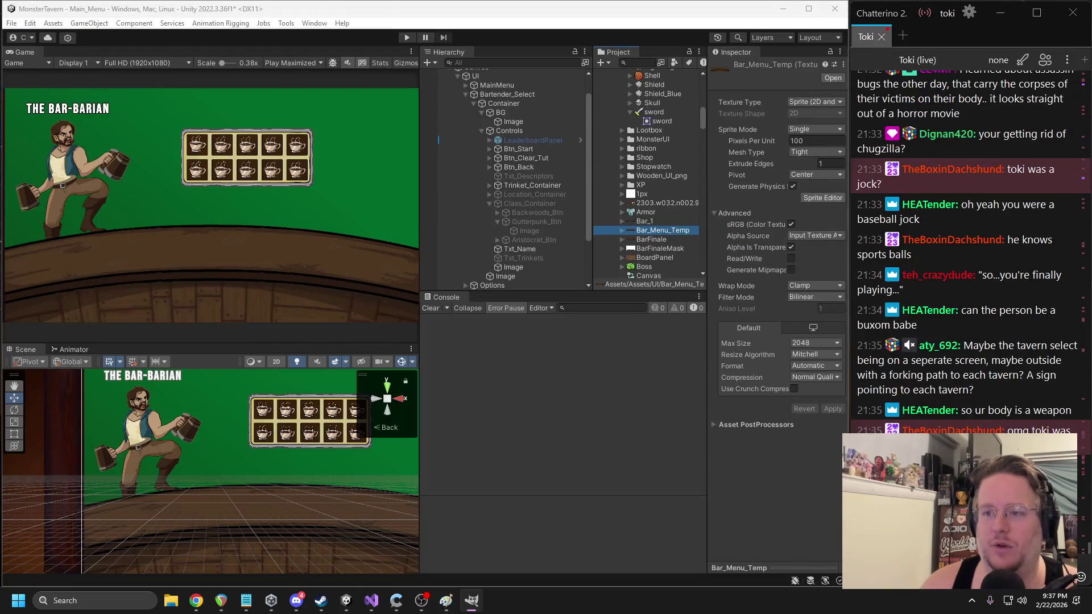
double_click(657, 231)
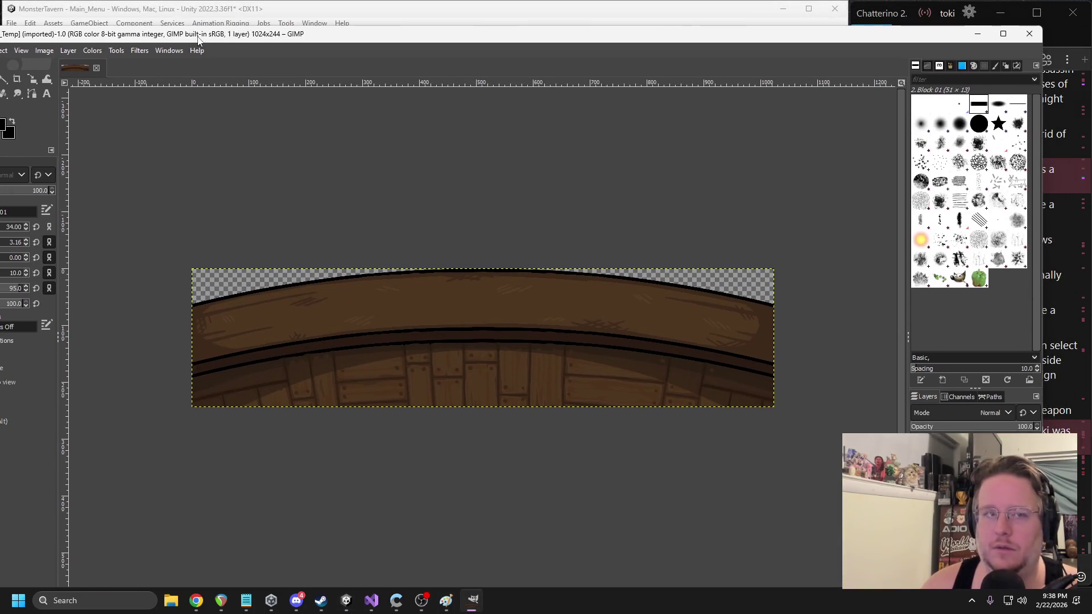
- Resize the GIMP window and move it to the screen's top-left, leaving Unity visible behind
drag(181, 36, 258, 44)
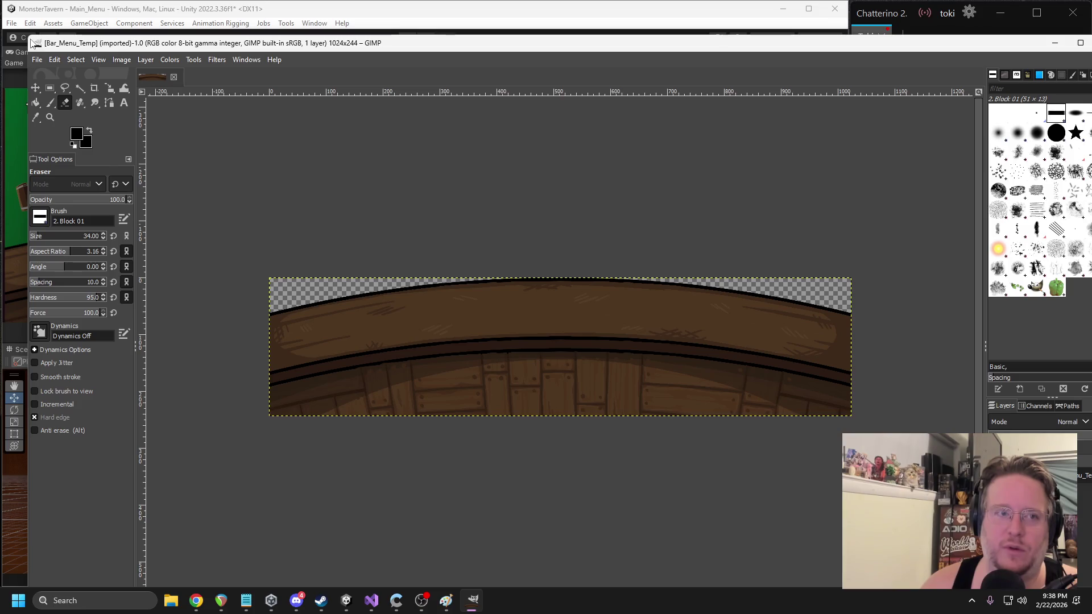
mouse_move(29, 40)
mouse_down()
mouse_move(409, 71)
mouse_move(645, 165)
mouse_move(327, 105)
mouse_move(270, 54)
mouse_up()
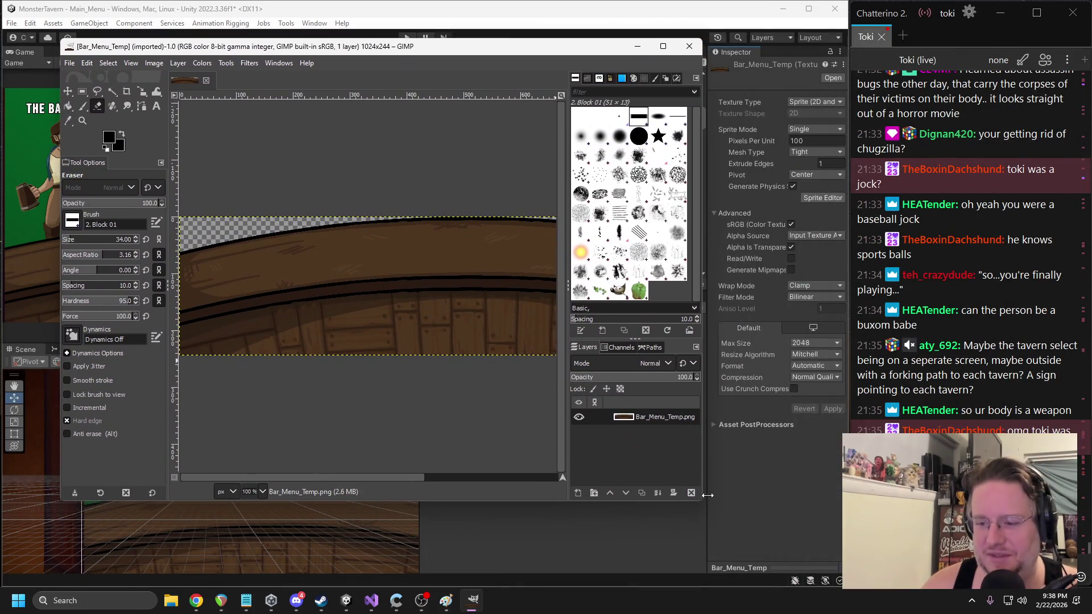
drag(701, 499, 837, 576)
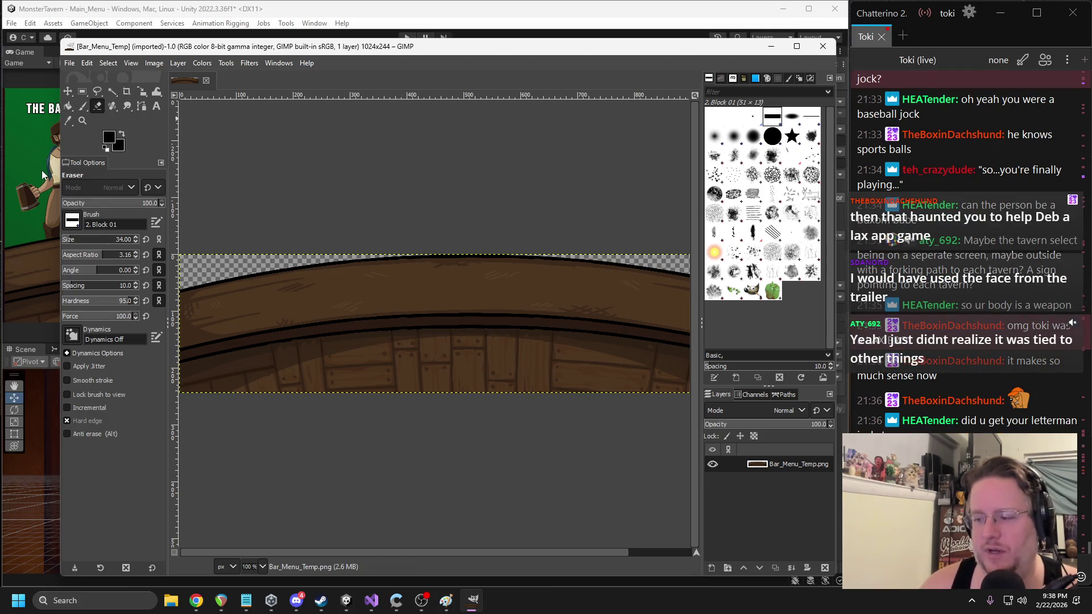
mouse_move(62, 45)
mouse_down()
mouse_move(54, 6)
mouse_move(4, 2)
mouse_up()
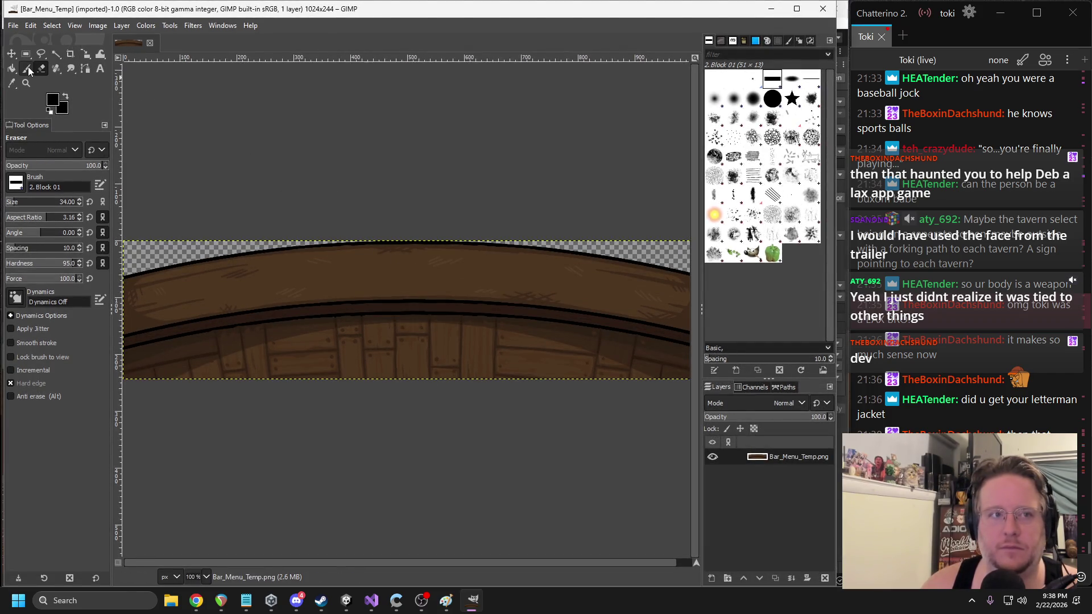
- Choose GIMP's Fuzzy Select tool, then drag the Monster Tavern Steam page window over GIMP
click(56, 53)
key(alt+Tab)
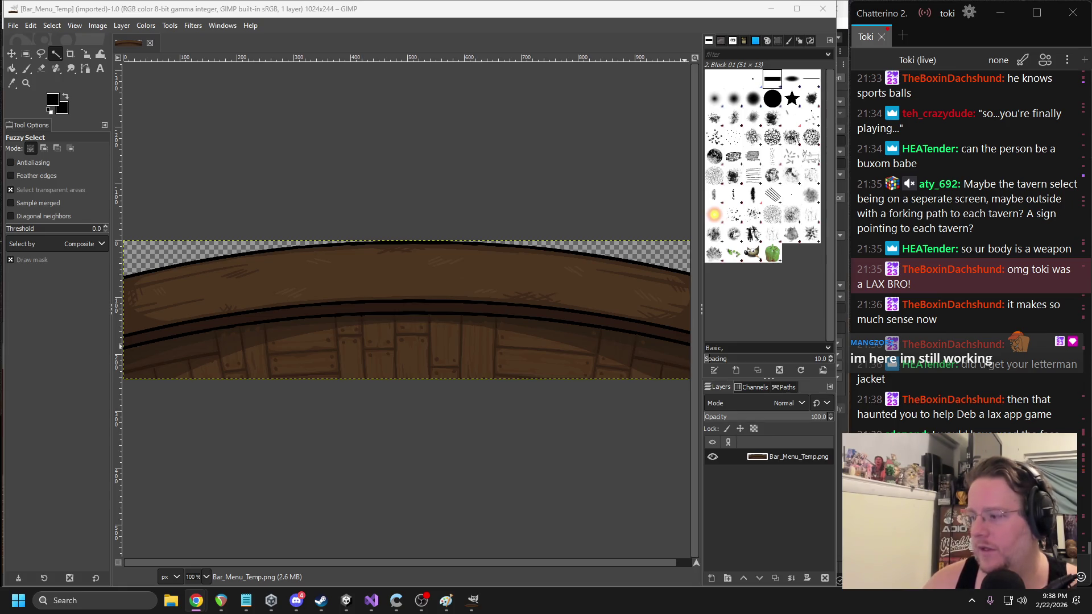
mouse_move(1081, 57)
mouse_down()
mouse_move(525, 63)
mouse_move(121, 33)
mouse_move(88, 18)
mouse_move(38, 26)
mouse_up()
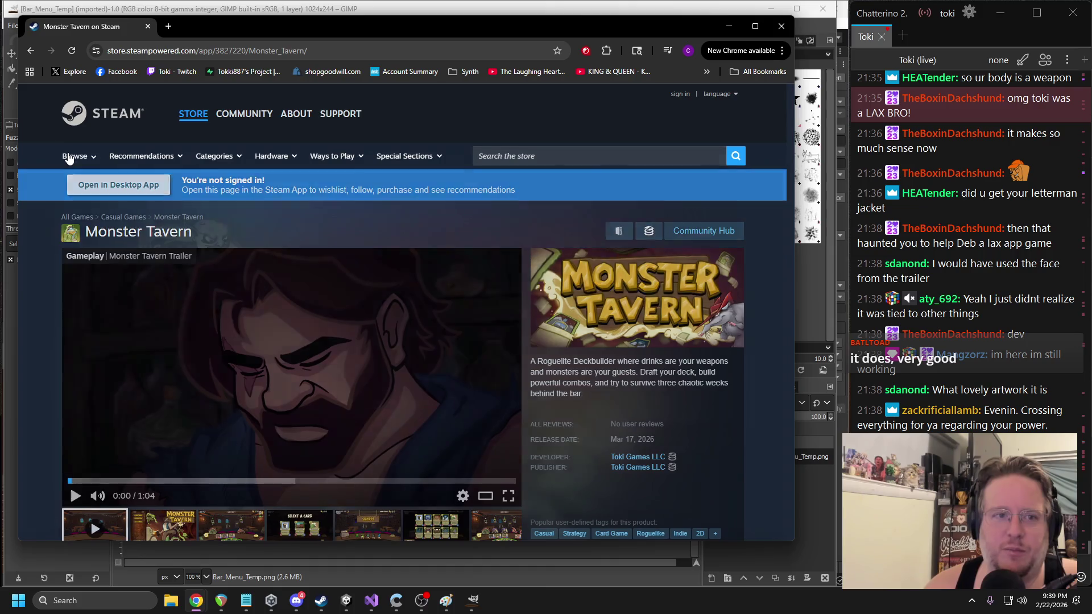
- Open the Steam Free Demos page from Browse and scroll down to the New & Trending list
mouse_move(71, 159)
click(532, 226)
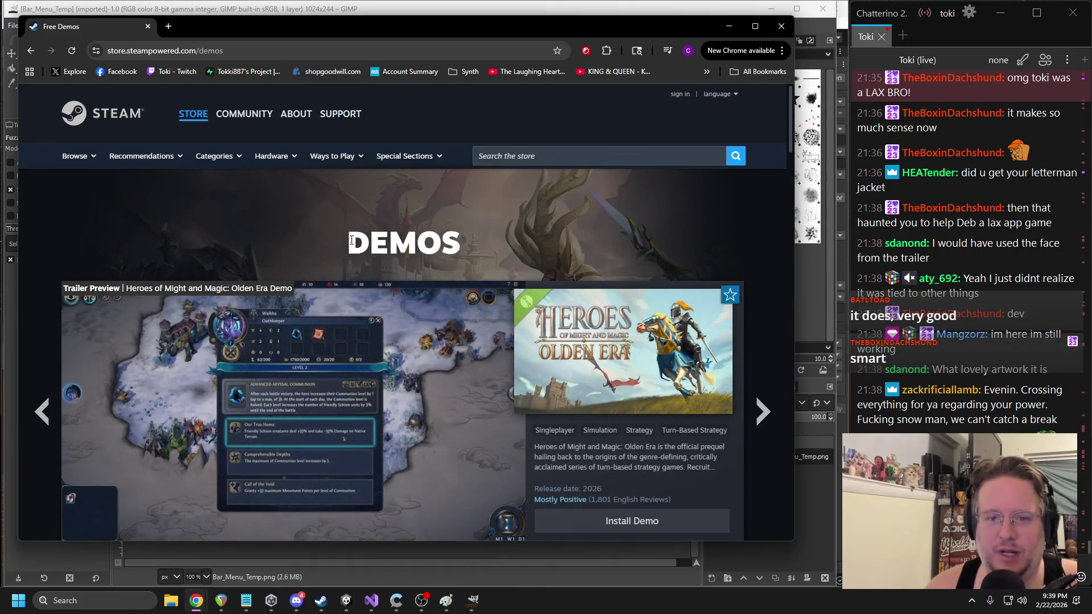
scroll(242, 320, down, 11)
scroll(259, 302, up, 12)
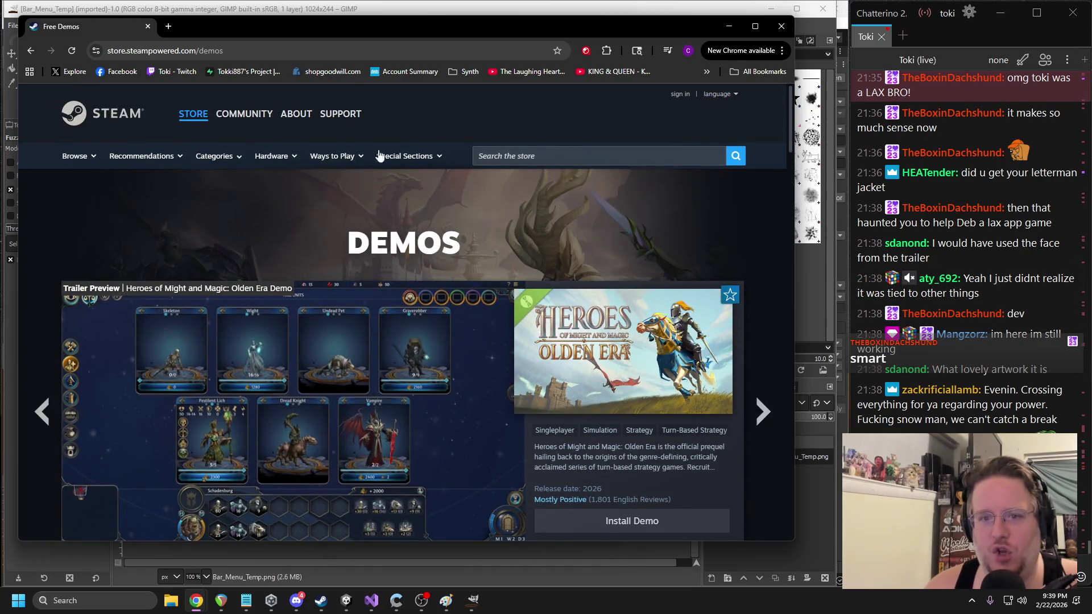
scroll(343, 261, down, 6)
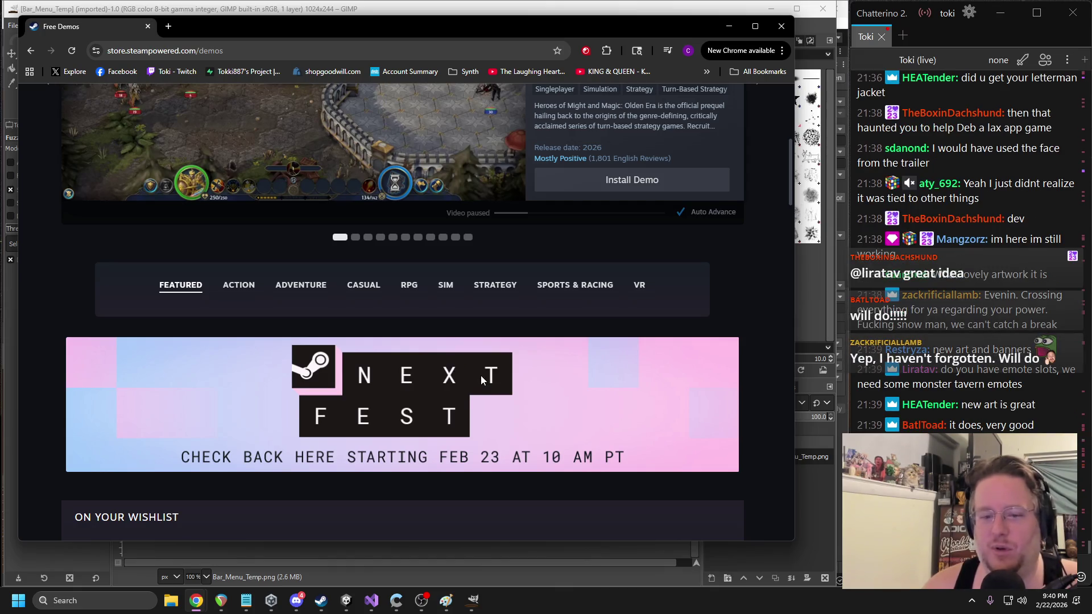
scroll(481, 374, down, 3)
scroll(483, 367, down, 4)
scroll(494, 363, up, 4)
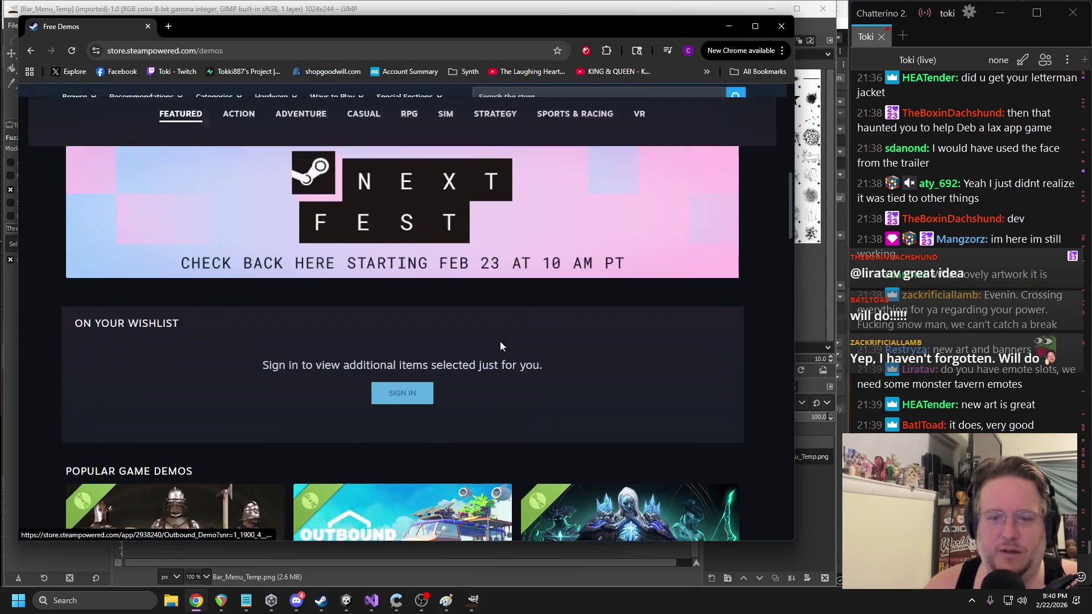
scroll(452, 345, down, 10)
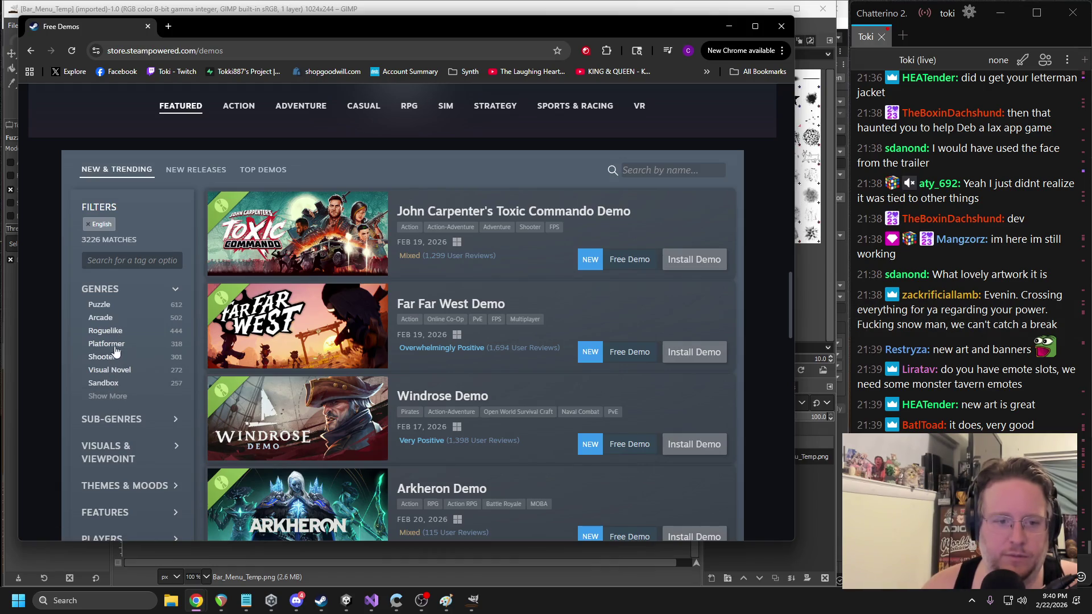
- Expand the full genre list and filter the demos to Card Game
click(111, 397)
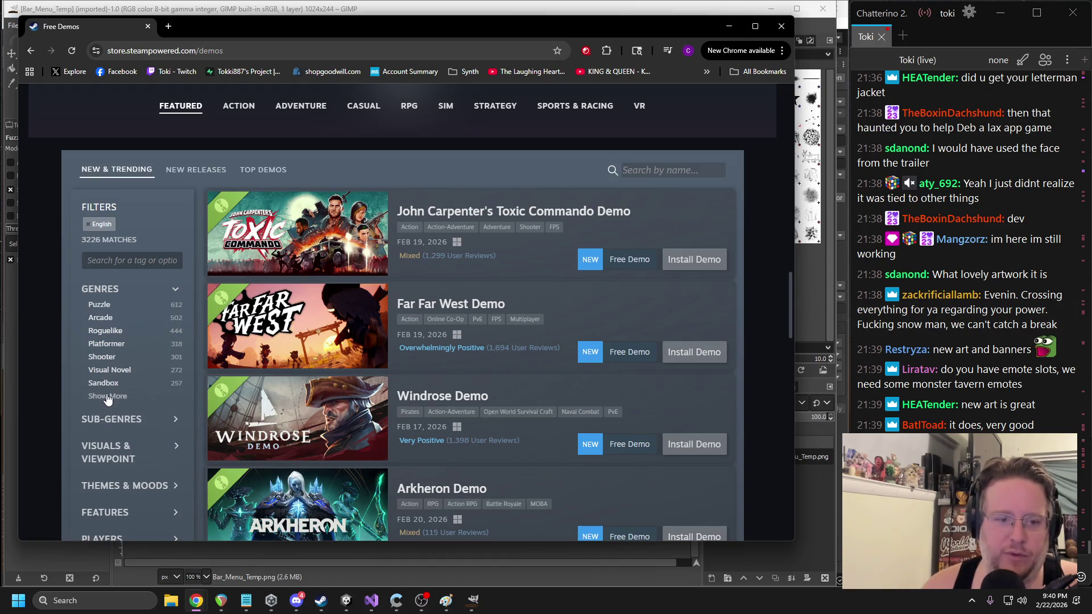
scroll(142, 362, down, 1)
click(115, 366)
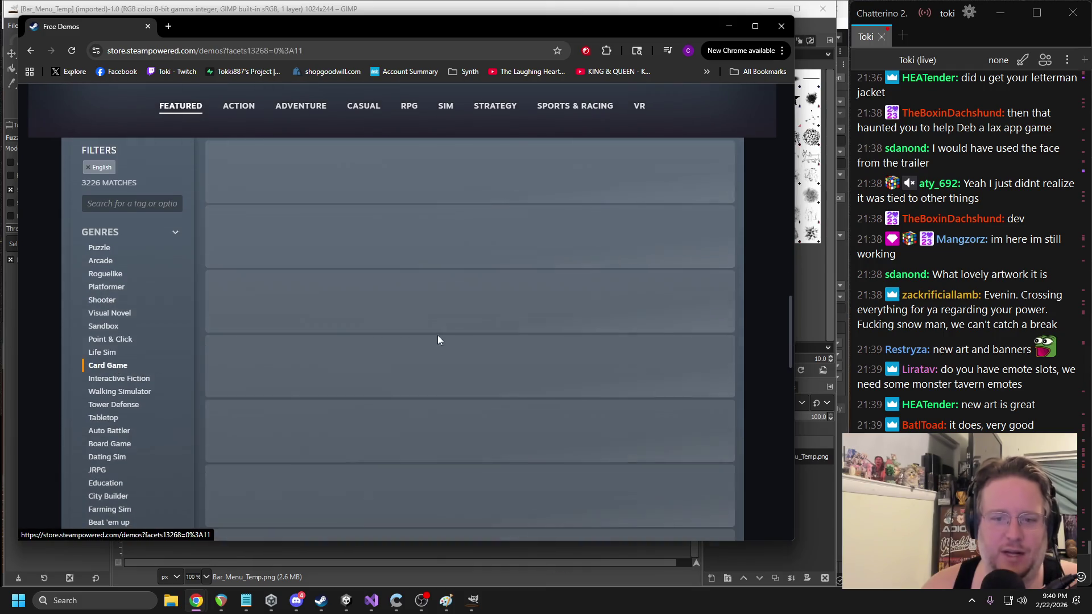
scroll(408, 292, down, 15)
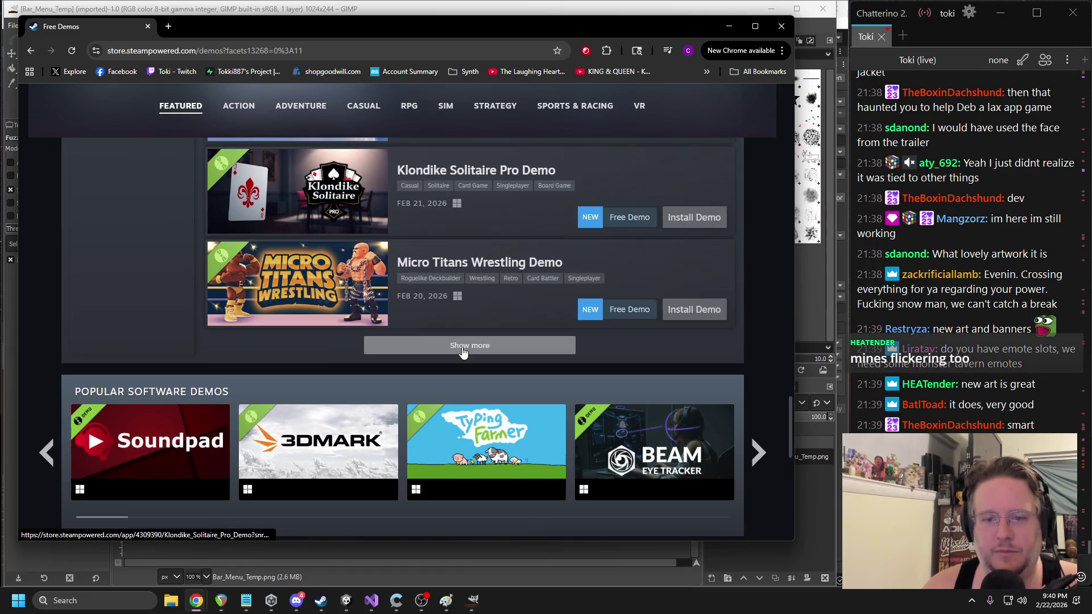
- Load two more batches of card-game demos into the list
click(458, 348)
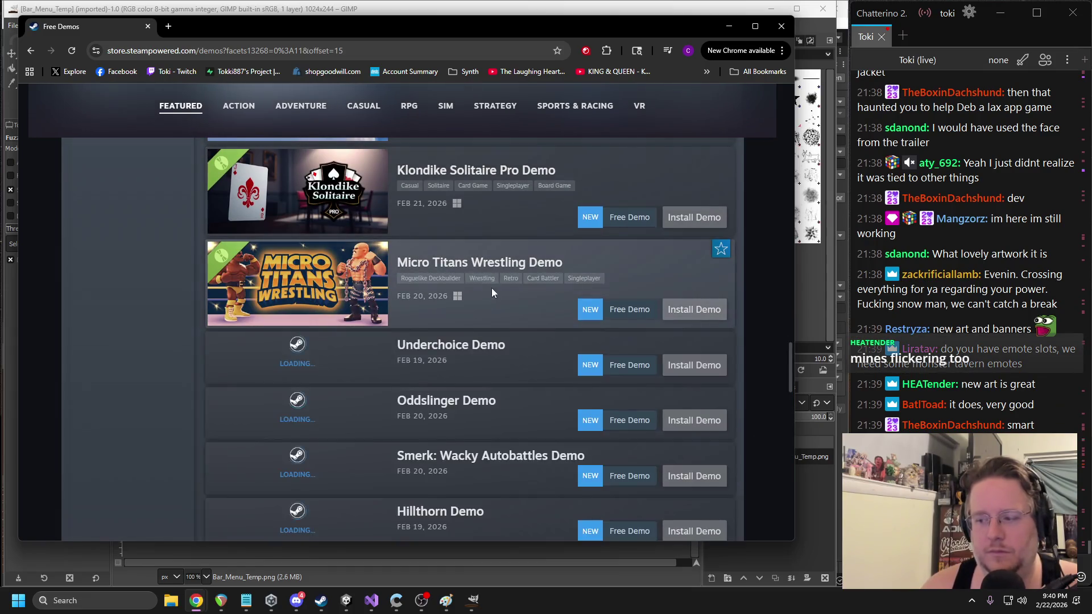
scroll(441, 285, down, 11)
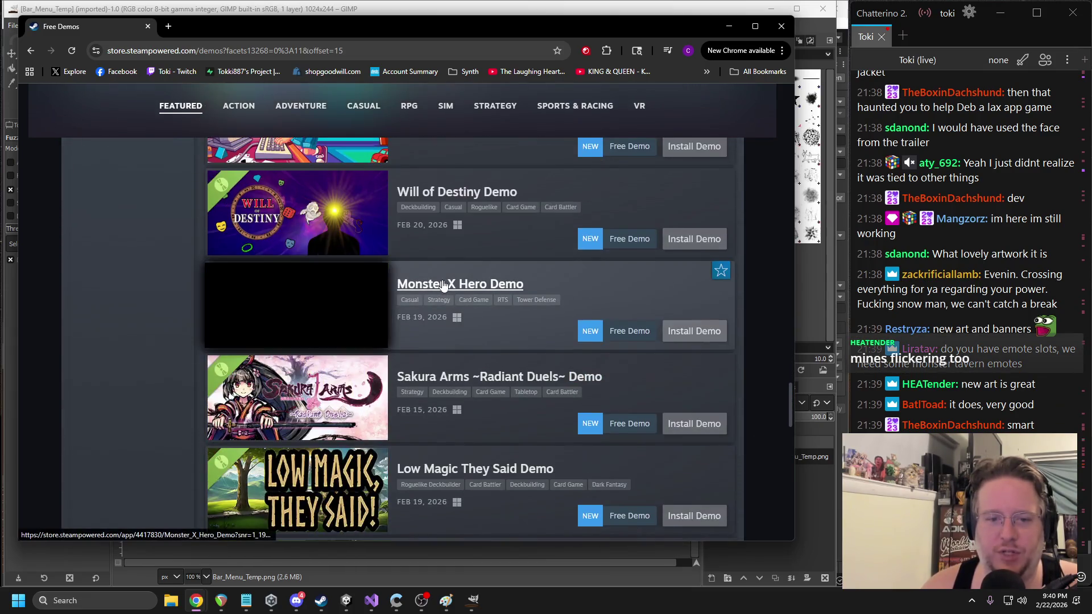
scroll(444, 284, down, 9)
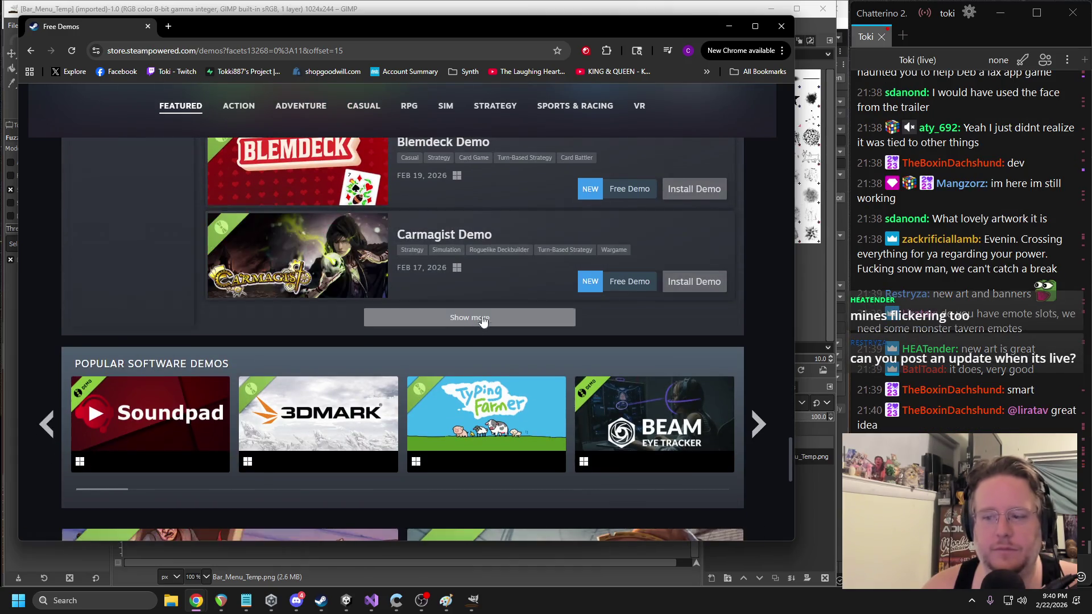
click(472, 325)
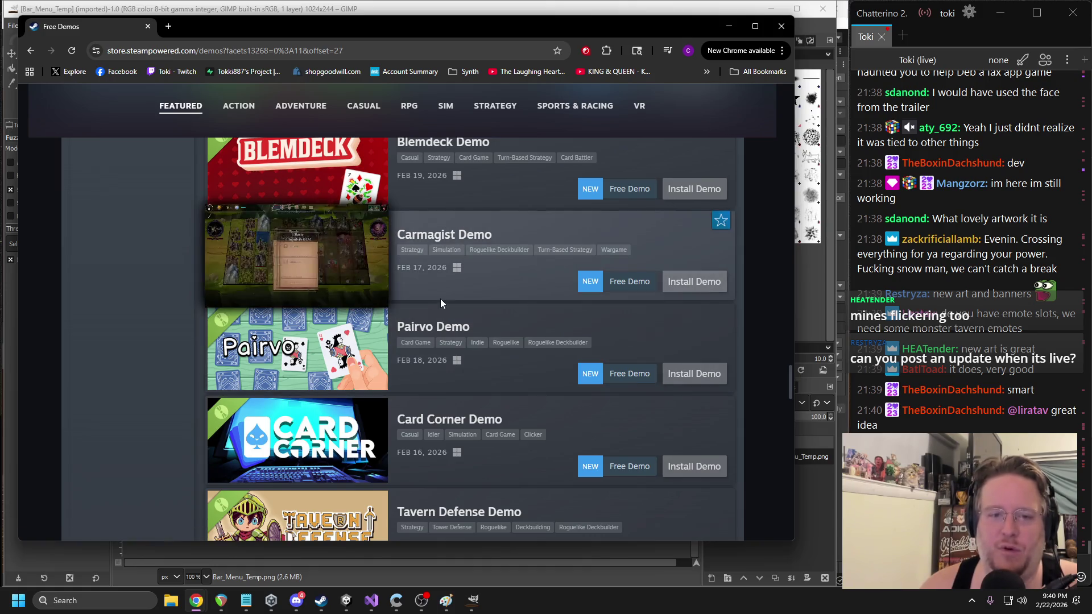
scroll(444, 301, down, 1)
scroll(444, 301, down, 15)
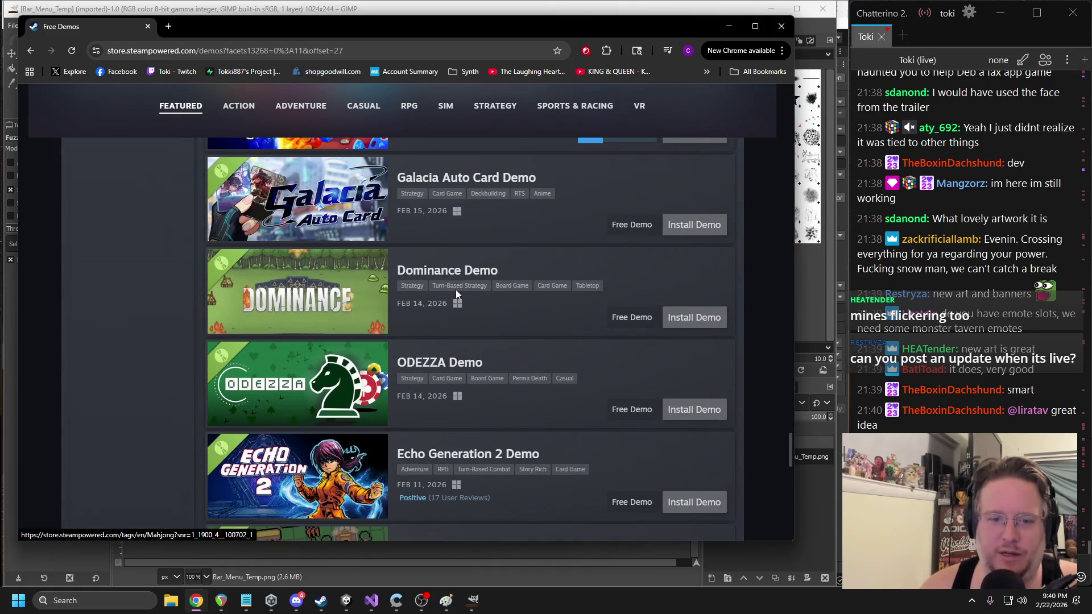
scroll(456, 294, down, 4)
- Keep loading demos until Monster Tavern Demo appears between Flame & Forge and Lethal: Last Turn
click(455, 290)
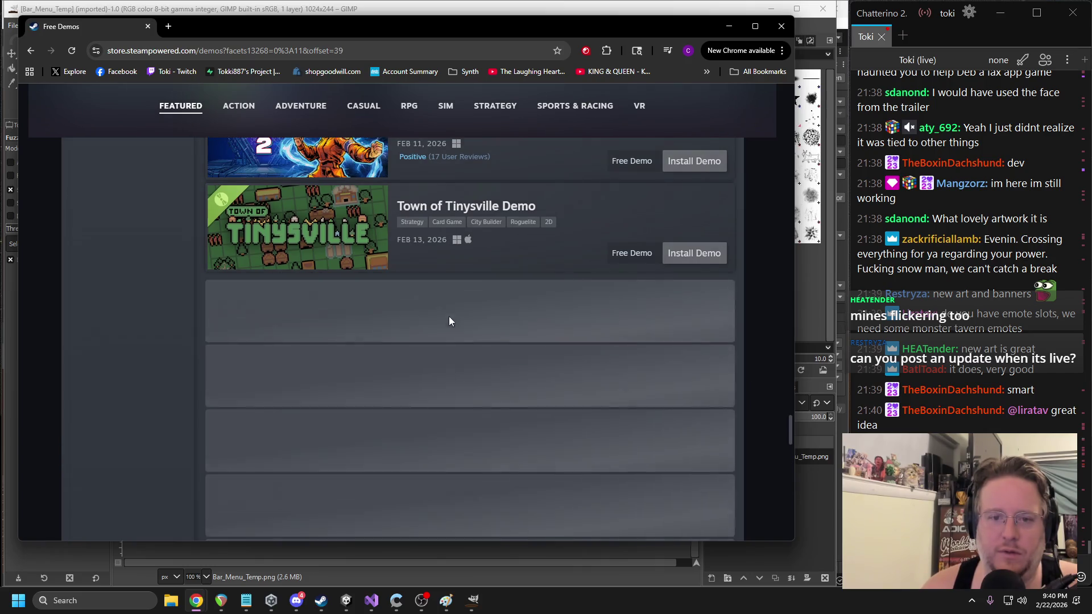
scroll(432, 322, down, 9)
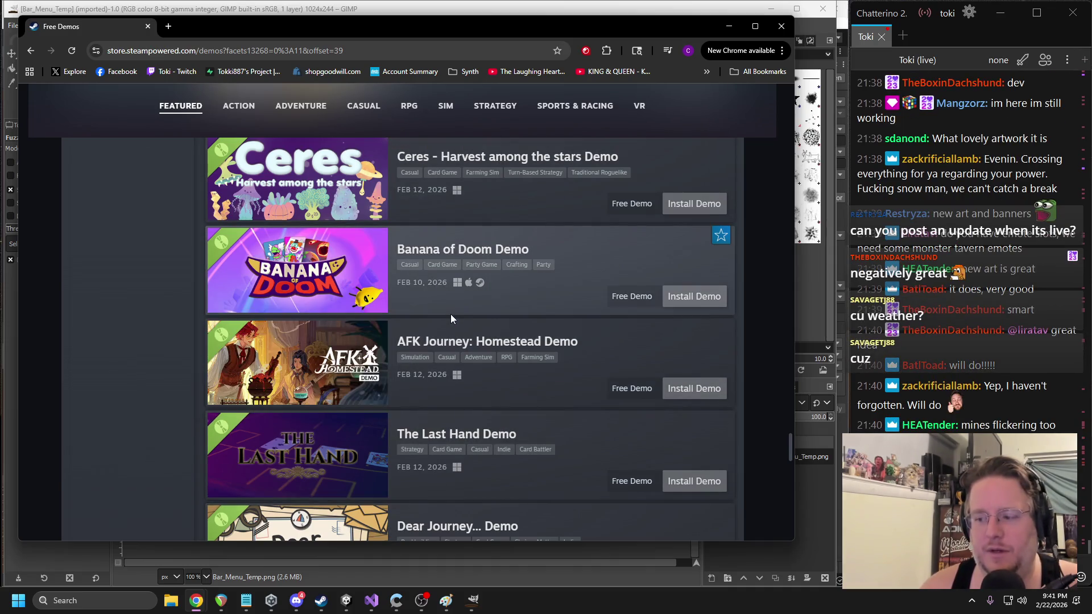
scroll(451, 310, down, 8)
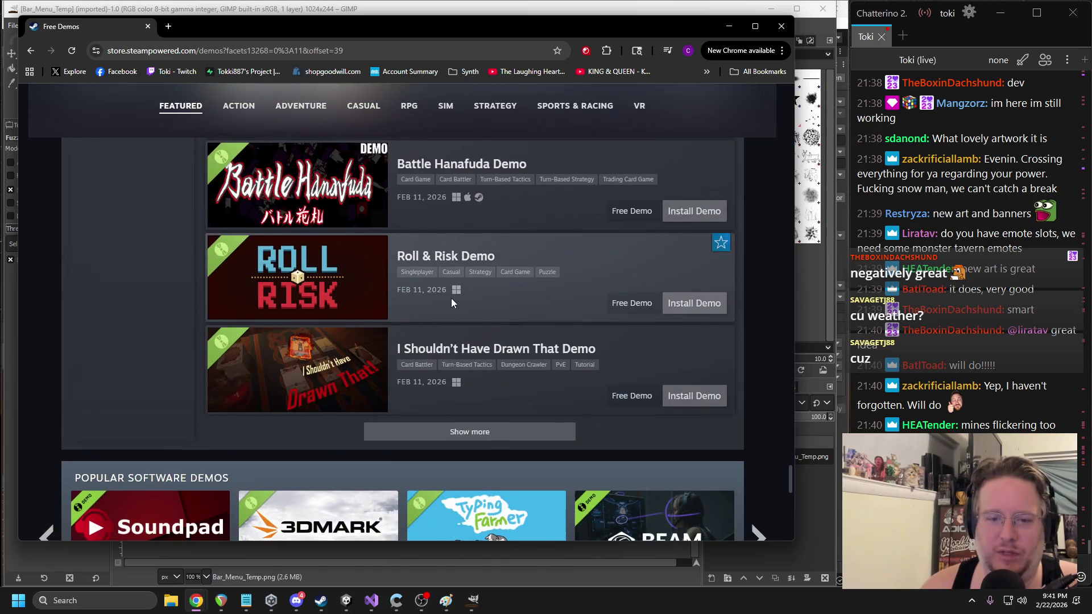
click(465, 435)
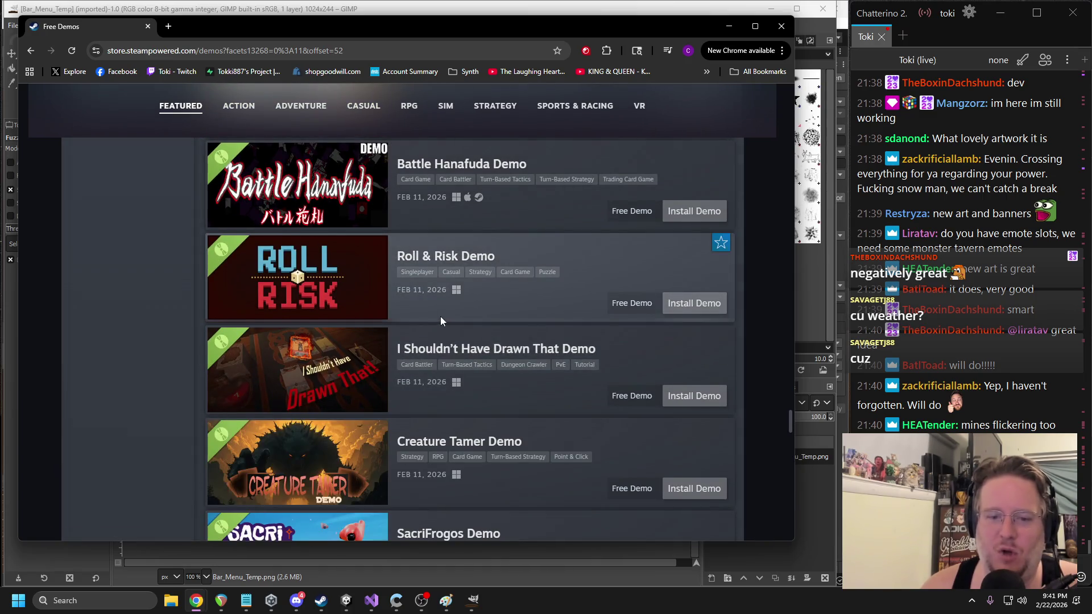
scroll(441, 316, down, 3)
scroll(445, 313, down, 4)
scroll(449, 307, down, 4)
scroll(455, 307, down, 4)
scroll(507, 295, down, 3)
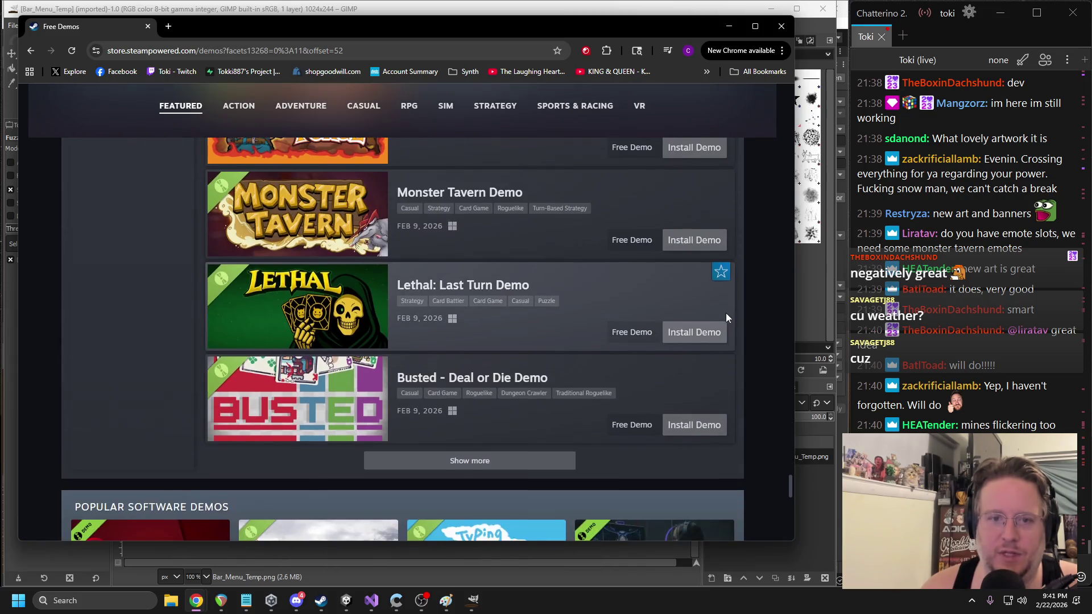
scroll(726, 313, up, 1)
mouse_move(331, 286)
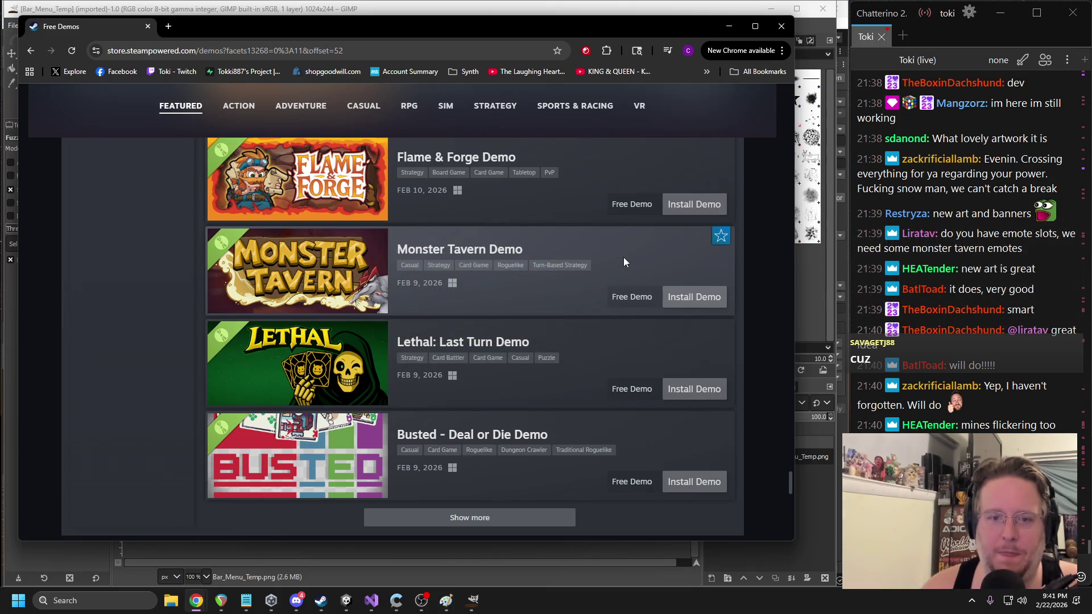
mouse_move(268, 284)
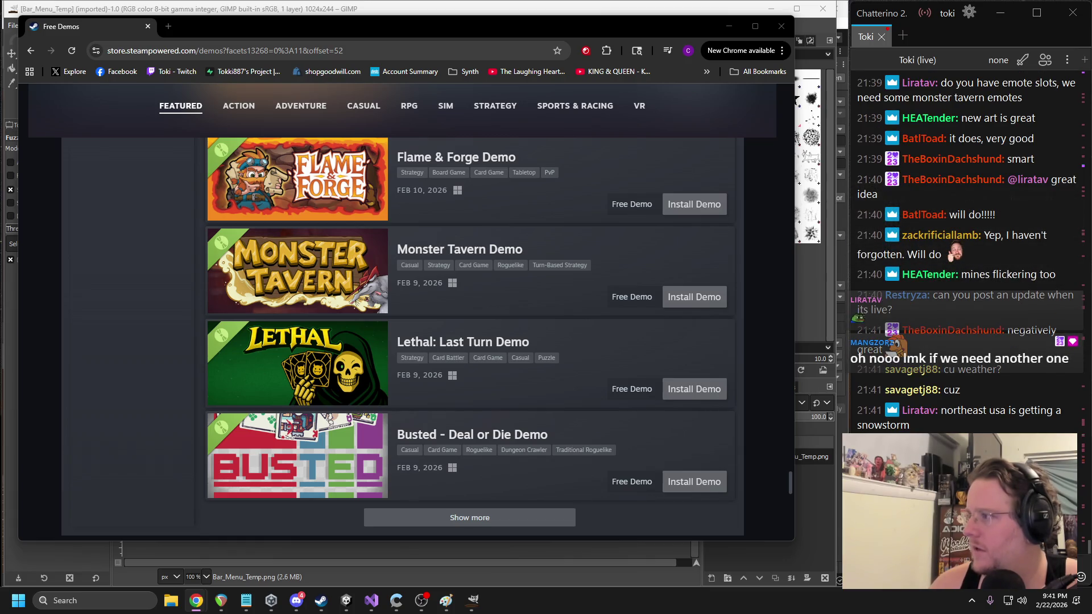
click(172, 600)
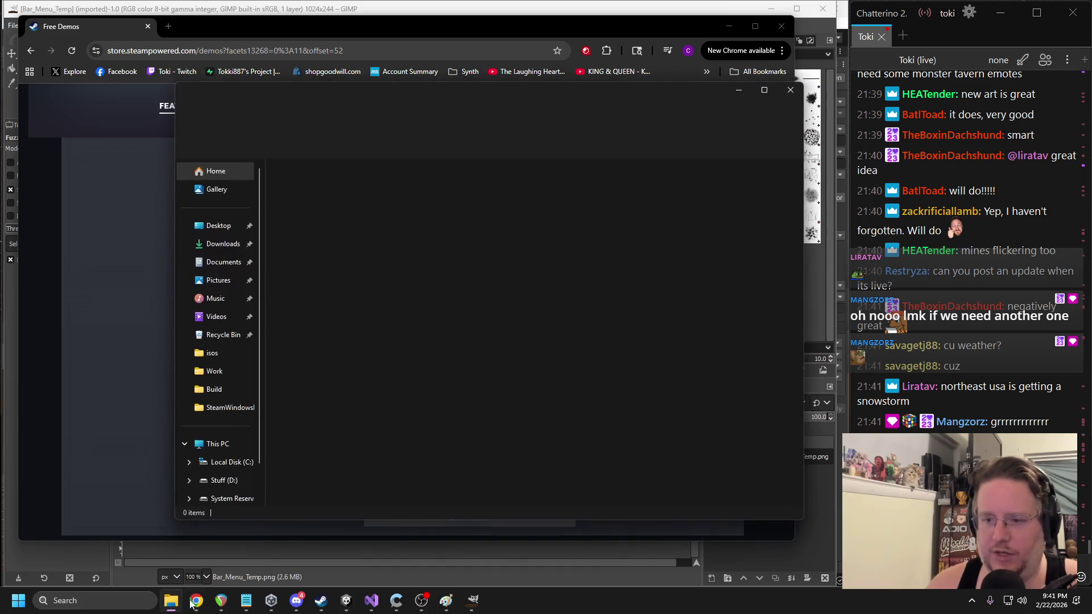
click(172, 601)
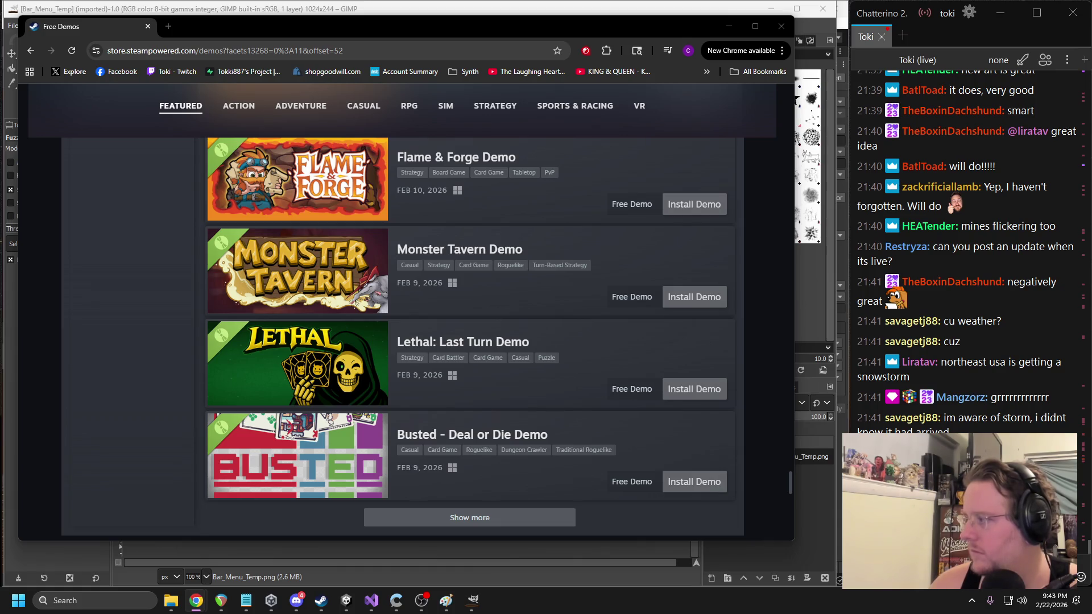
- Reload the free card-game demos page and scroll back down to the list
click(322, 51)
key(Return)
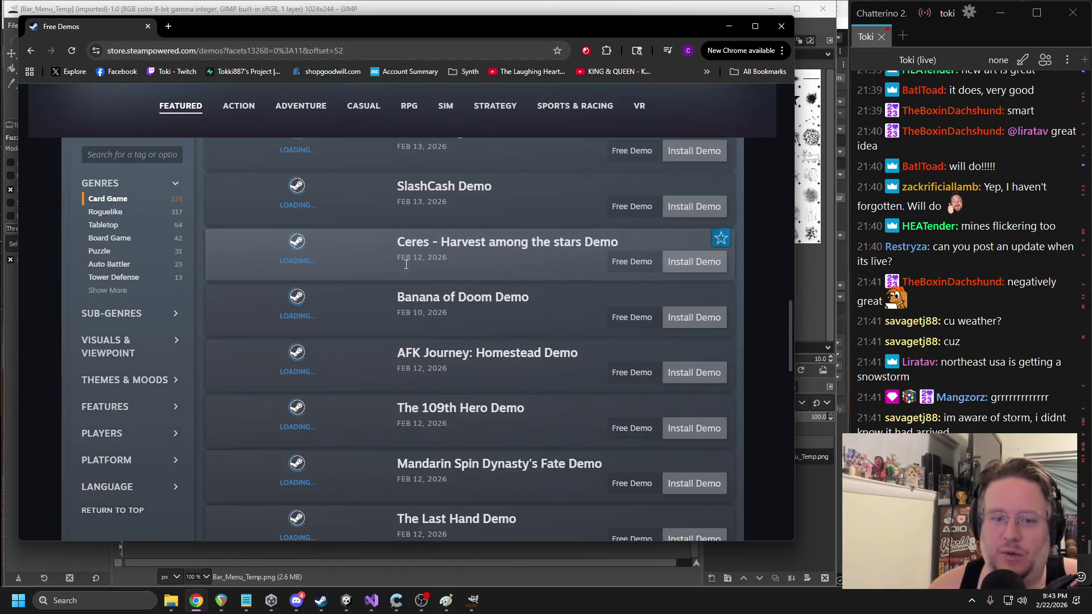
scroll(388, 277, down, 15)
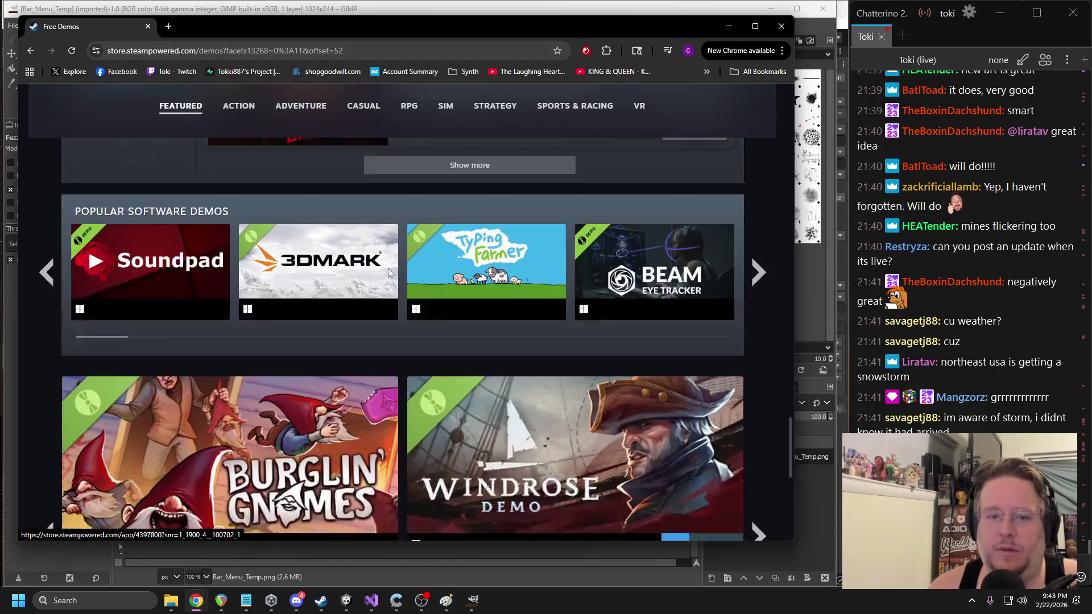
scroll(409, 284, up, 5)
scroll(419, 288, up, 6)
scroll(463, 299, down, 7)
scroll(462, 300, up, 12)
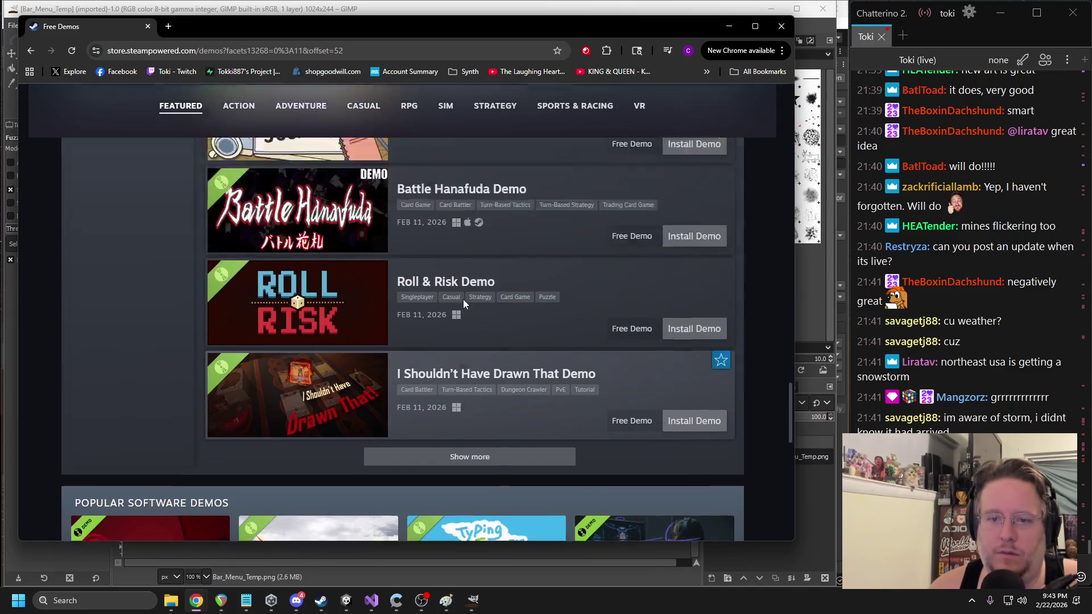
scroll(470, 305, up, 7)
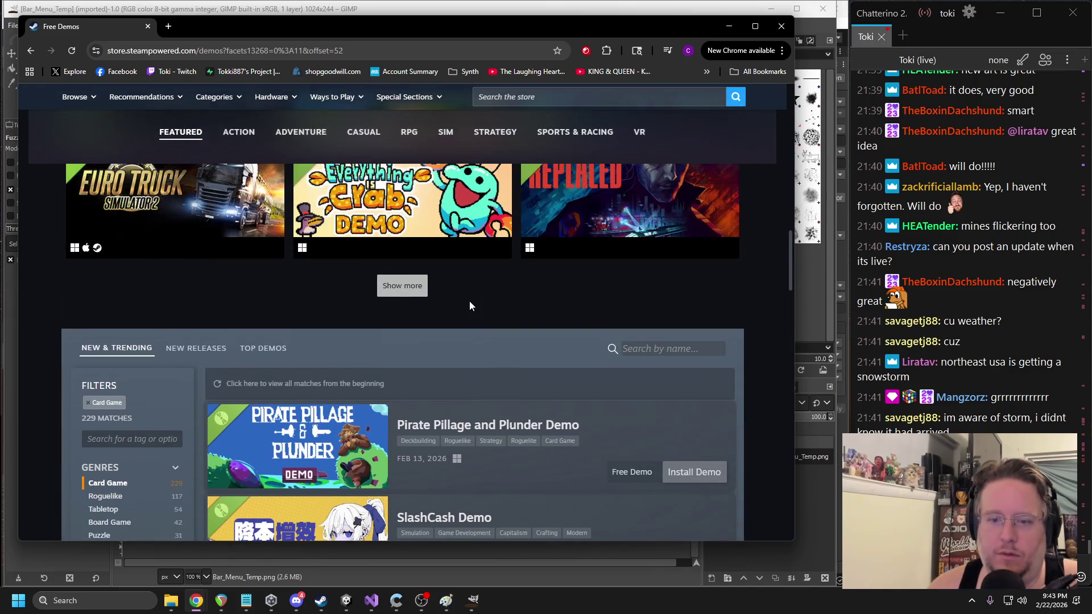
scroll(468, 305, down, 12)
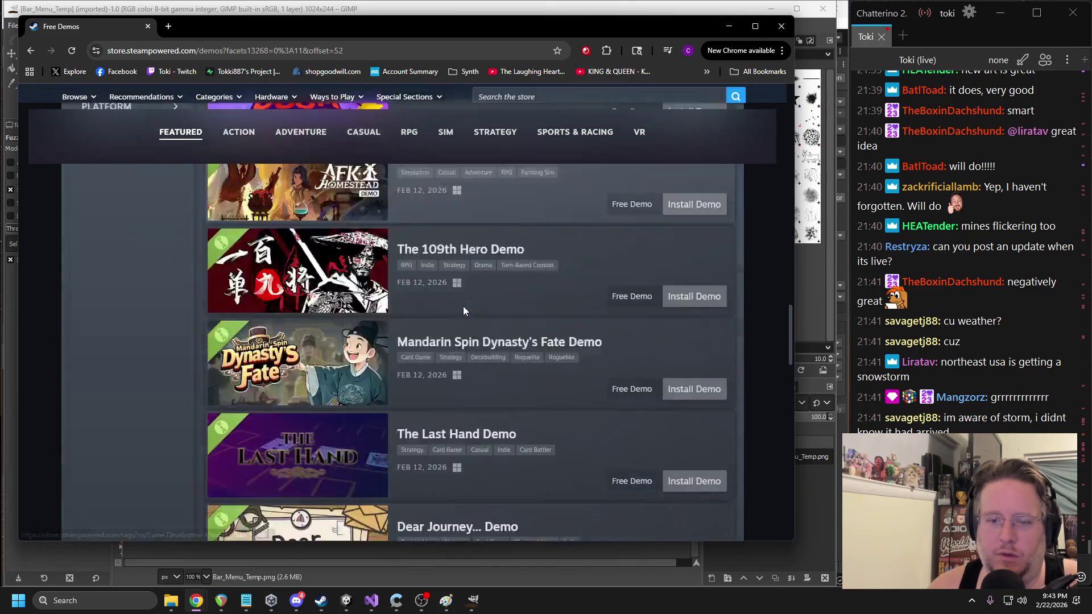
scroll(467, 374, down, 5)
- Load two more batches of demos into the list
click(434, 393)
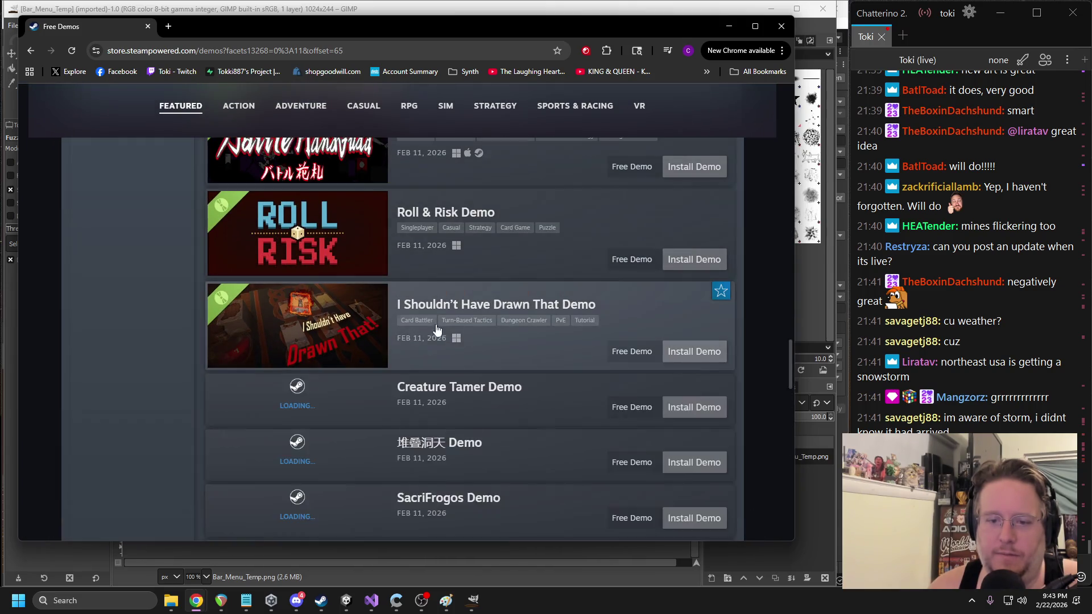
scroll(425, 294, down, 15)
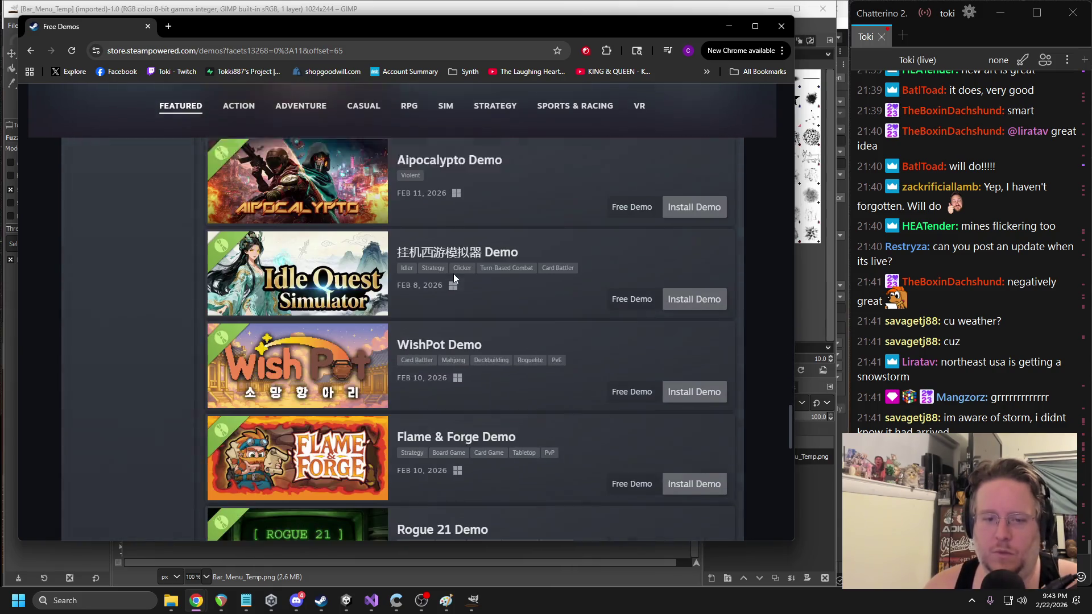
scroll(453, 274, down, 6)
scroll(452, 271, up, 2)
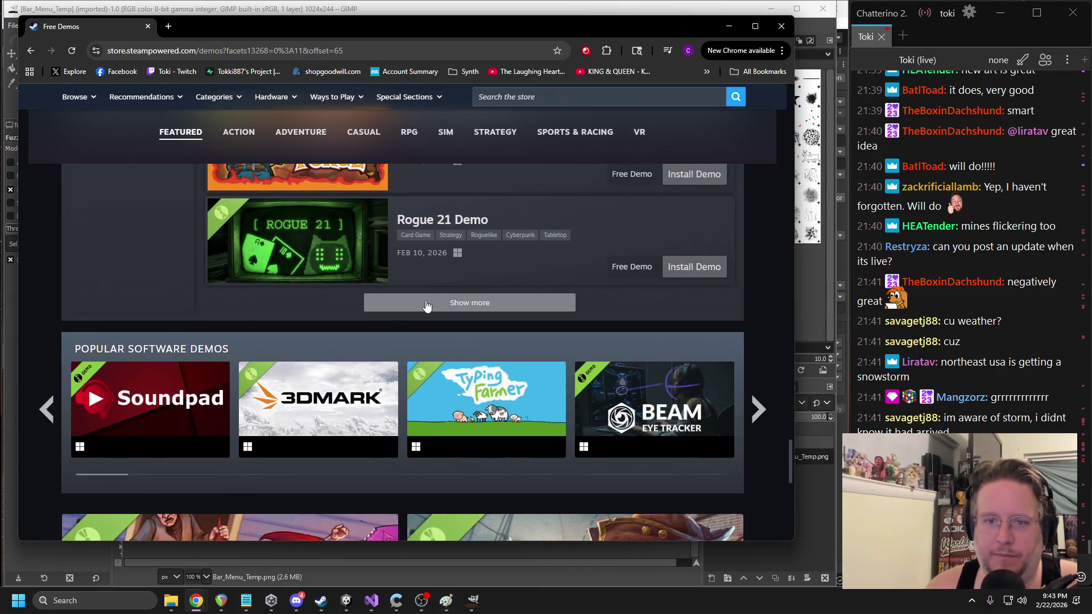
click(426, 302)
scroll(411, 334, up, 1)
scroll(409, 321, down, 2)
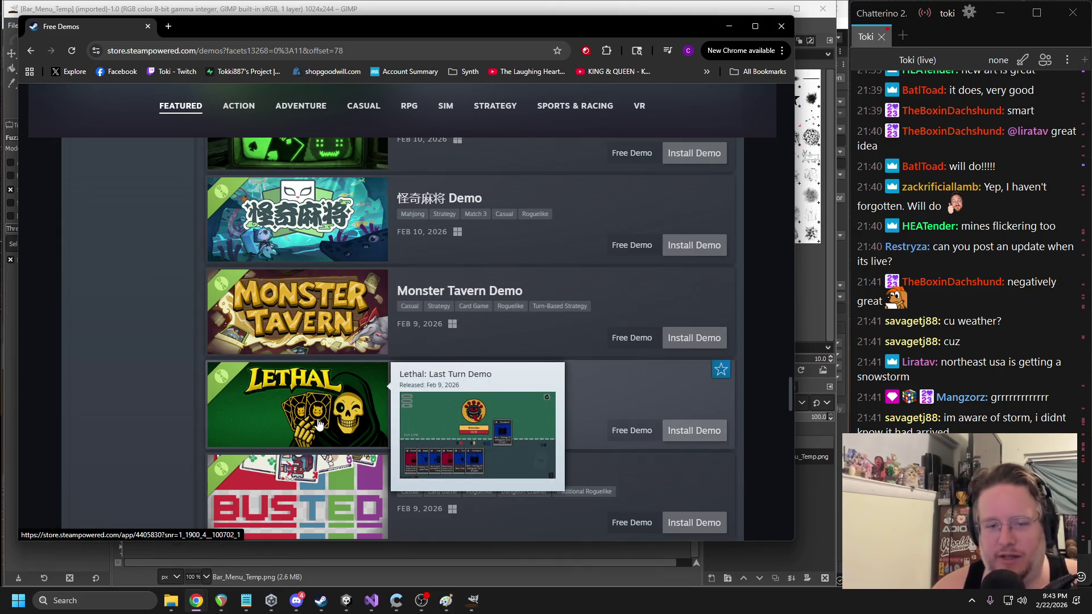
- Scroll through the loaded demos and open the 堆叠洞天 Demo store page
scroll(299, 418, down, 3)
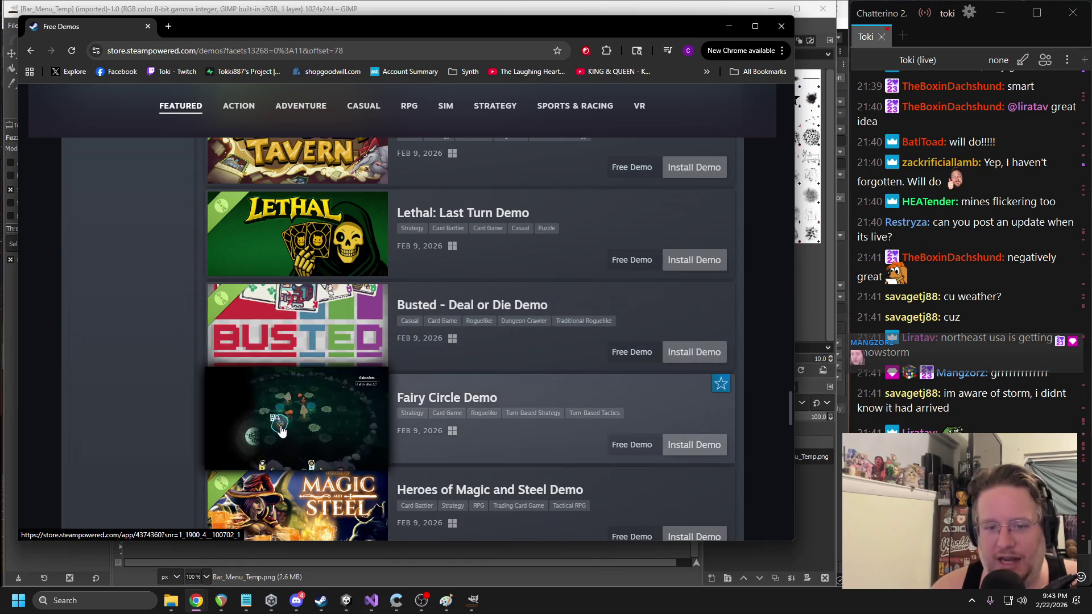
mouse_move(282, 428)
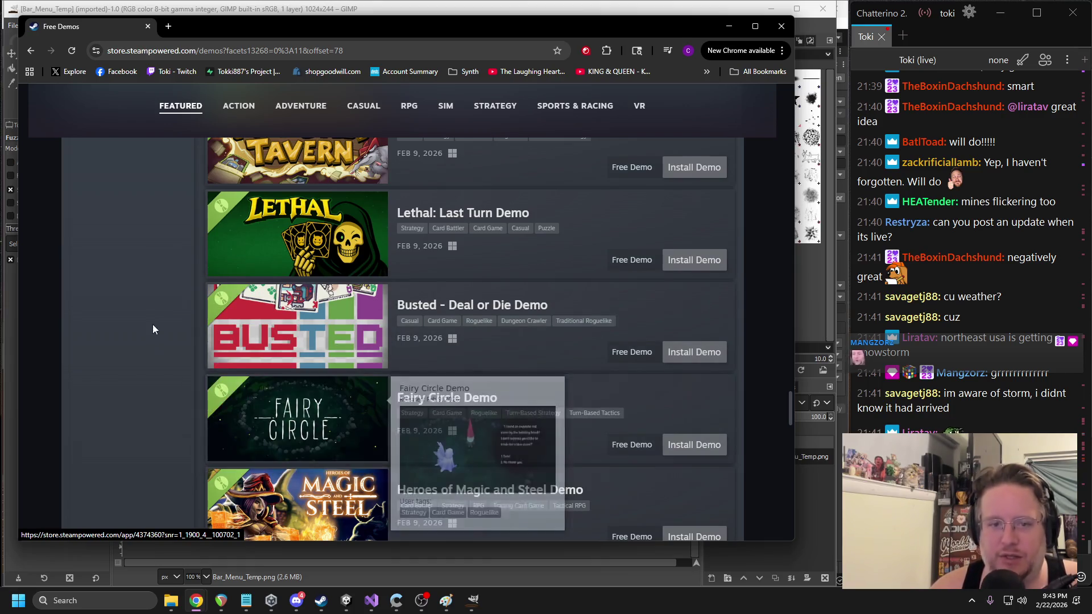
scroll(152, 324, up, 3)
scroll(146, 309, up, 4)
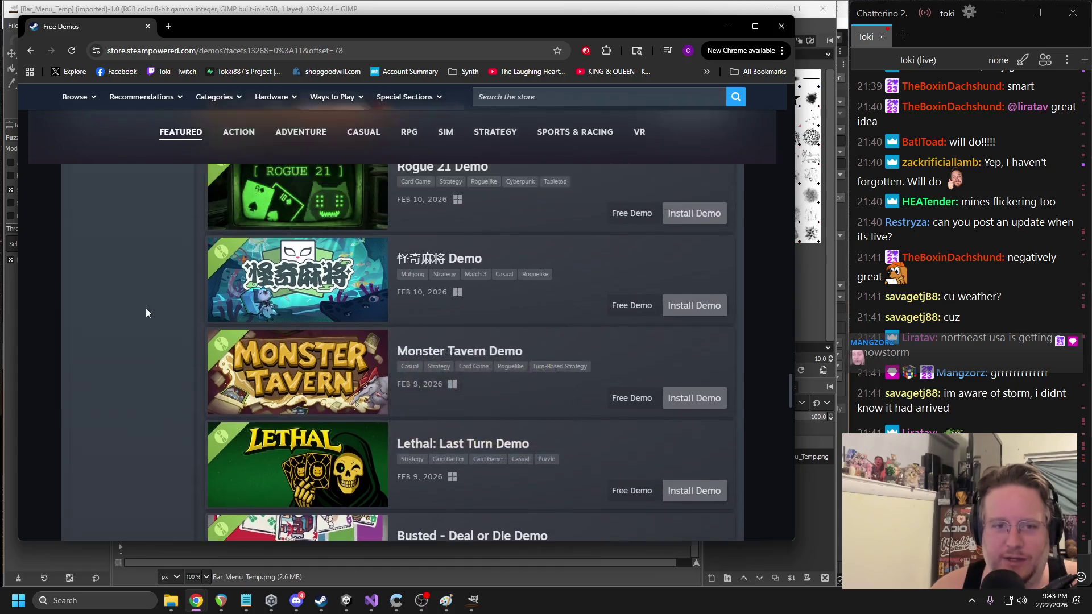
scroll(125, 311, up, 2)
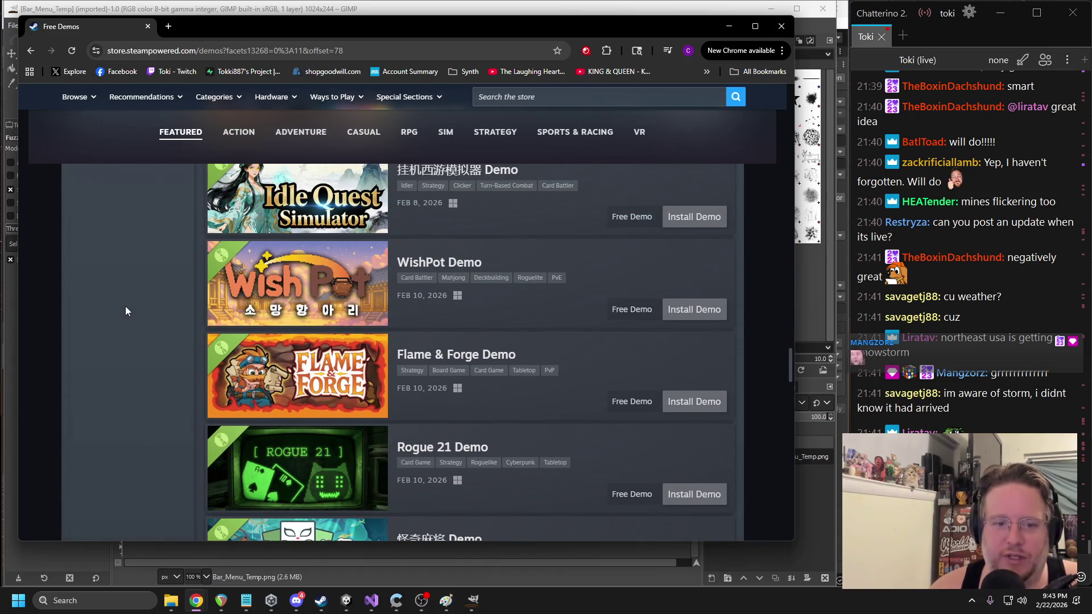
scroll(123, 308, up, 4)
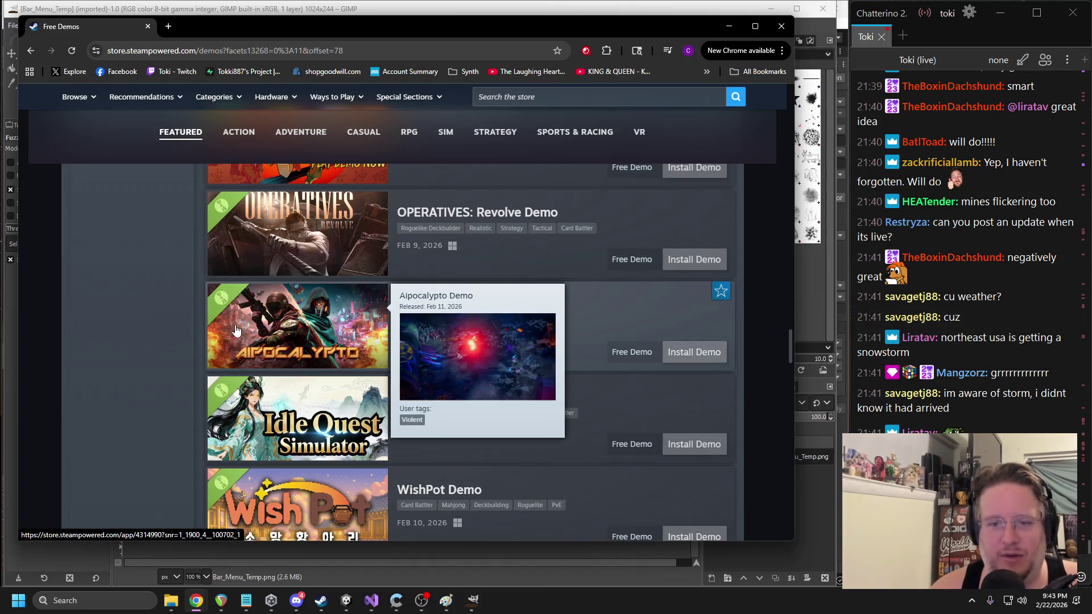
scroll(163, 321, up, 2)
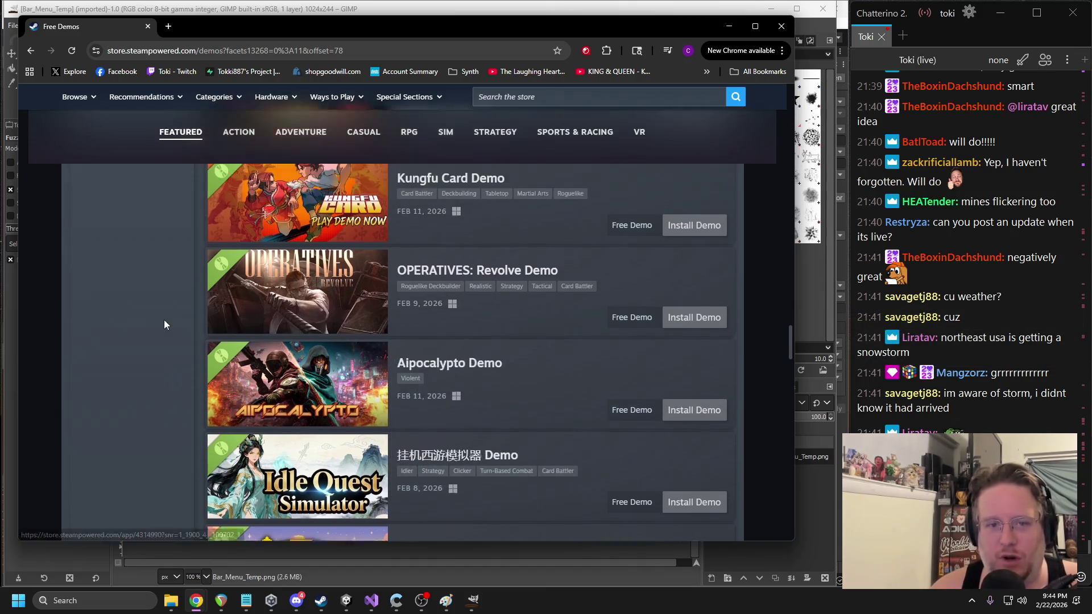
scroll(160, 316, up, 5)
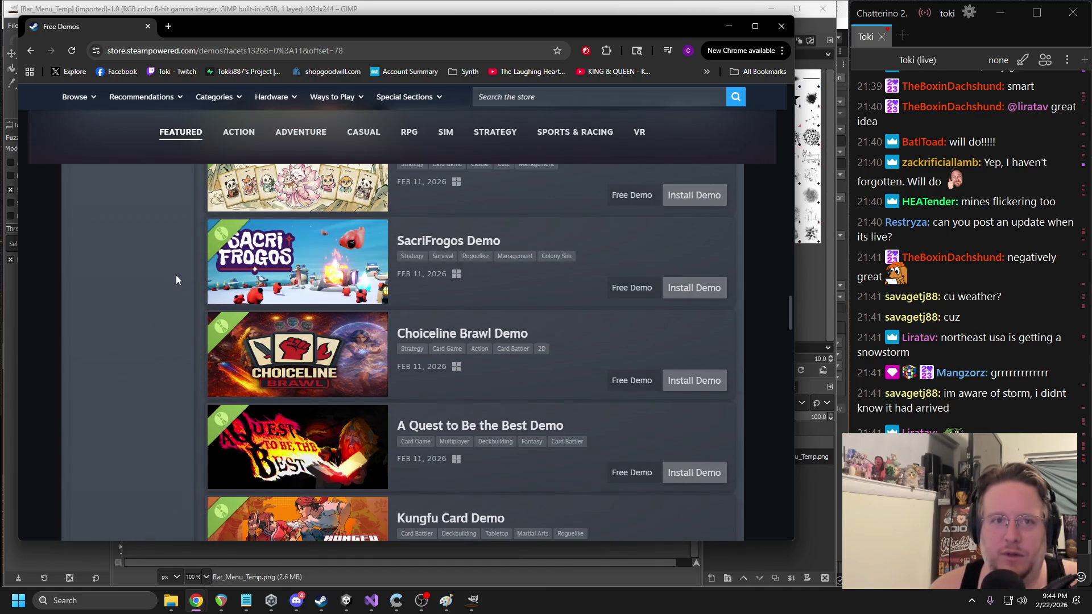
scroll(159, 290, up, 15)
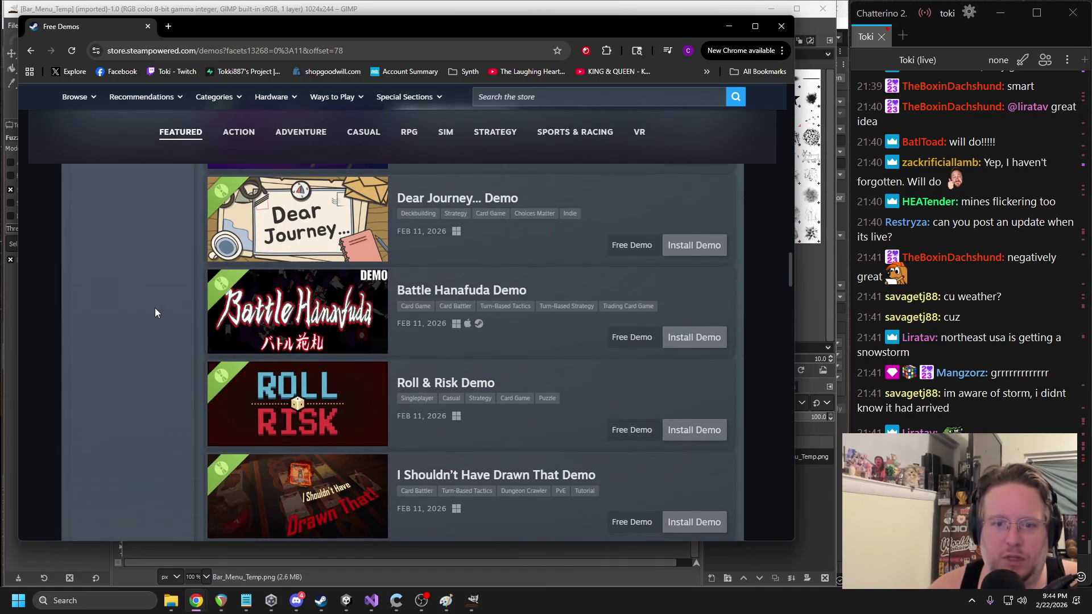
scroll(151, 319, up, 10)
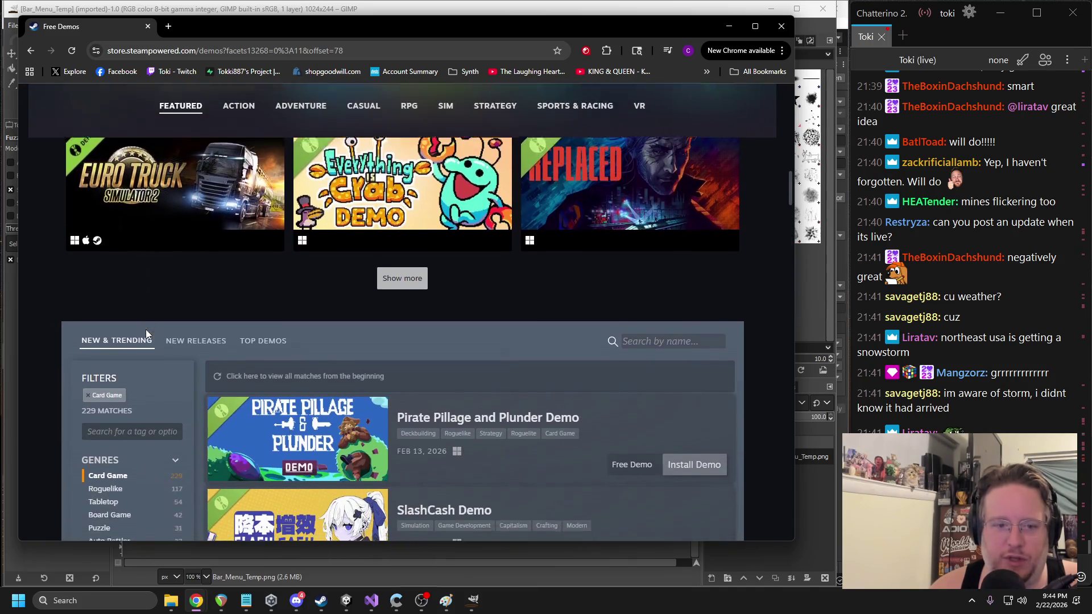
scroll(115, 432, down, 3)
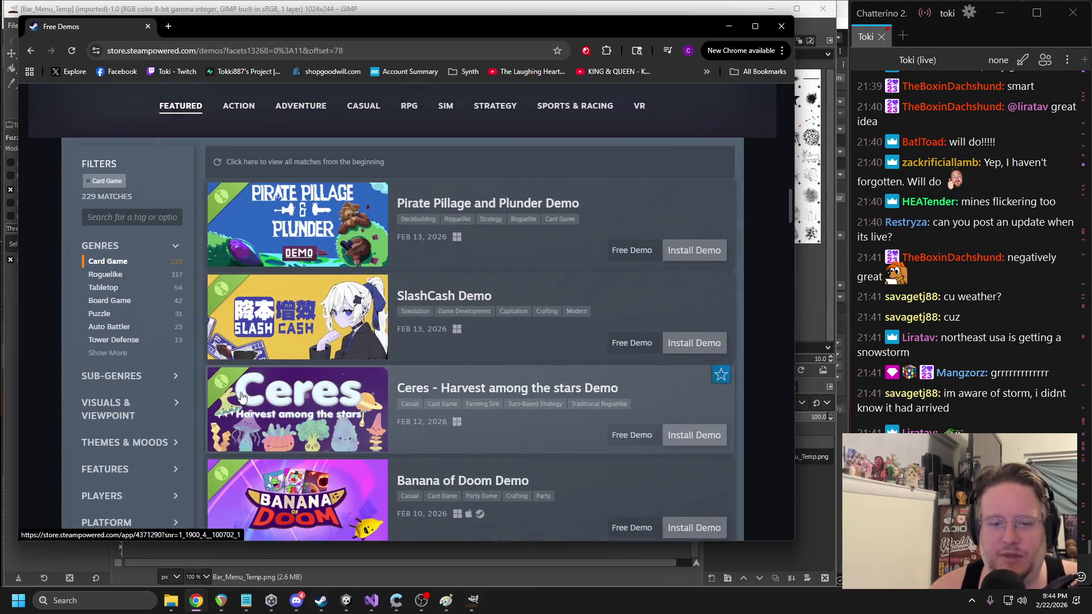
scroll(503, 324, down, 5)
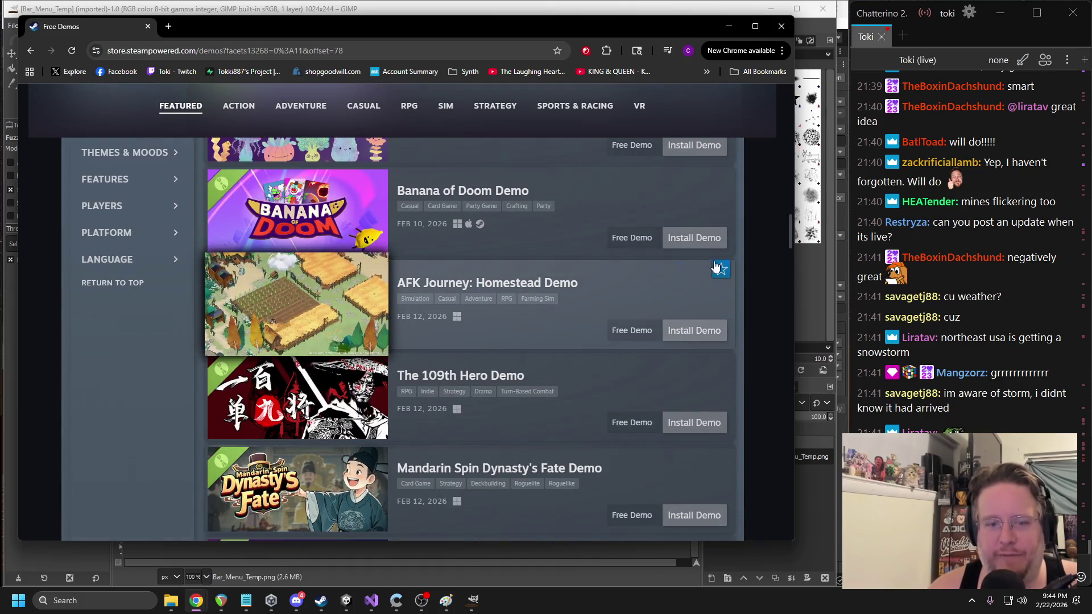
scroll(687, 262, down, 15)
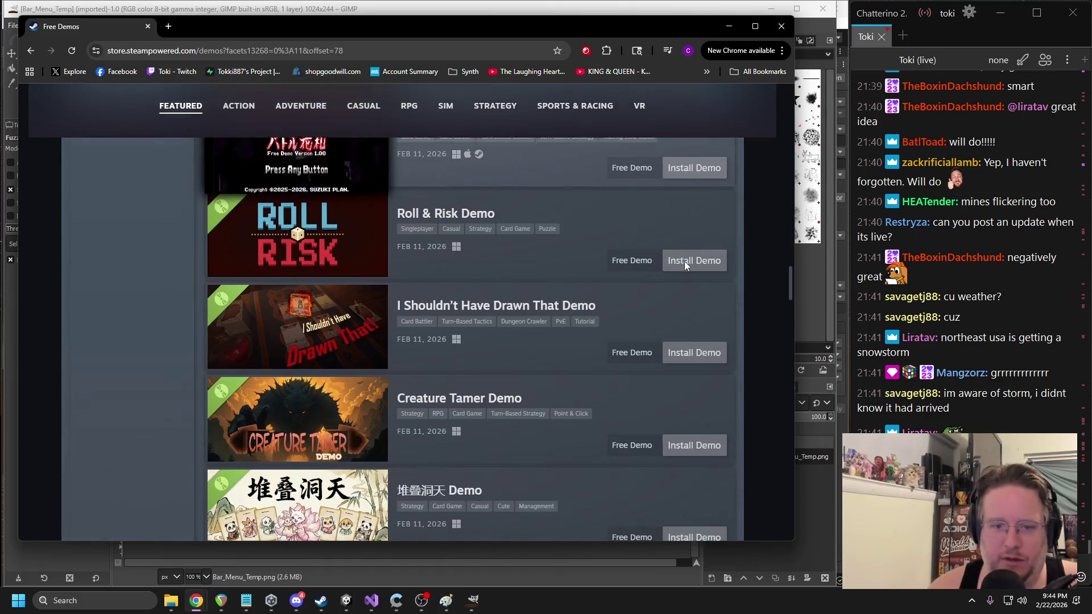
scroll(684, 265, down, 3)
scroll(660, 271, up, 4)
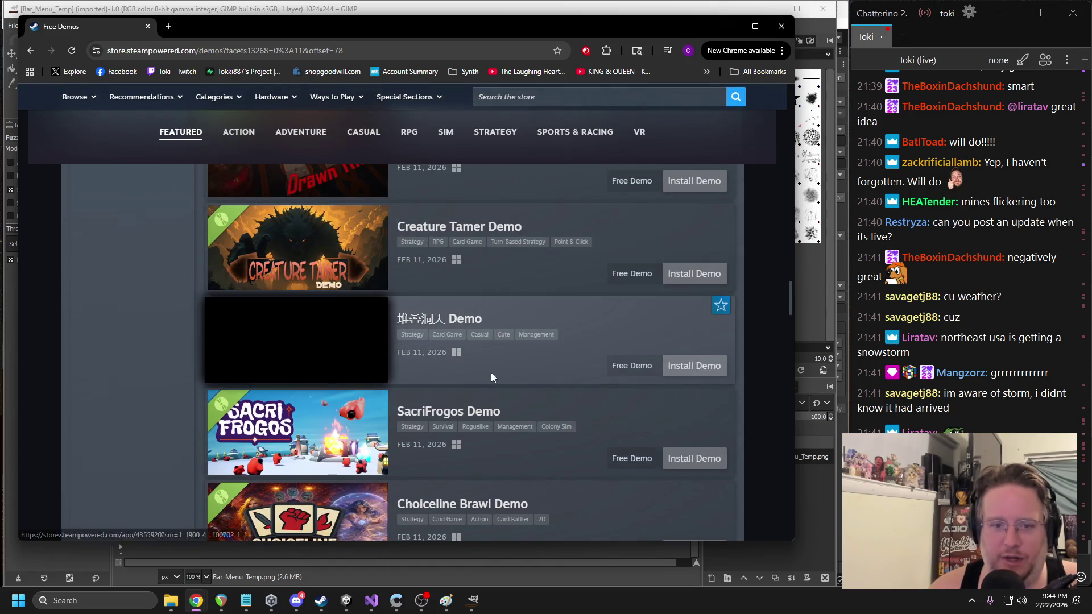
click(354, 326)
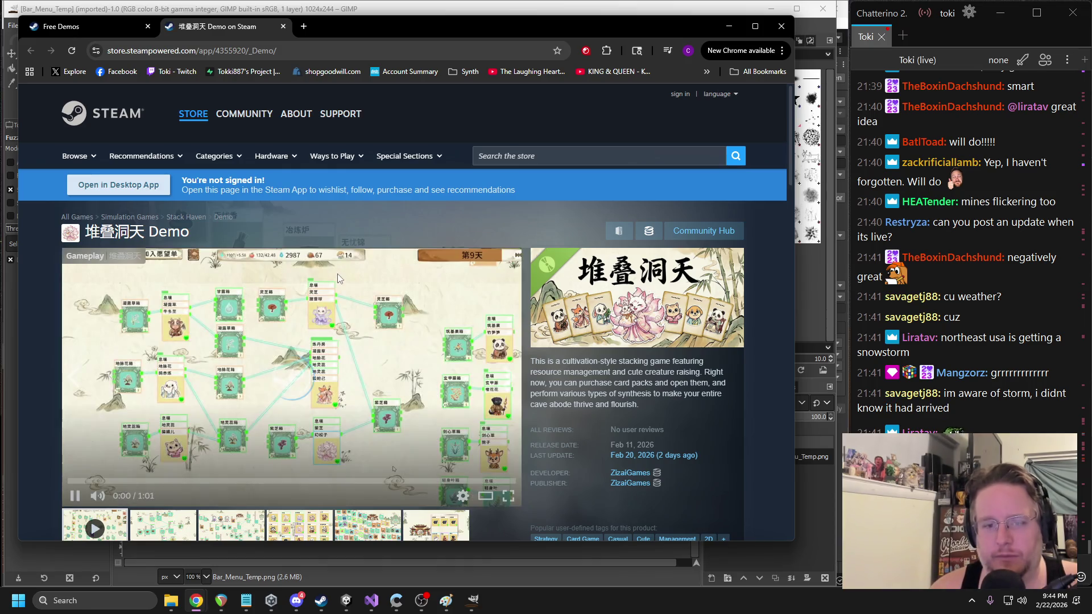
- Skip ahead in the 堆叠洞天 Demo gameplay trailer, let it play, then close the browser
click(194, 481)
click(76, 496)
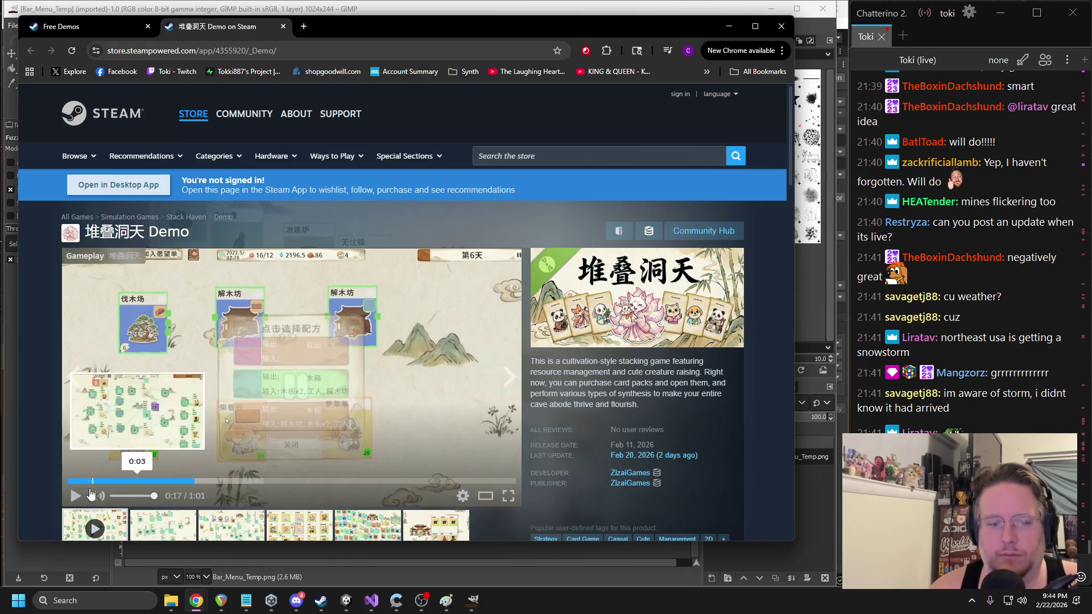
click(79, 497)
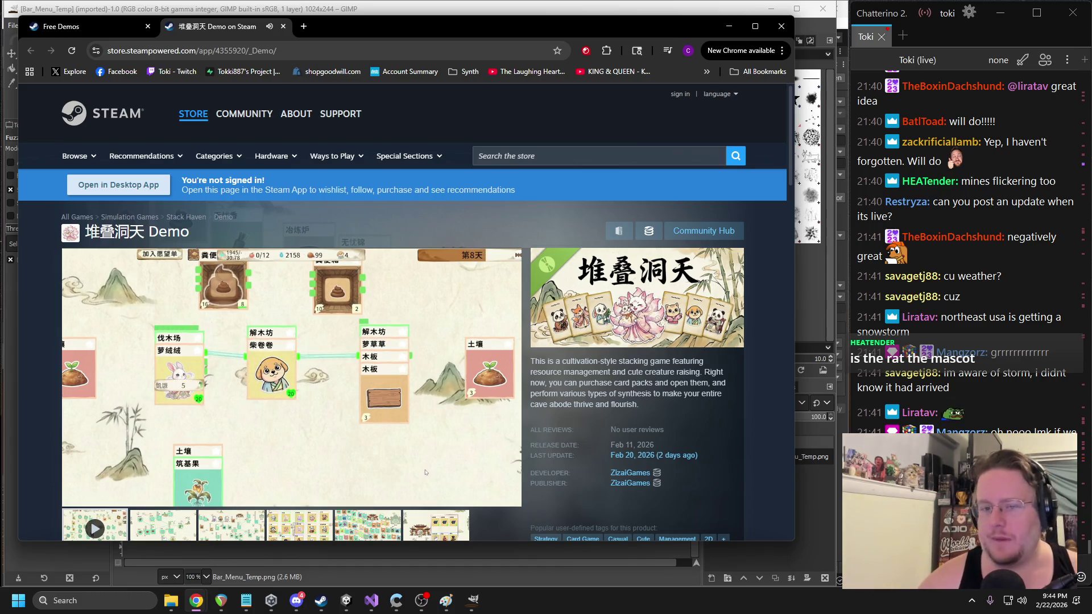
click(781, 26)
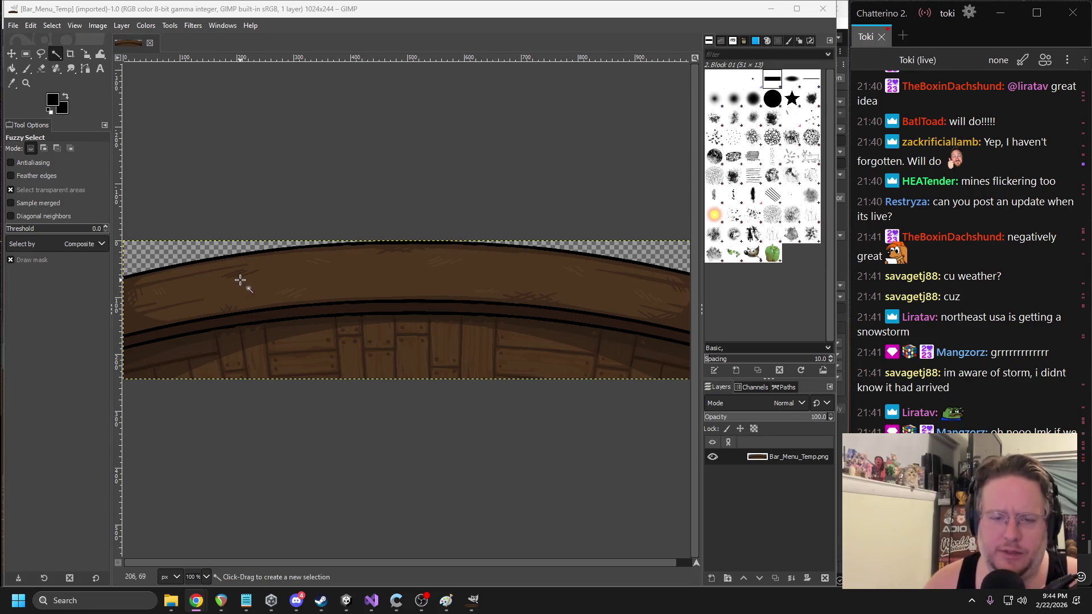
- Fuzzy-select the bar counter's top rail, dragging to tune the selection threshold
mouse_move(311, 291)
mouse_down()
mouse_move(324, 304)
mouse_move(310, 290)
mouse_move(310, 310)
mouse_move(368, 310)
mouse_move(343, 312)
mouse_up()
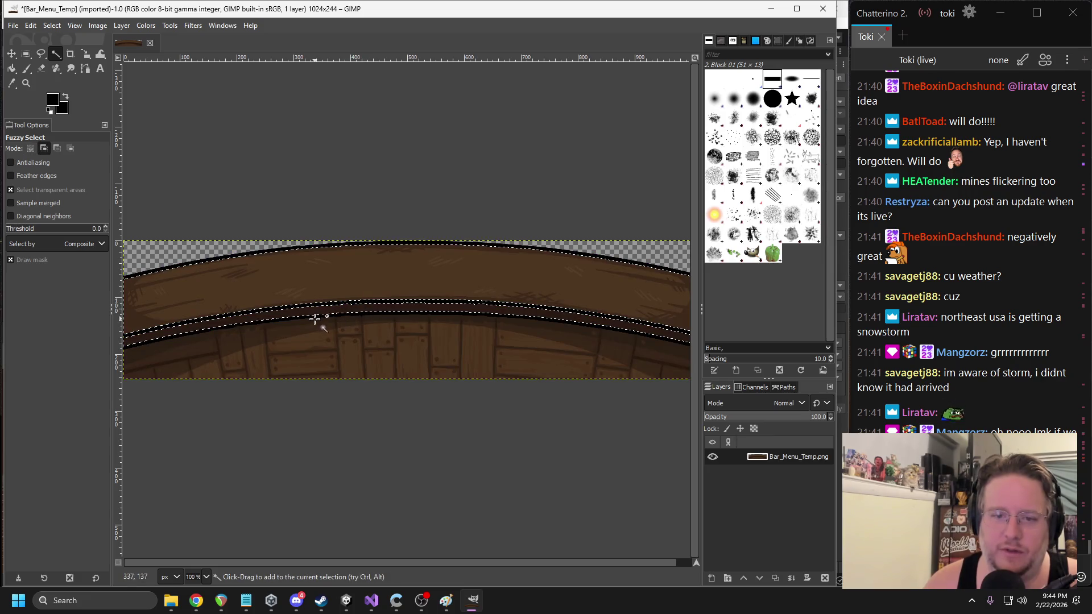
scroll(305, 337, up, 4)
drag(336, 275, 380, 277)
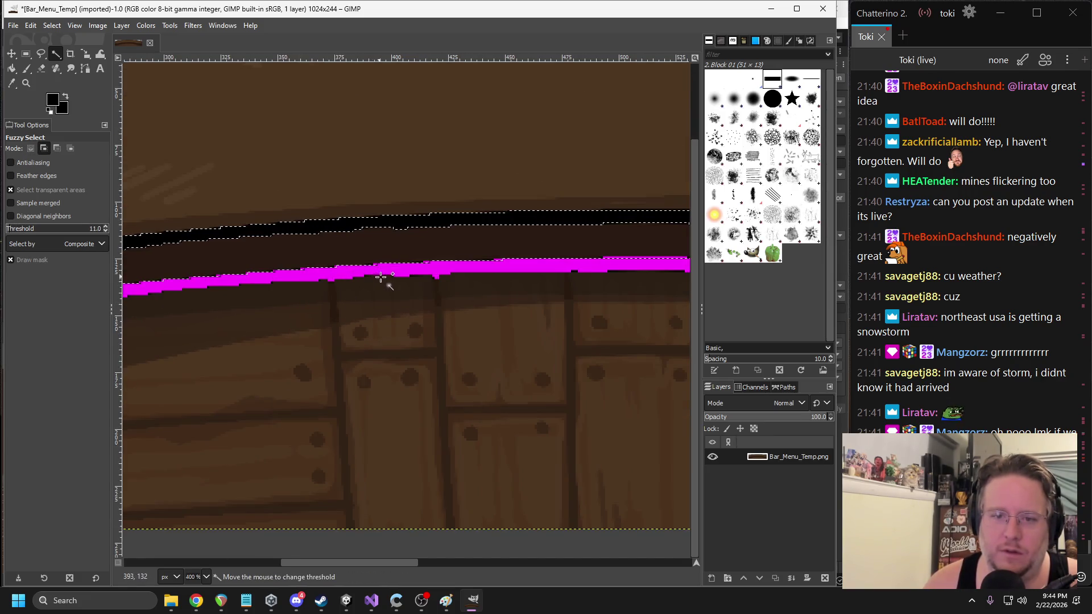
mouse_move(482, 280)
mouse_down()
mouse_move(531, 283)
mouse_move(458, 283)
mouse_move(409, 255)
mouse_up()
drag(346, 223, 537, 230)
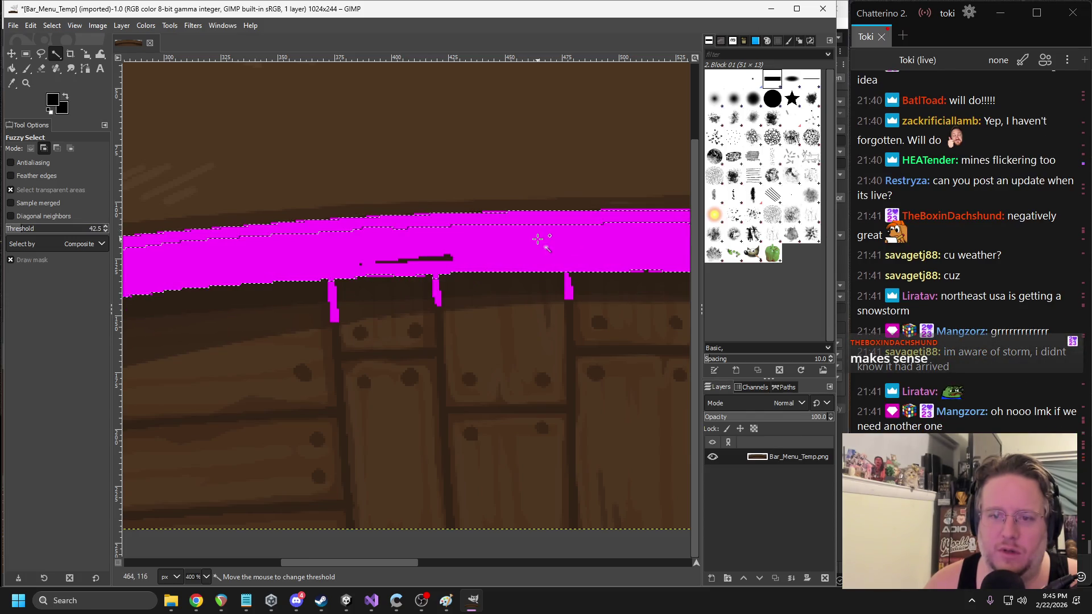
drag(519, 236, 519, 236)
- Add the bar's top edge to the selection, then cut it and paste it as a floating selection
ctrl+scroll(449, 261, down, 5)
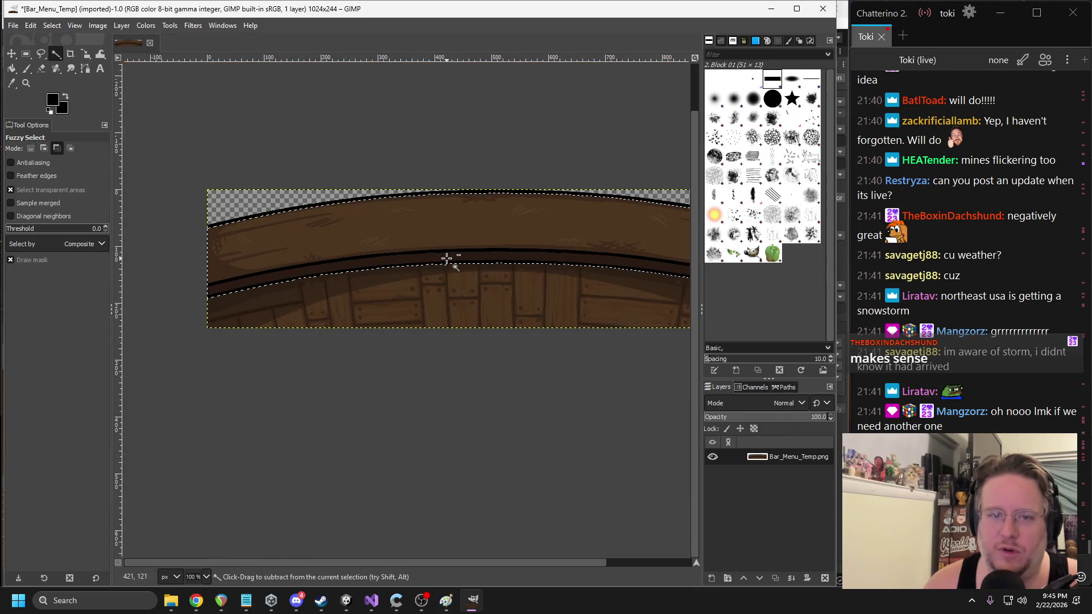
ctrl+scroll(285, 216, up, 2)
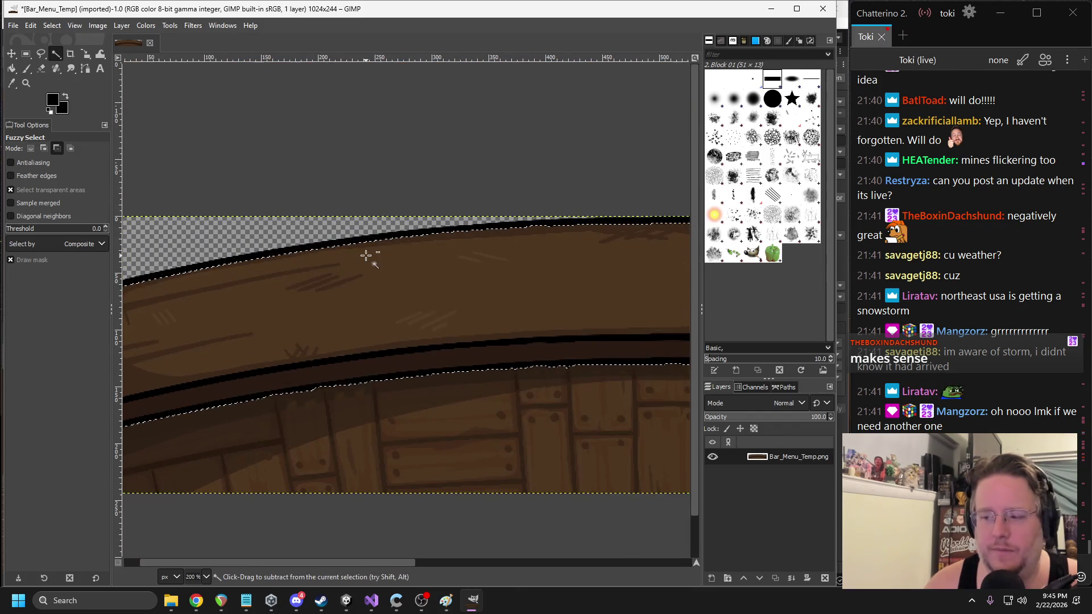
mouse_move(290, 251)
mouse_down()
mouse_move(455, 263)
mouse_move(424, 263)
mouse_move(465, 281)
mouse_up()
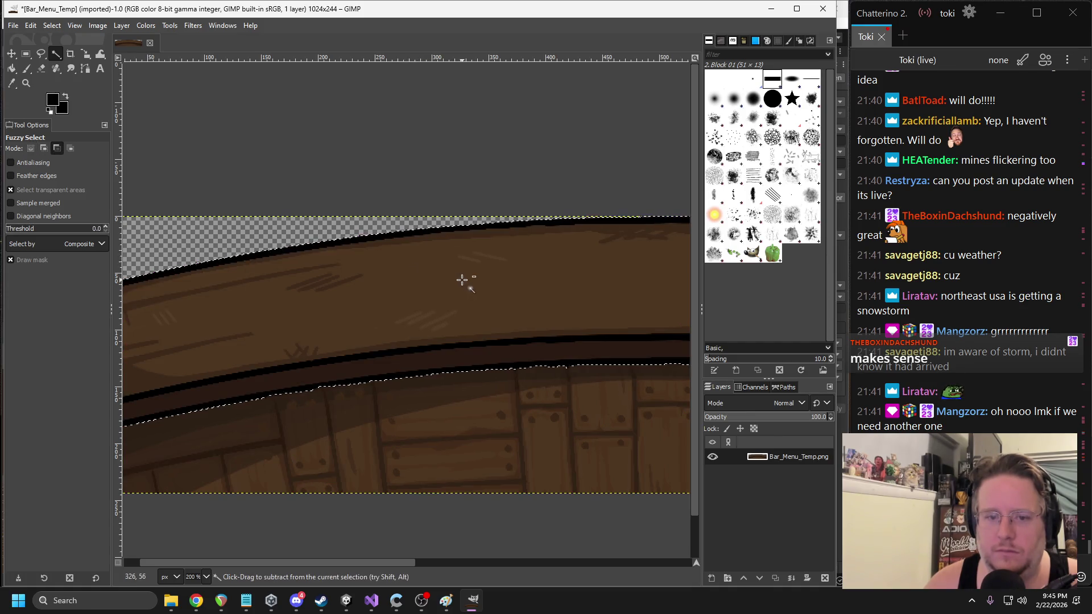
ctrl+scroll(465, 279, down, 2)
ctrl+scroll(310, 241, down, 1)
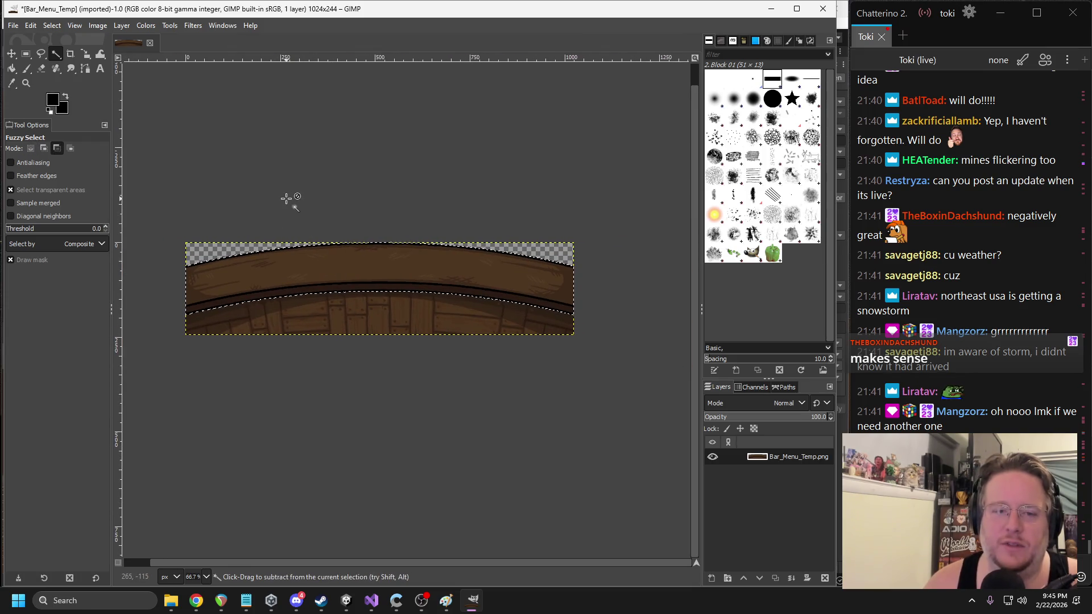
key(ctrl+x)
key(ctrl+v)
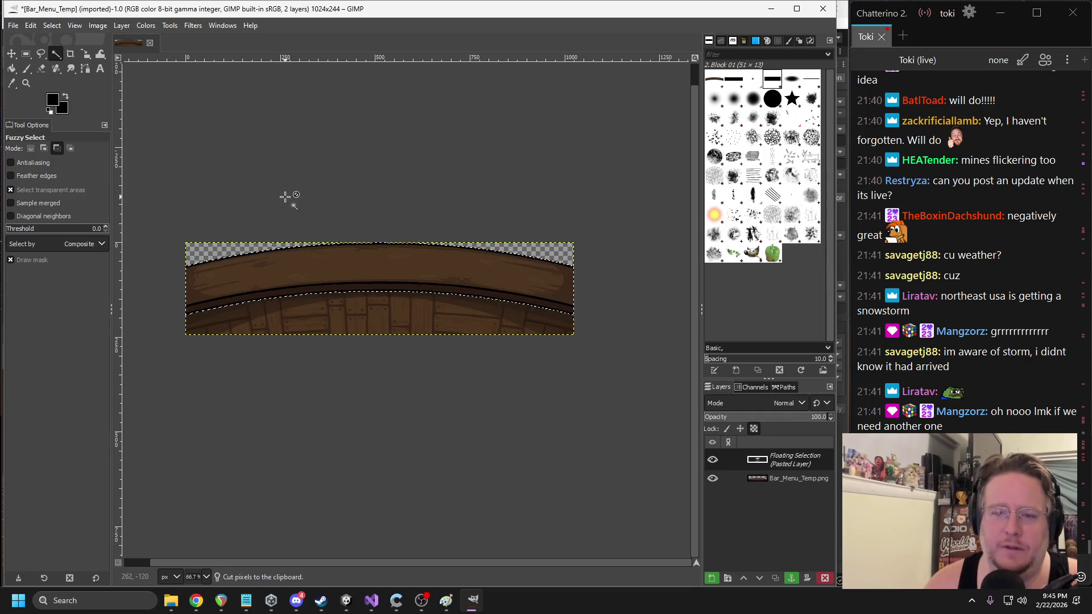
- Convert the floating selection into a normal layer, Pasted Layer, above Bar_Menu_Temp.png
right_click(793, 453)
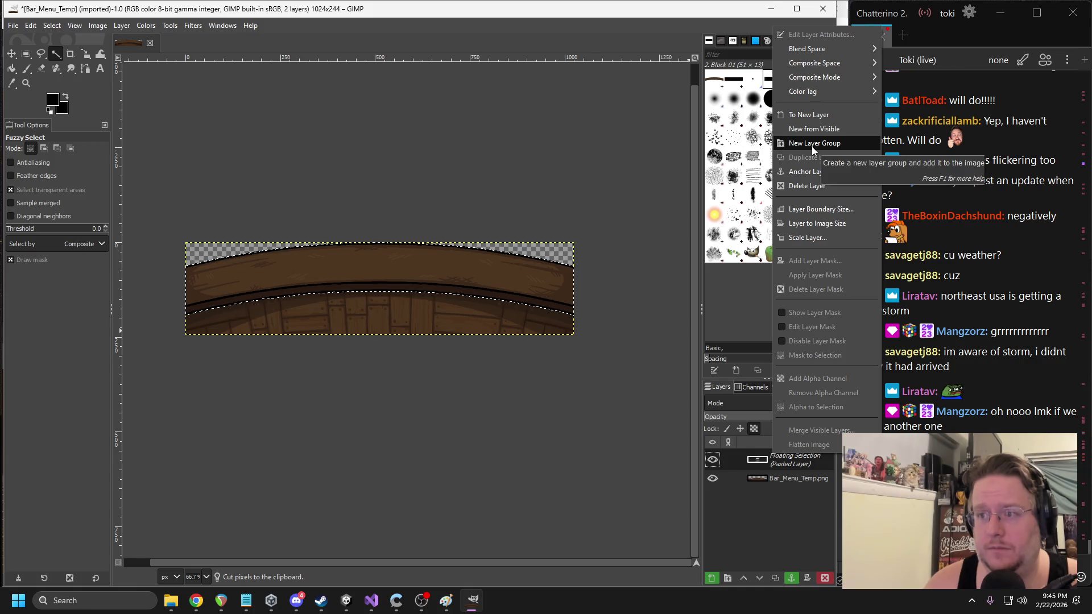
click(811, 115)
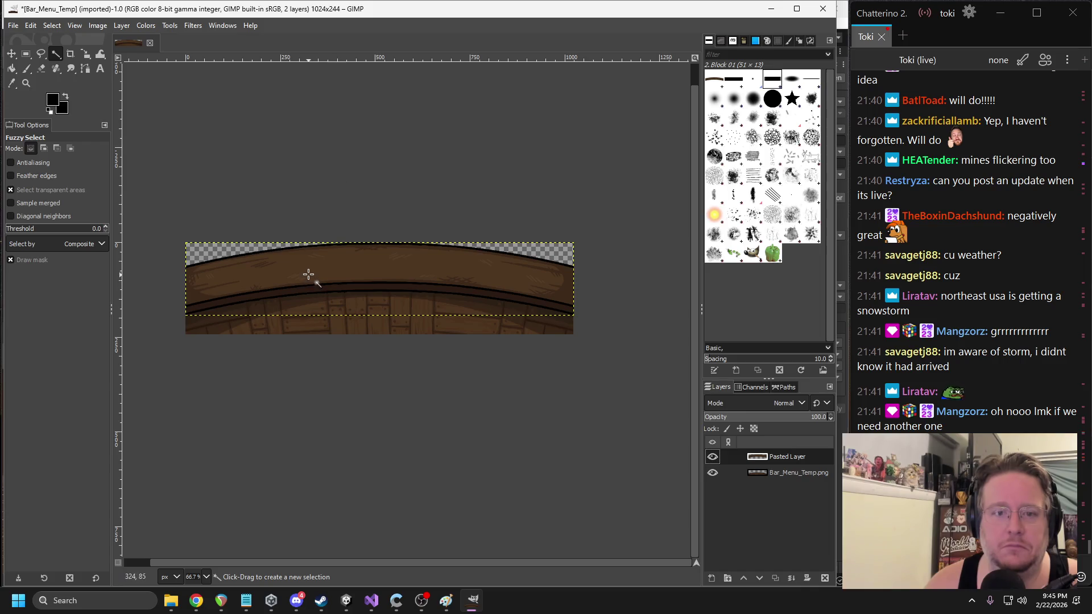
click(132, 26)
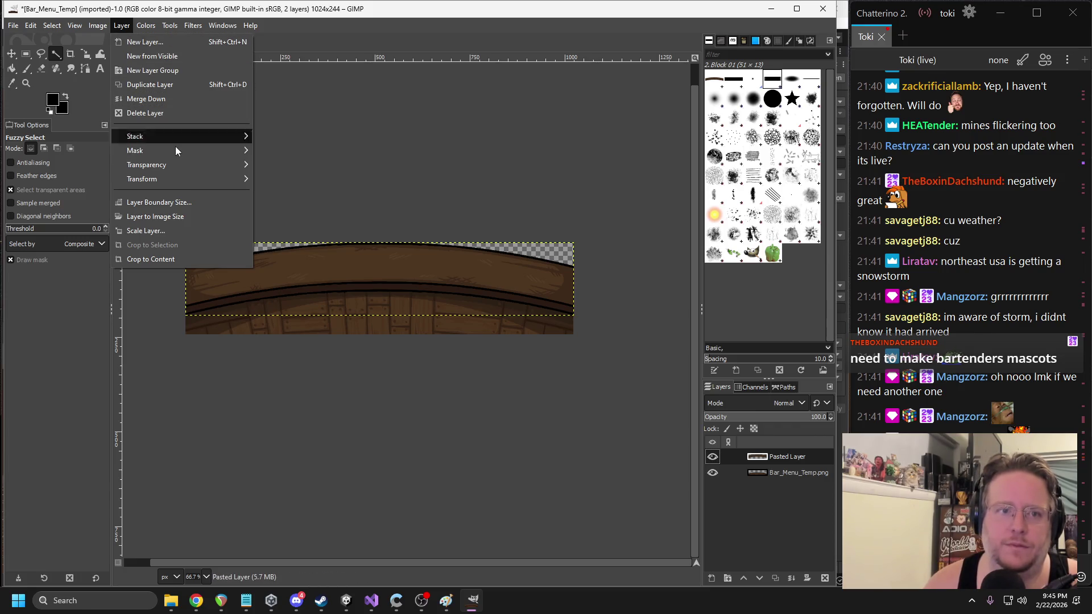
mouse_move(173, 137)
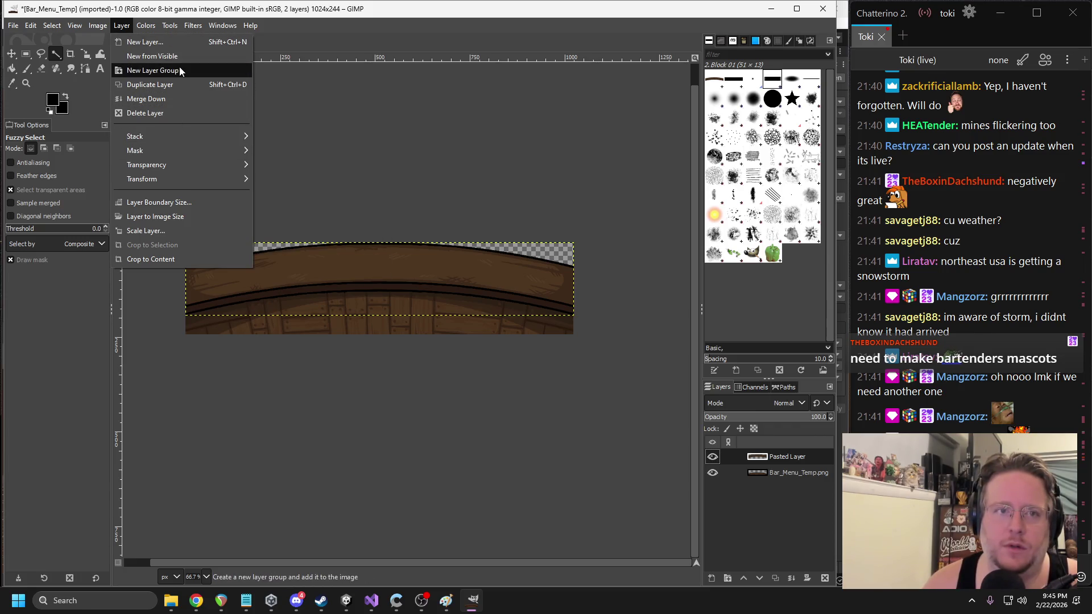
mouse_move(167, 29)
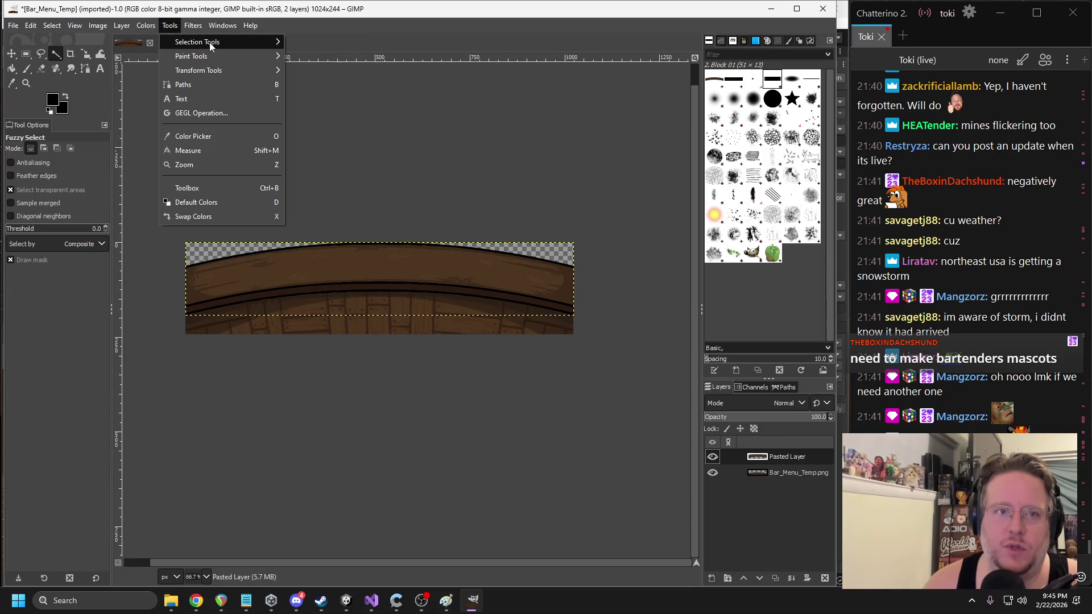
mouse_move(223, 68)
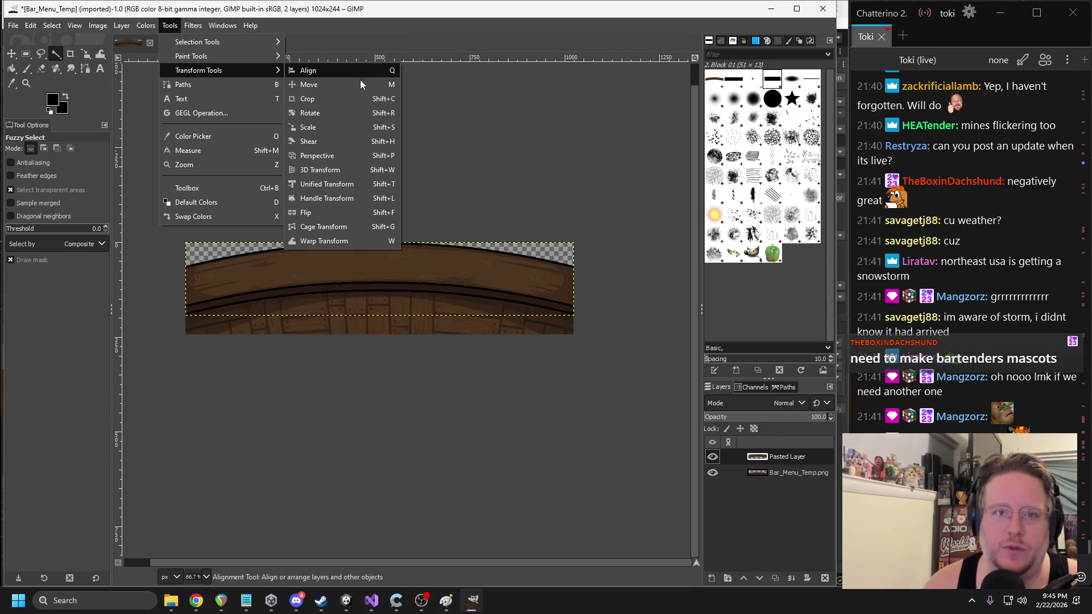
- Try stretching the Pasted Layer taller with the Scale tool, then undo it
click(327, 128)
click(380, 248)
mouse_move(380, 243)
mouse_down()
mouse_move(402, 341)
mouse_move(366, 73)
mouse_move(420, 188)
mouse_up()
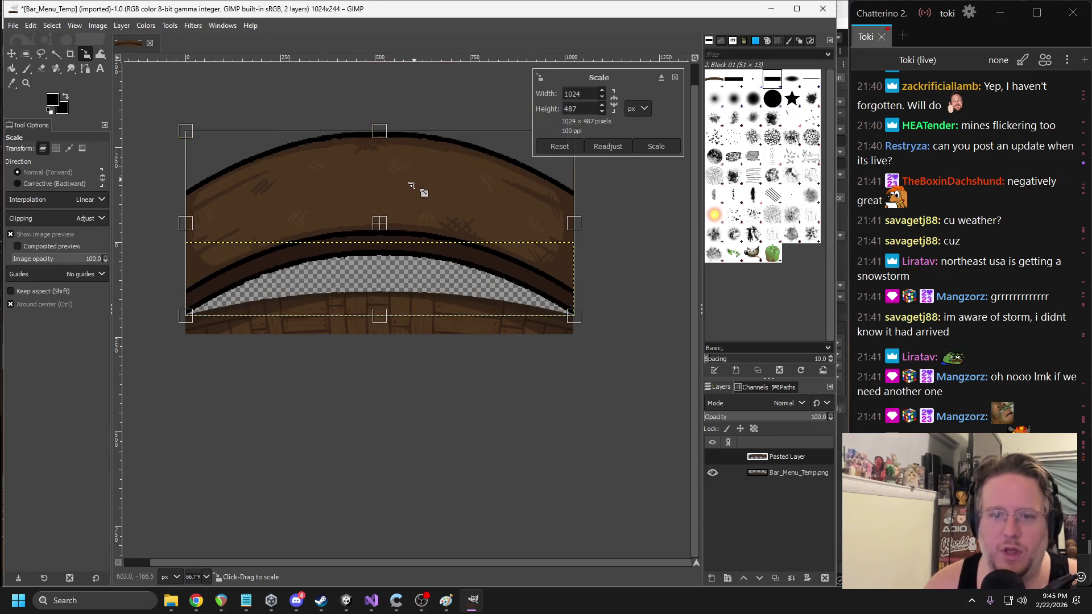
key(ctrl+z)
- Try rotating the layer 180° with a moved centre, then reset it to 0°
click(180, 25)
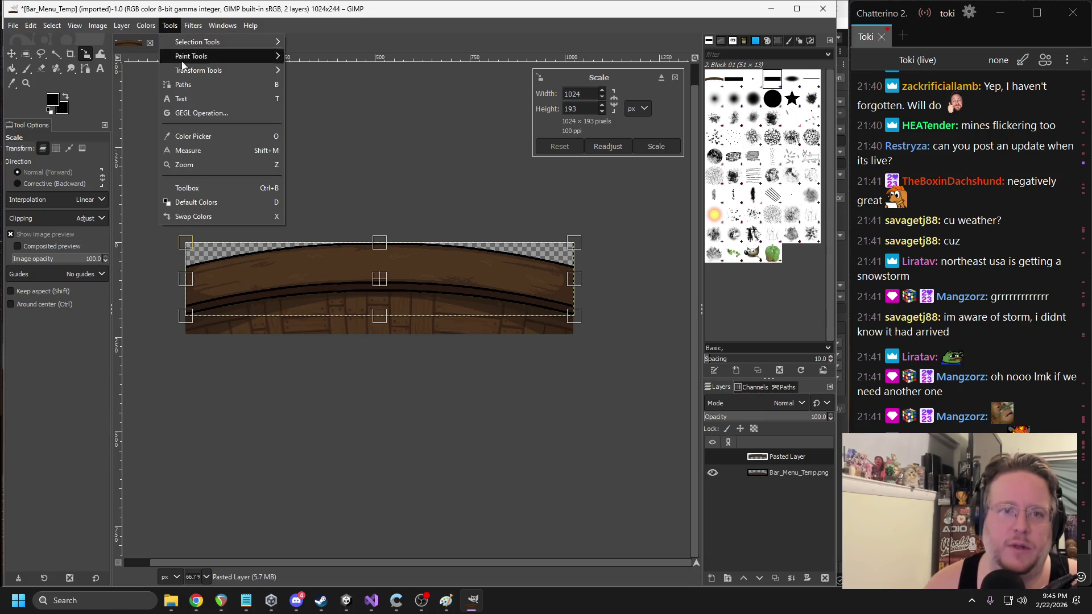
mouse_move(192, 69)
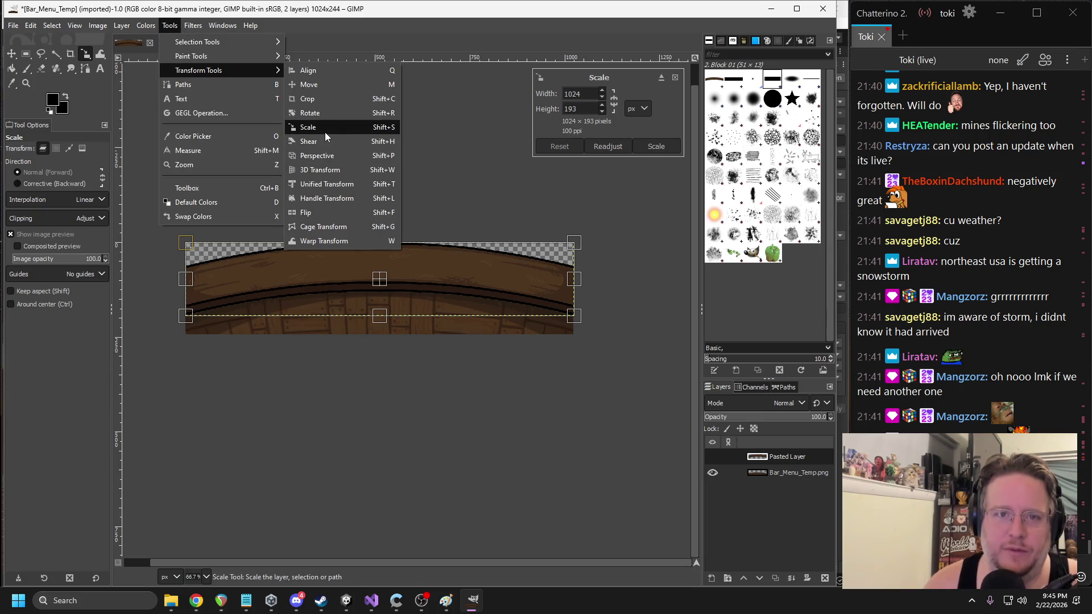
click(323, 117)
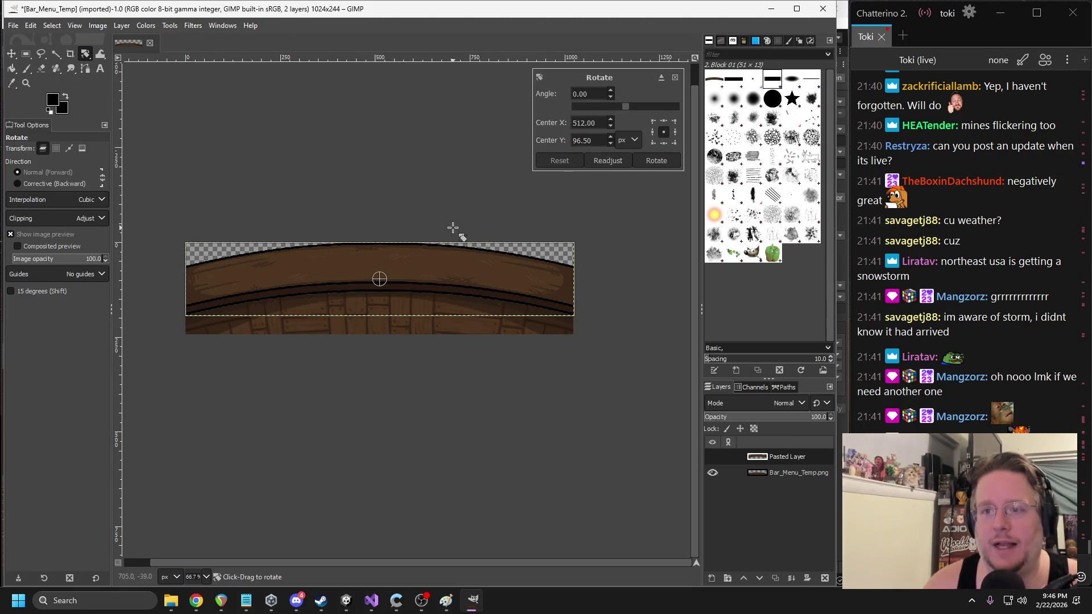
mouse_move(385, 280)
mouse_down()
mouse_move(523, 285)
mouse_move(524, 303)
mouse_up()
key(ctrl+z)
mouse_move(629, 110)
mouse_down()
mouse_move(659, 111)
mouse_move(678, 127)
mouse_up()
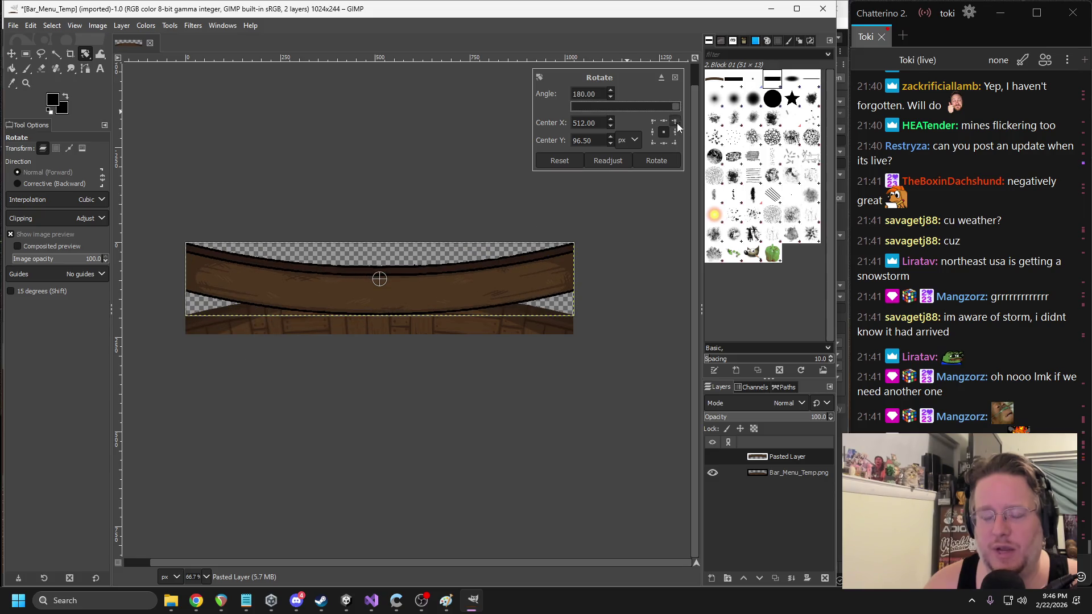
click(563, 160)
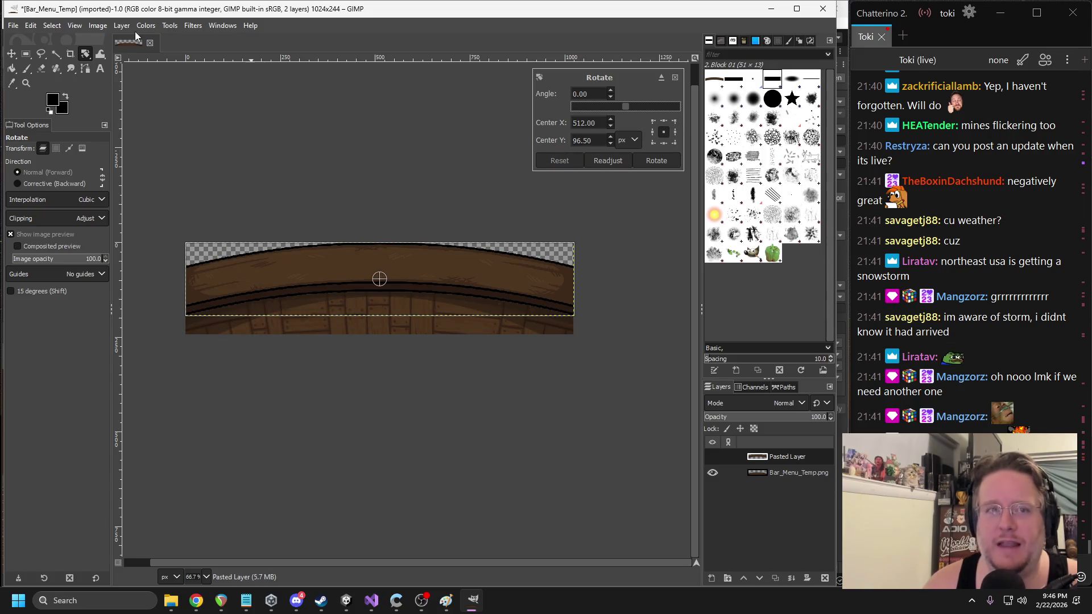
- Reopen the Scale tool on Pasted Layer, showing its 1024 × 193 size
click(196, 27)
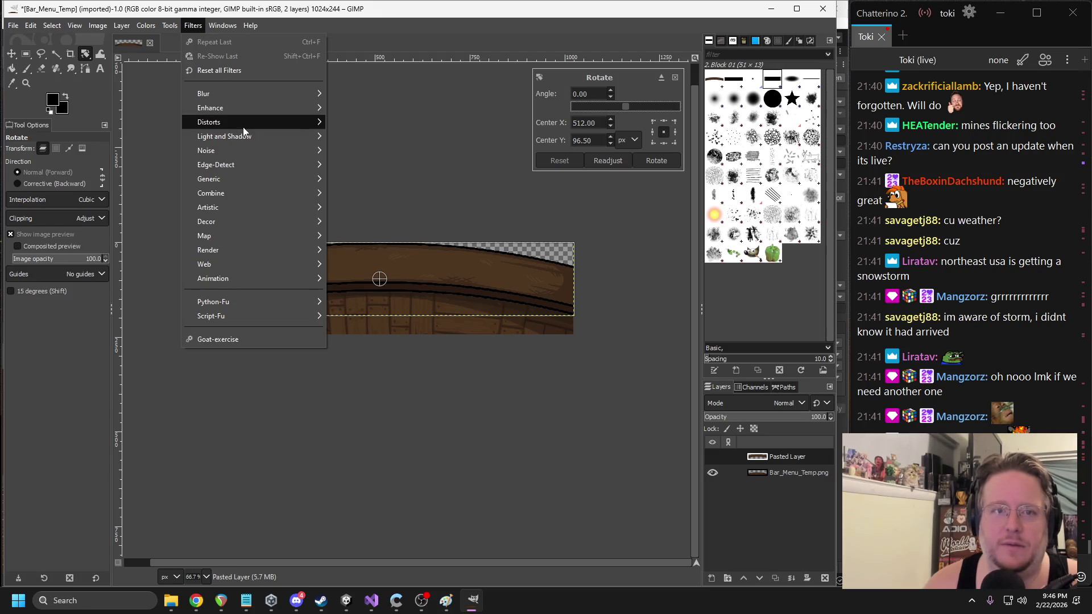
mouse_move(170, 26)
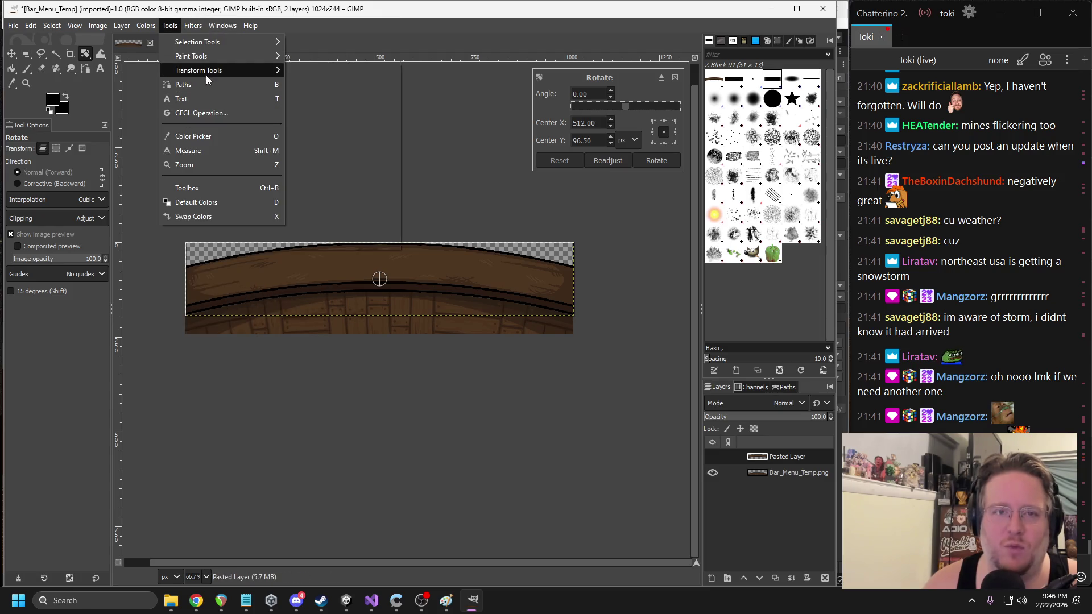
mouse_move(206, 72)
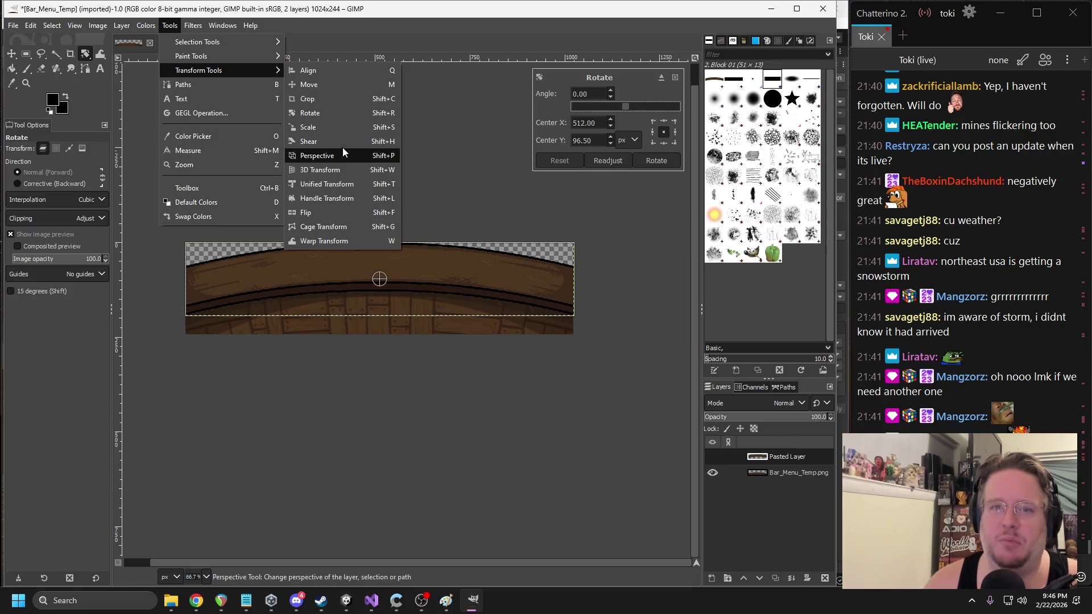
click(332, 127)
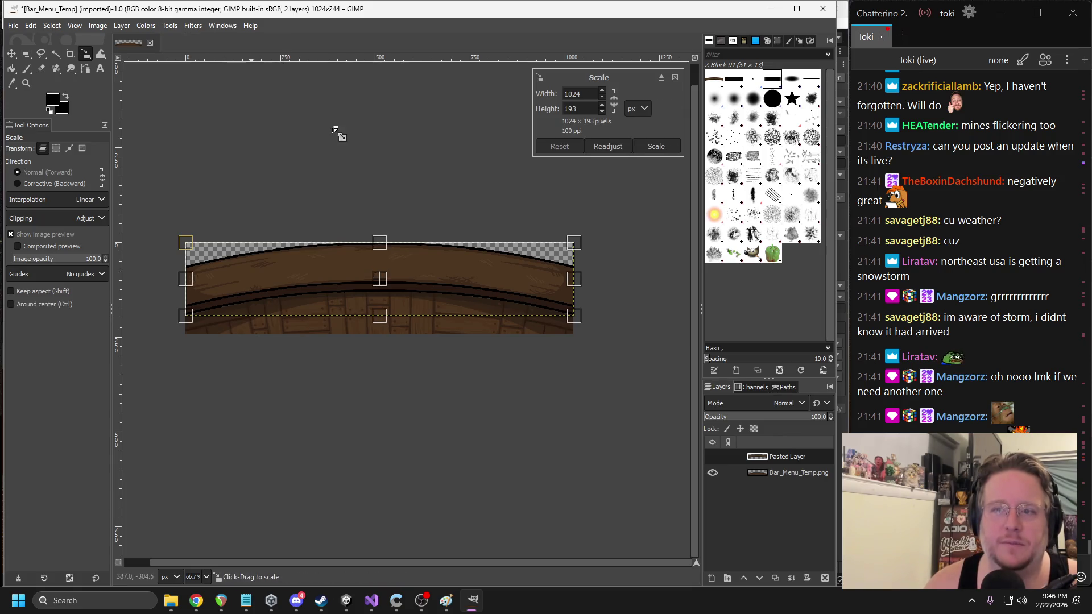
click(649, 107)
click(650, 110)
click(658, 146)
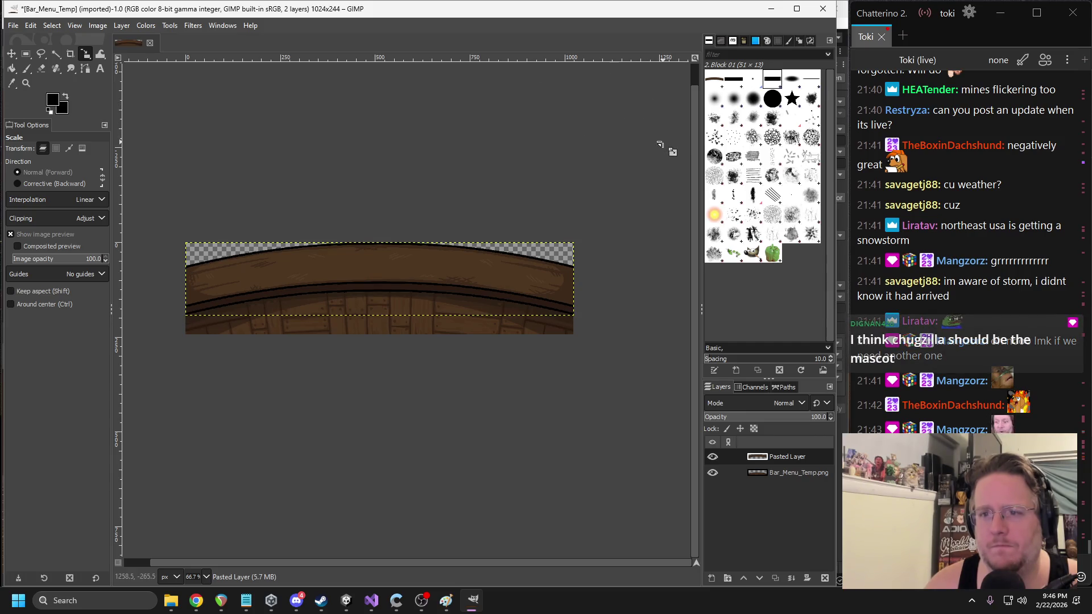
mouse_move(451, 283)
mouse_down()
mouse_move(451, 319)
mouse_move(452, 188)
mouse_up()
key(ctrl+z)
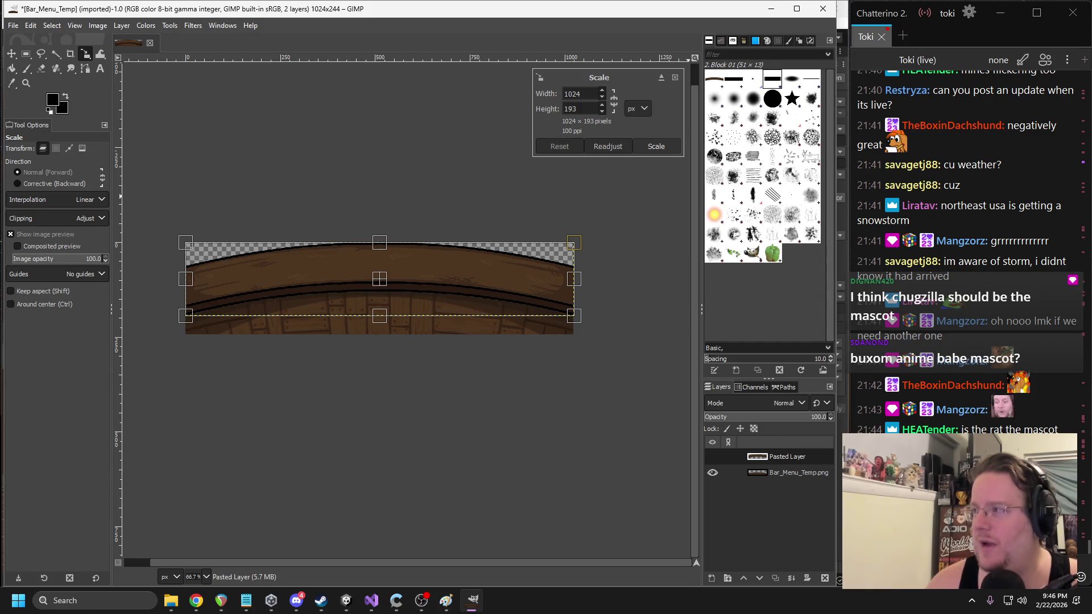
key(alt+Tab)
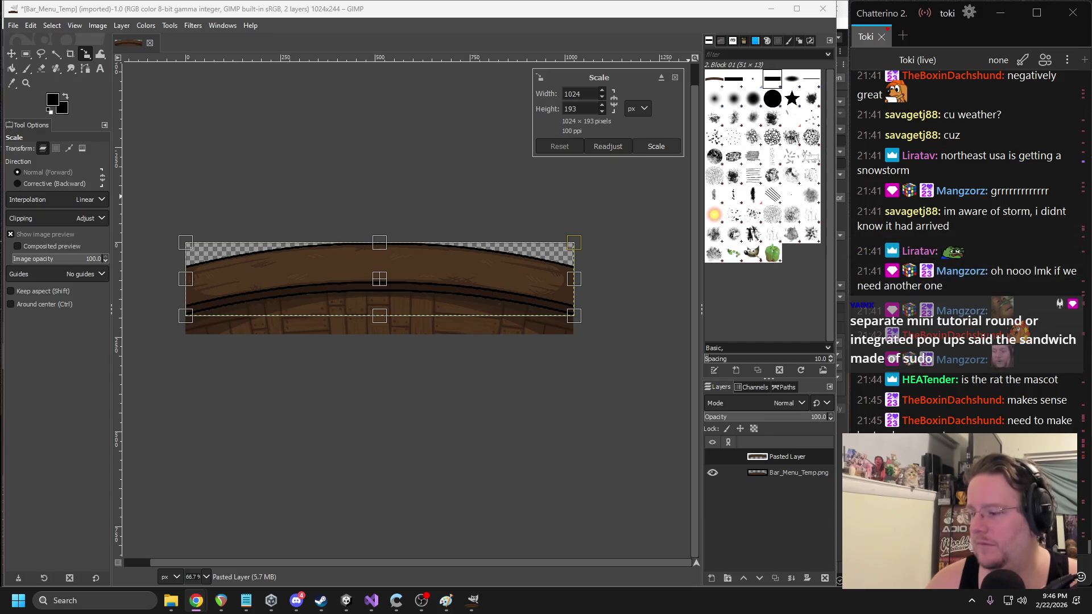
key(alt+Tab)
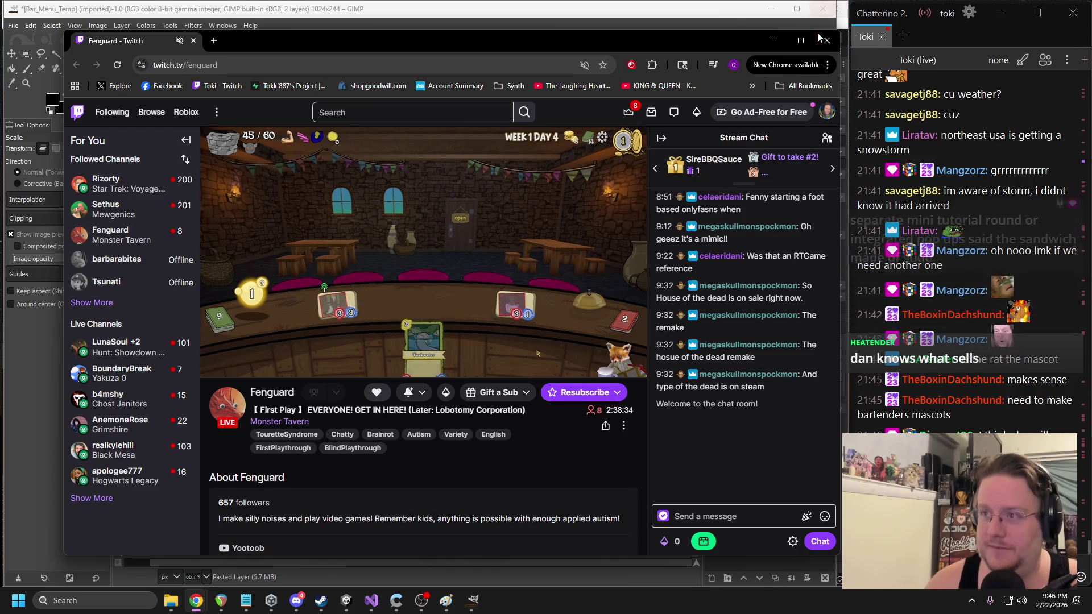
click(774, 40)
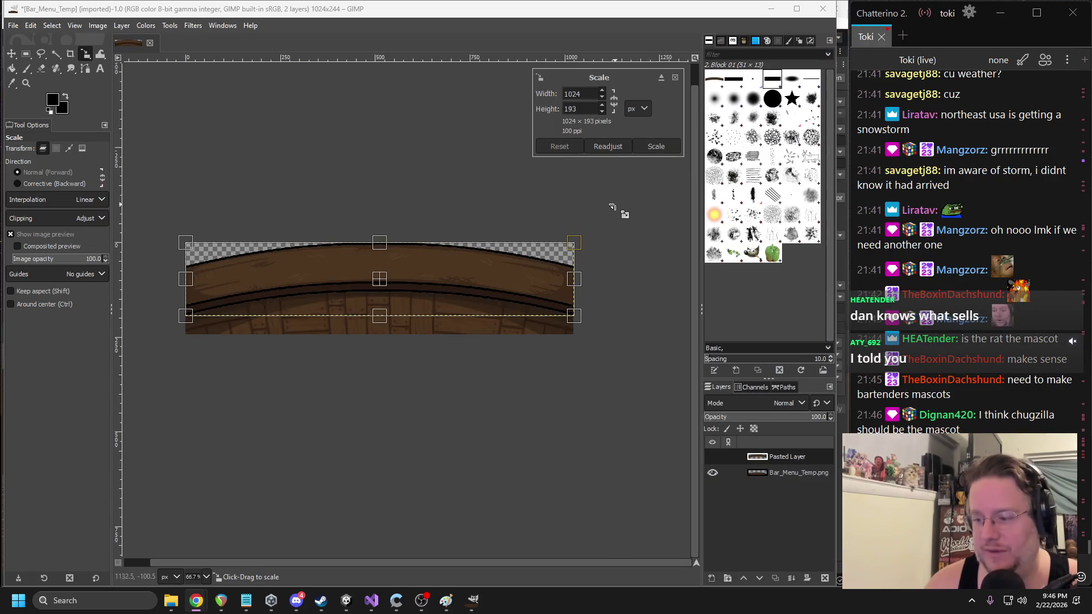
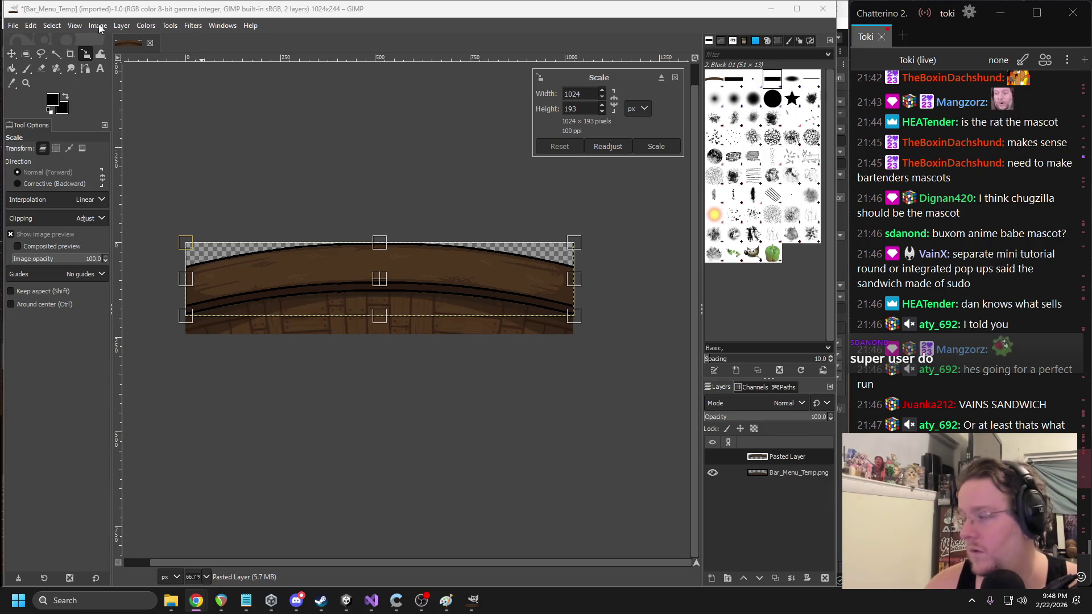
- Flip the pasted wooden bar layer vertically so its curve bends the other way
click(123, 26)
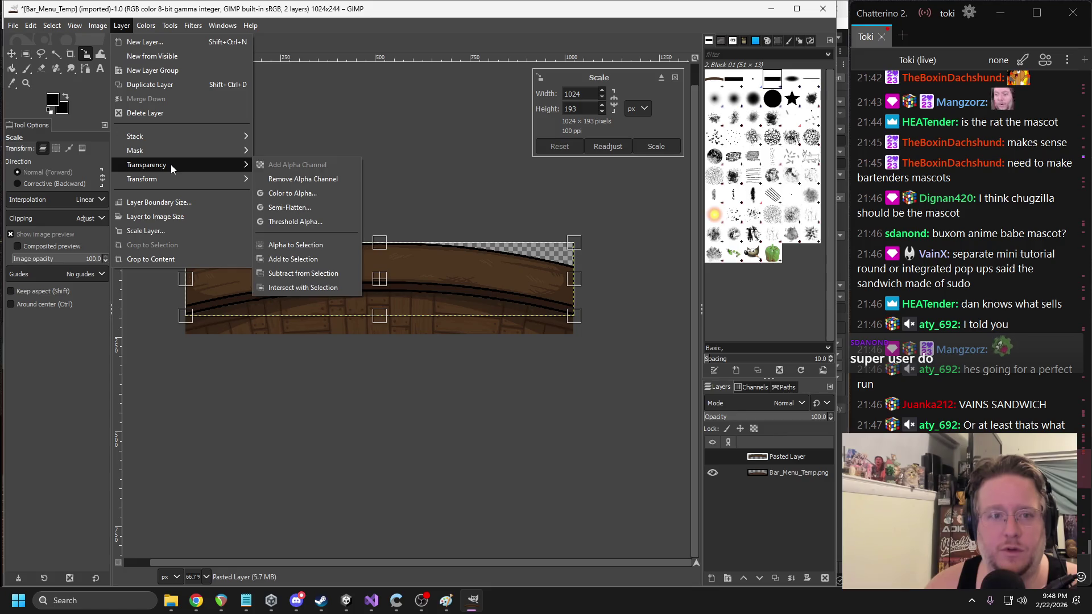
mouse_move(177, 179)
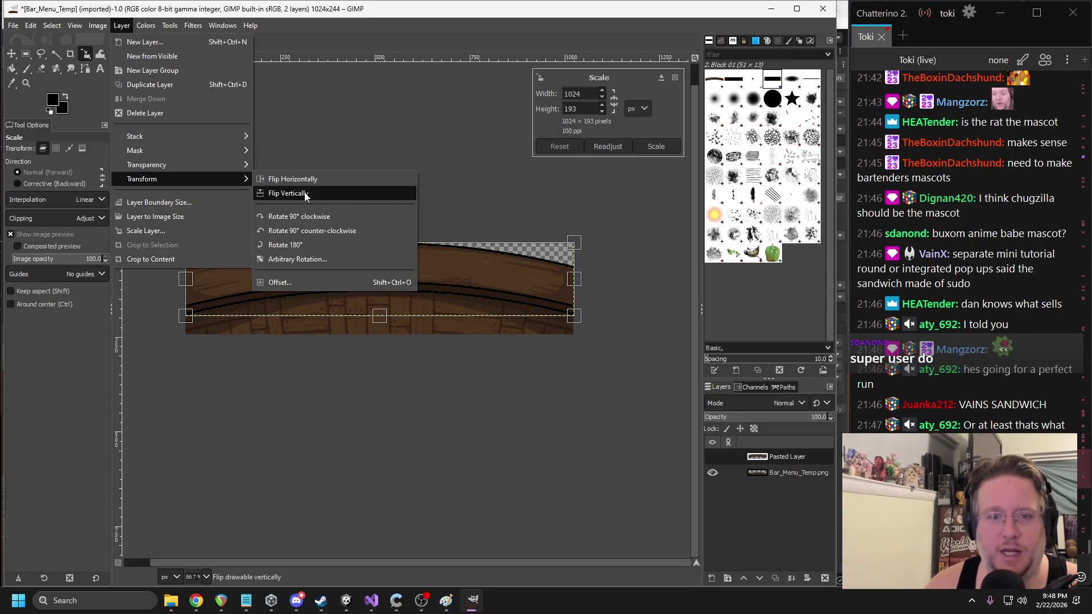
click(287, 193)
- Scale the flipped bar across the 1024×244 canvas, comparing layers, with Bar_Menu_Temp.png hidden
mouse_move(425, 289)
mouse_down()
mouse_move(424, 300)
mouse_move(378, 292)
mouse_move(384, 306)
mouse_move(381, 272)
mouse_move(380, 303)
mouse_up()
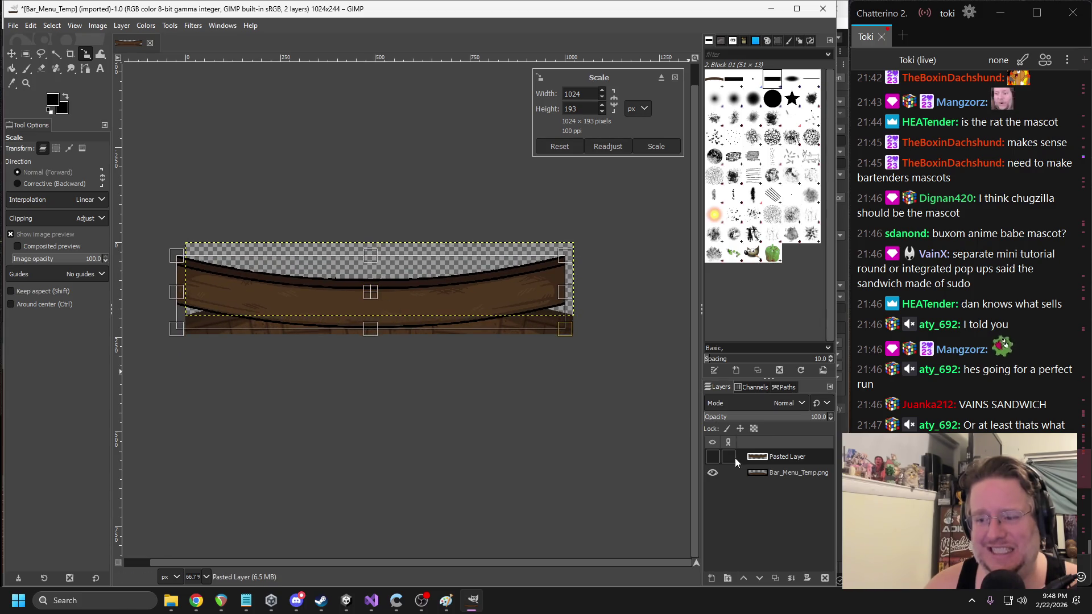
click(713, 457)
click(712, 456)
click(712, 457)
click(712, 457)
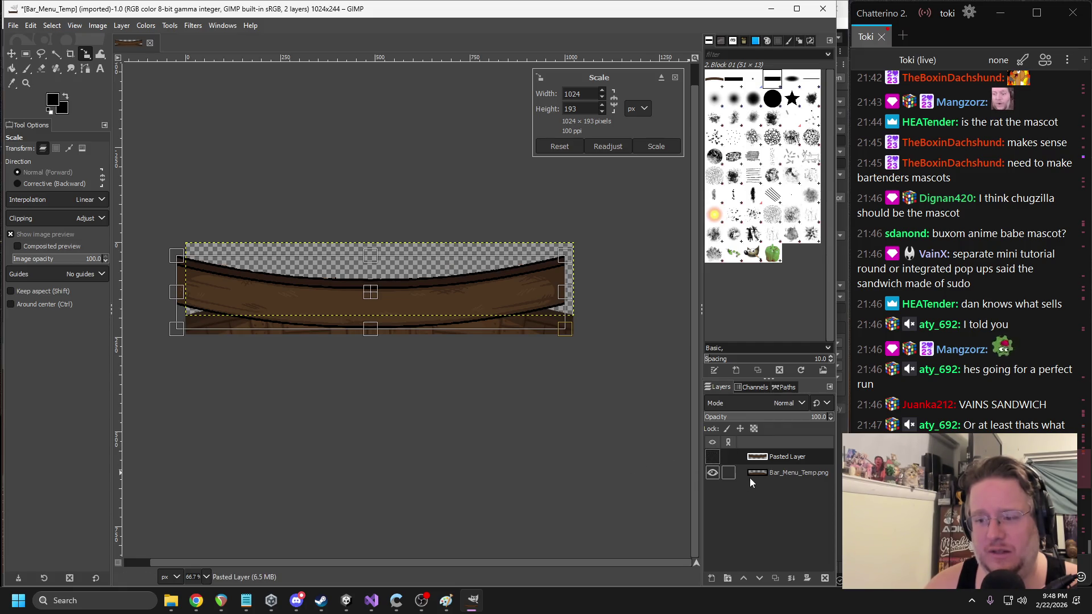
click(713, 472)
click(713, 473)
click(713, 473)
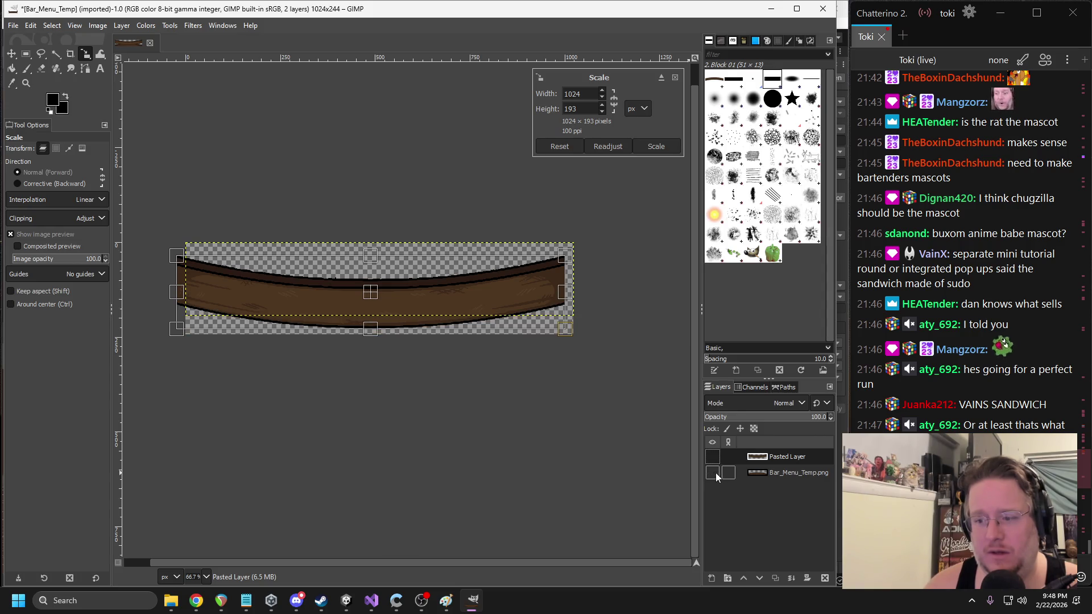
drag(439, 305, 428, 310)
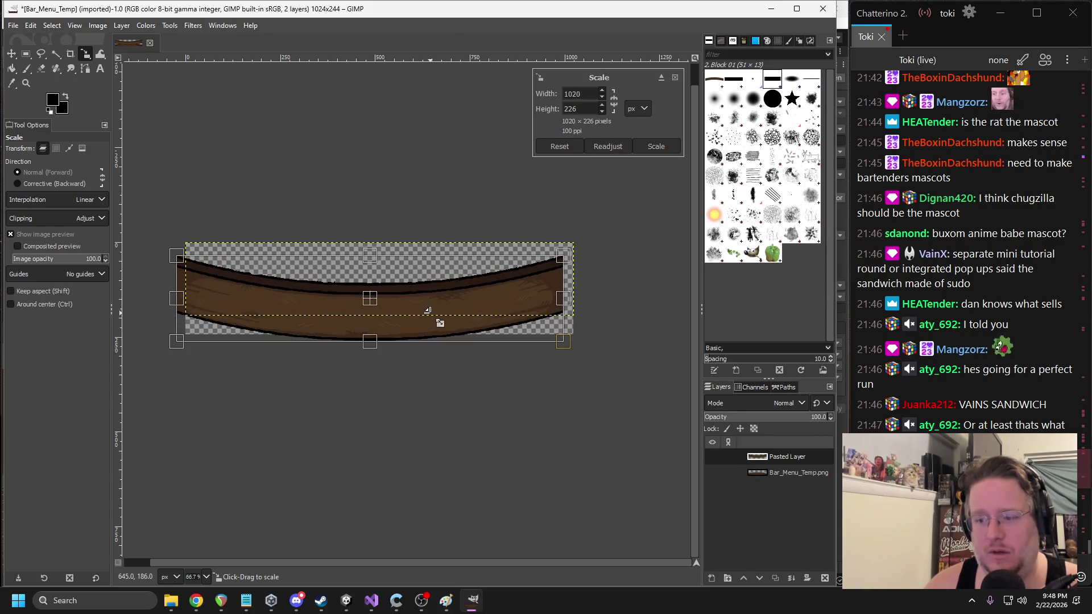
key(ctrl+z)
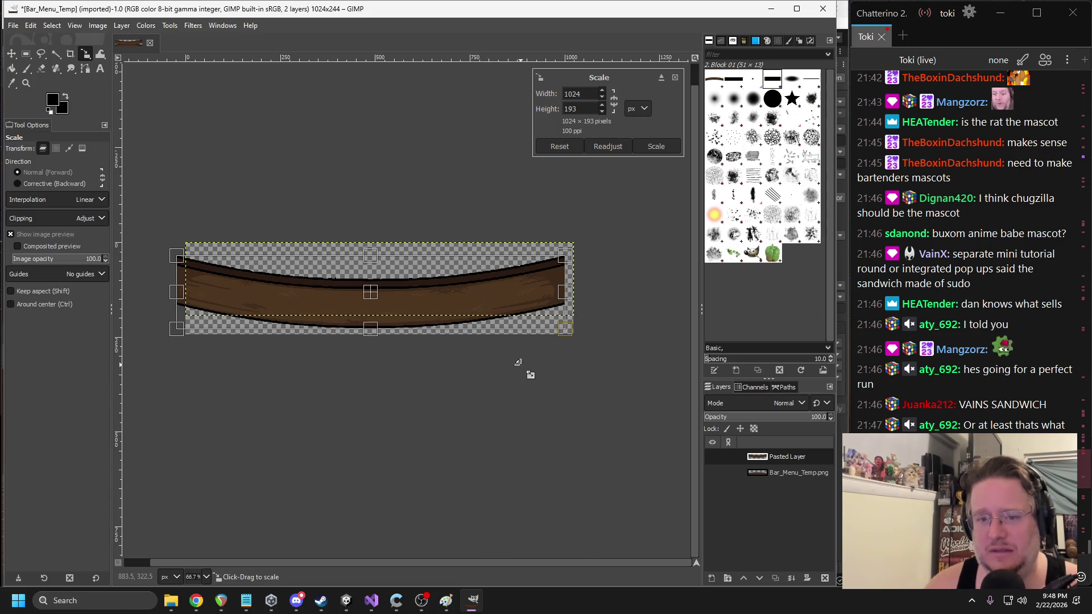
key(Return)
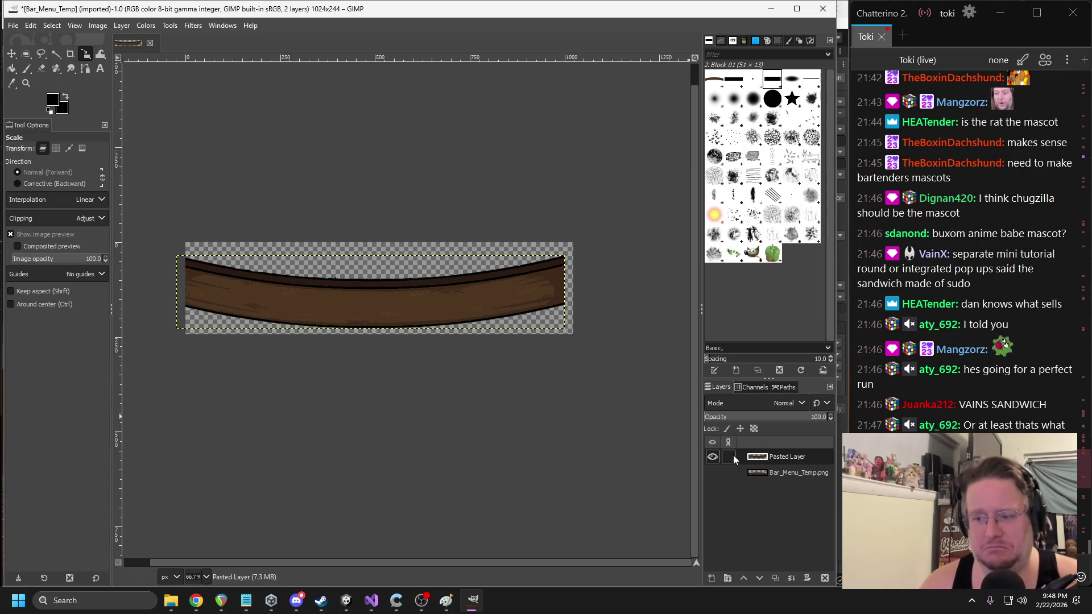
- Show Bar_Menu_Temp.png again and hide the pasted bar layer to view the original wood
click(713, 473)
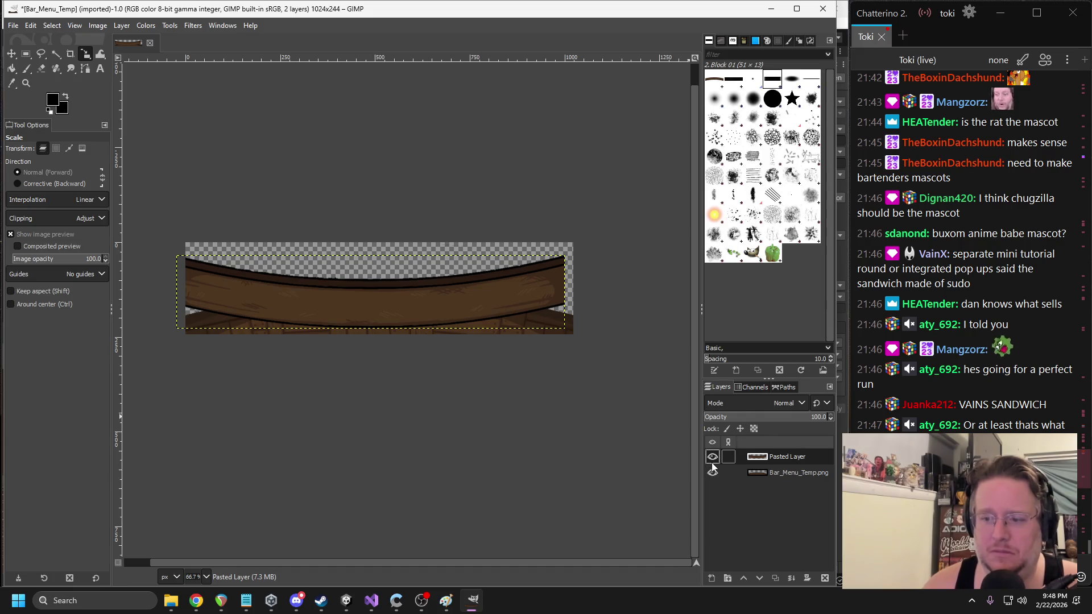
click(712, 457)
scroll(307, 326, up, 2)
scroll(309, 316, down, 2)
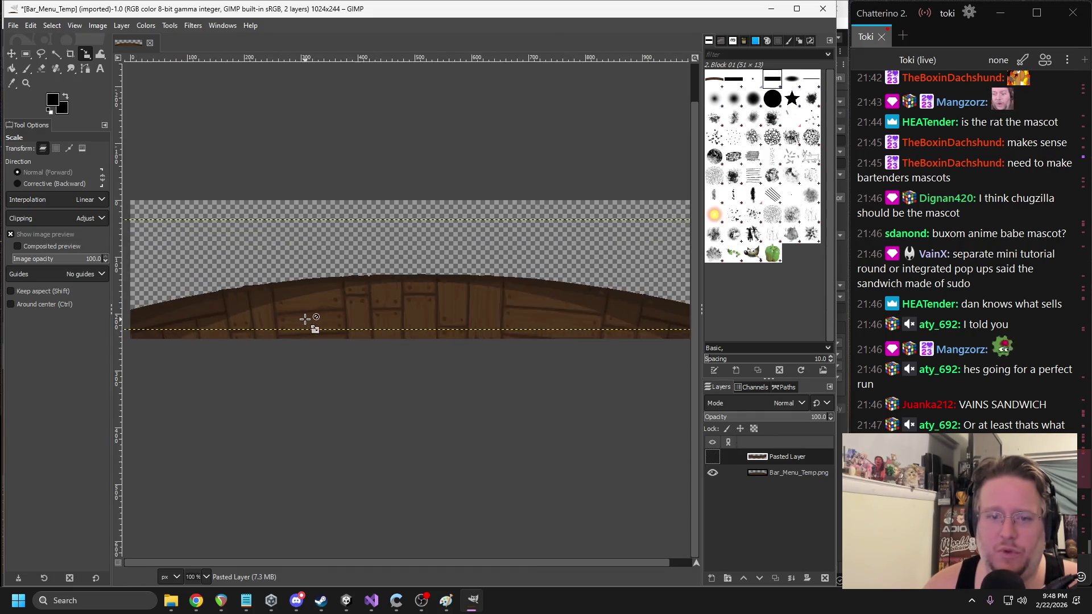
click(293, 329)
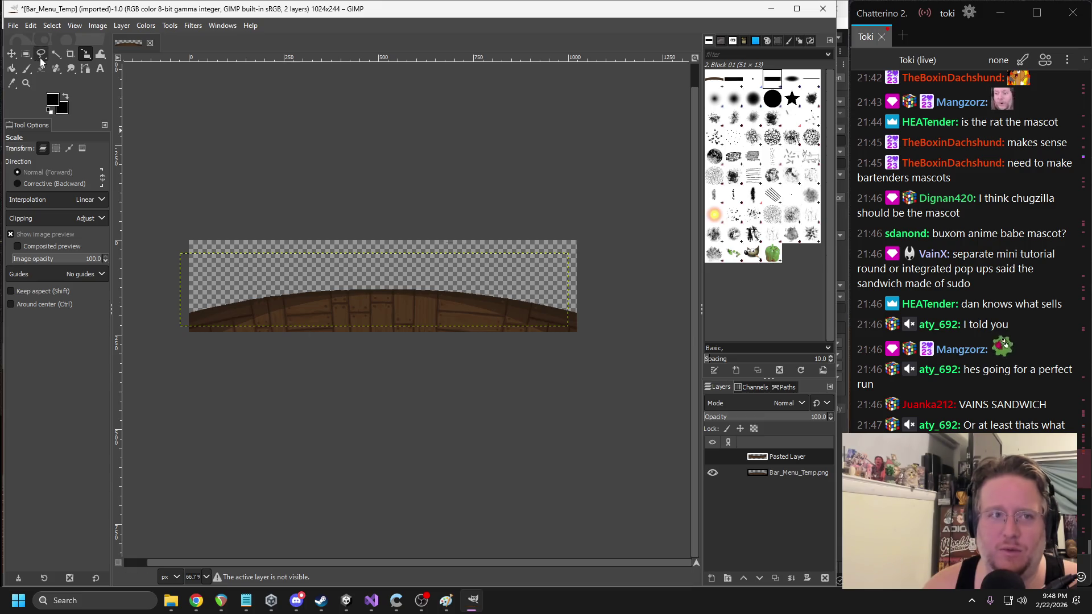
- Fuzzy-select the curved wood on Bar_Menu_Temp.png at threshold 0, then show the pasted bar again
click(56, 53)
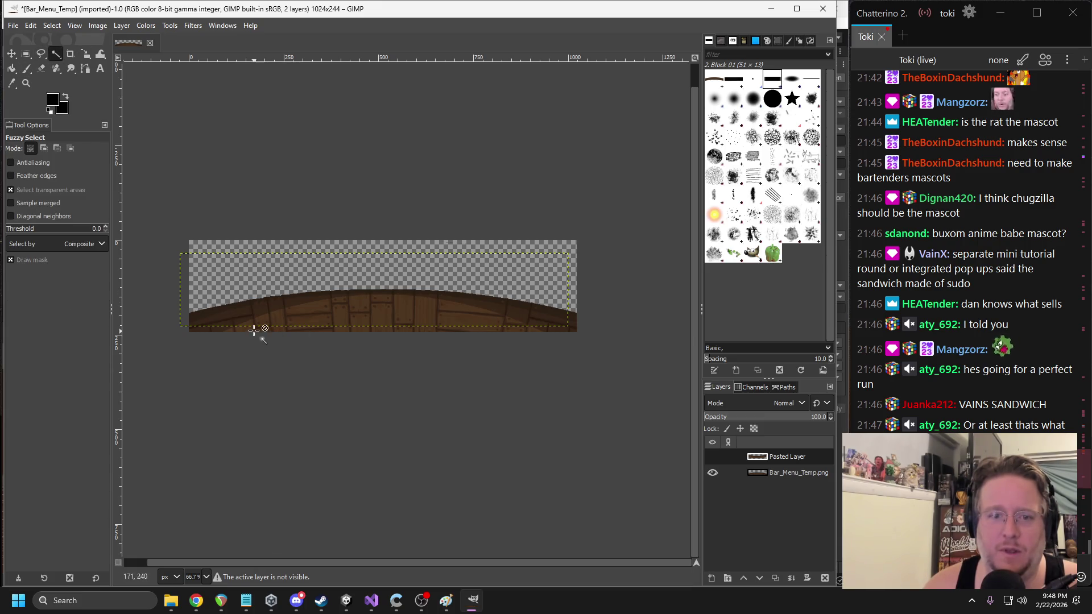
click(272, 313)
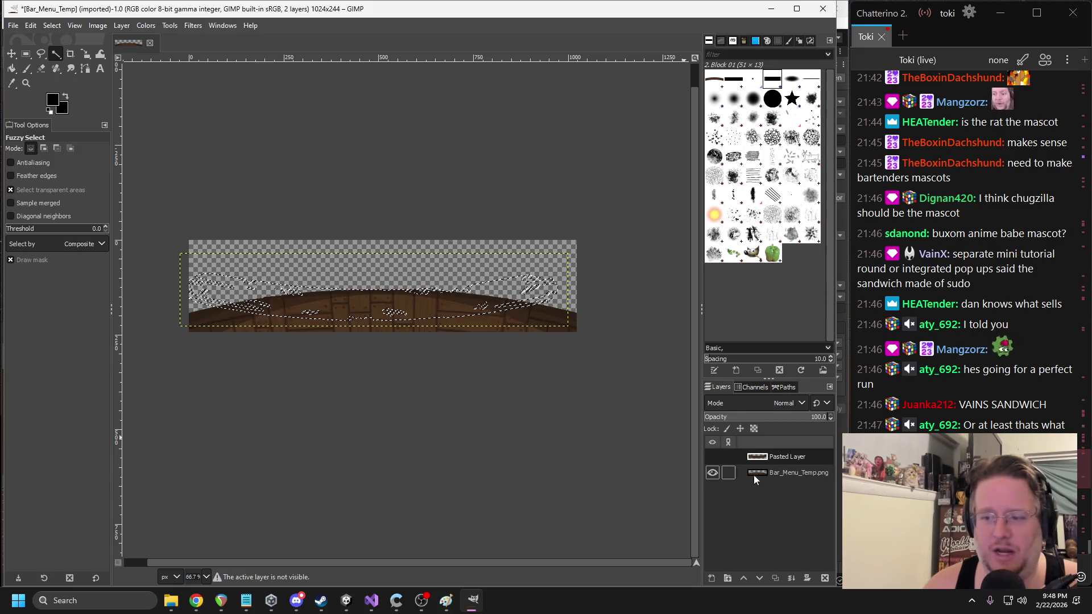
click(782, 472)
mouse_move(367, 348)
mouse_down()
mouse_move(644, 401)
mouse_move(592, 363)
mouse_up()
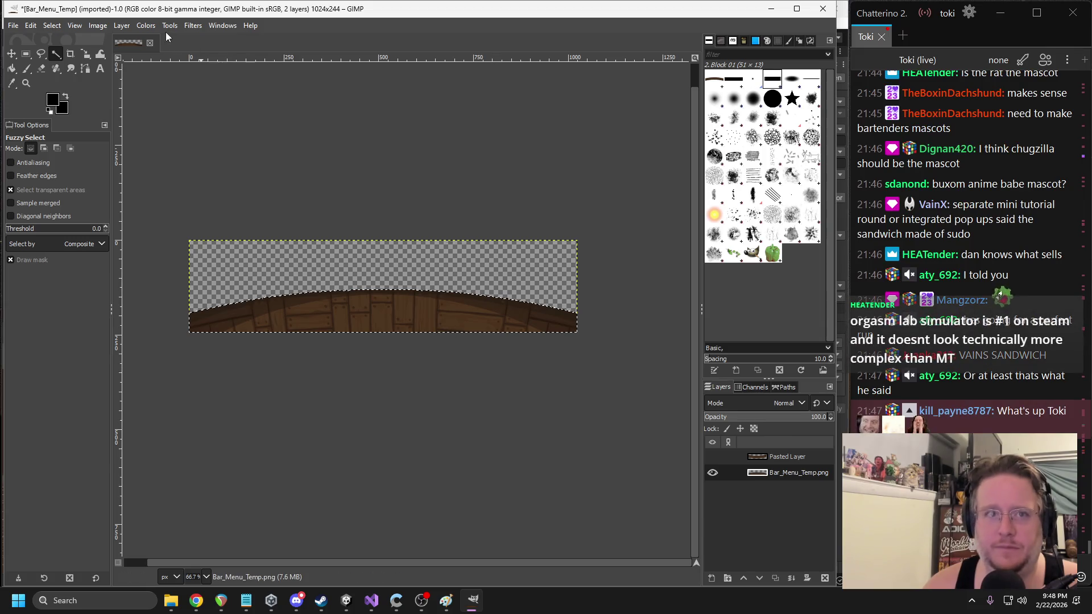
click(712, 457)
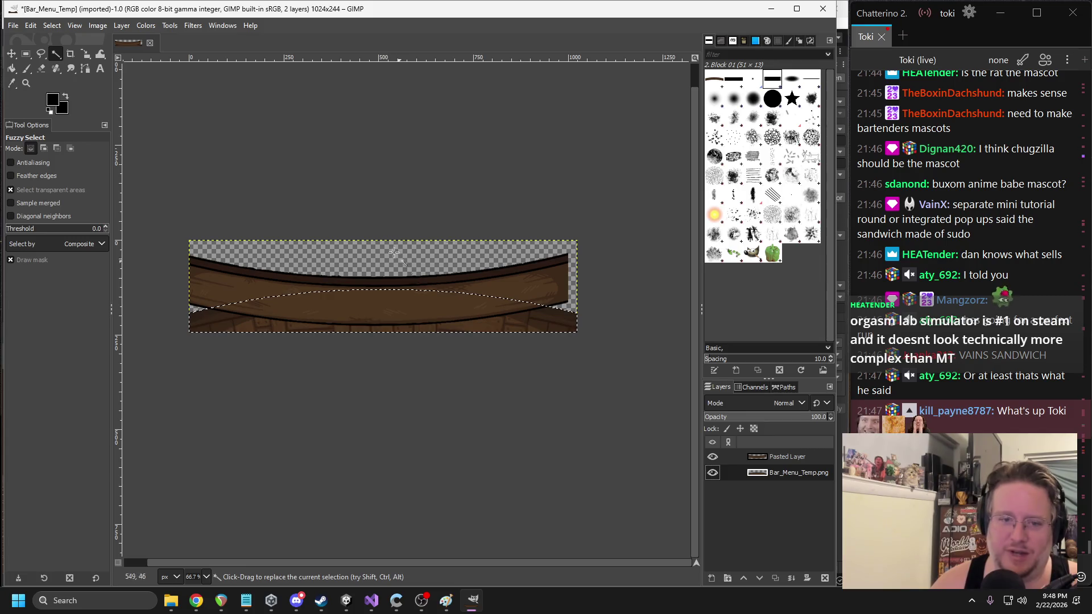
- Trial-flip the bottom wood layer vertically, undo it, then bring up the Steam window
click(168, 26)
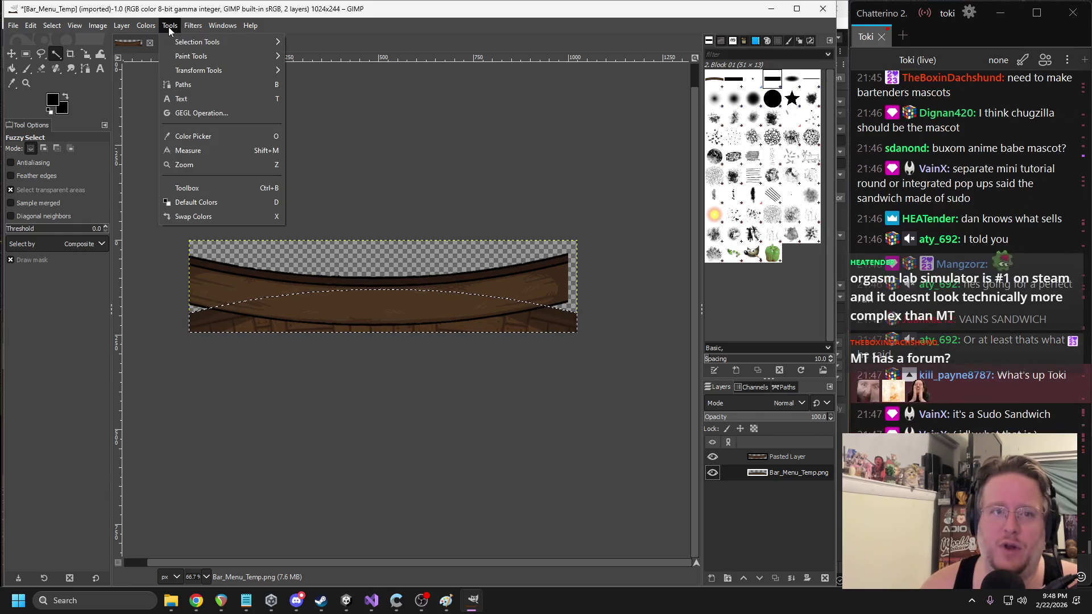
mouse_move(231, 70)
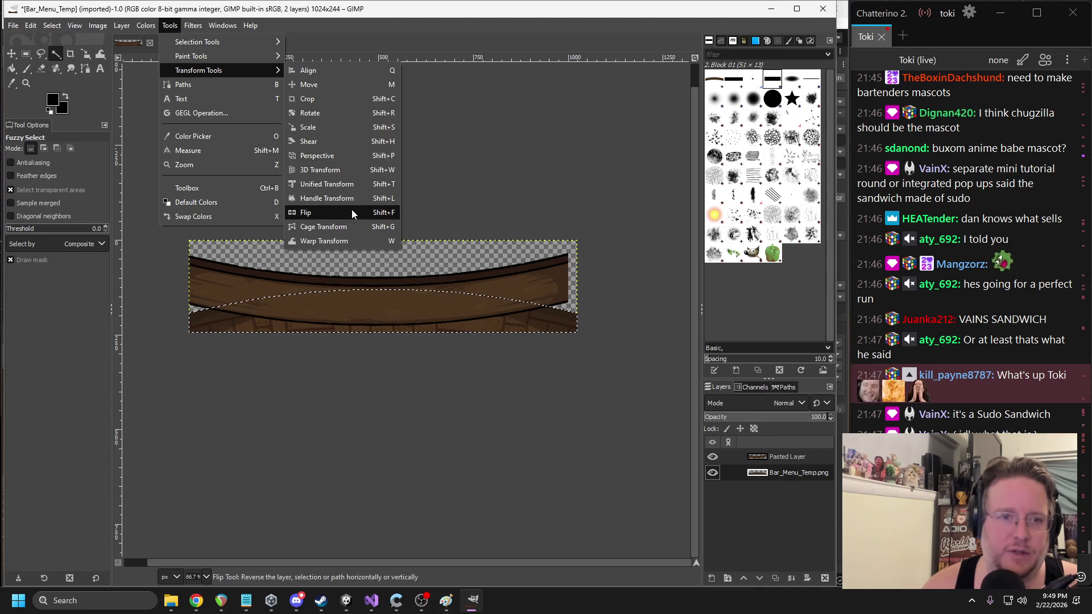
mouse_move(122, 26)
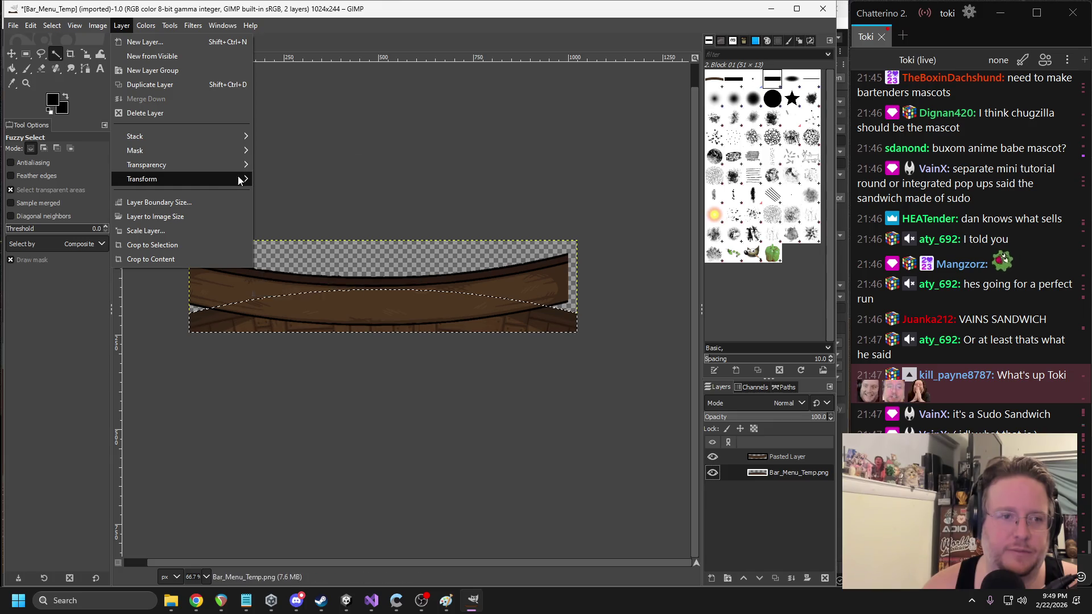
mouse_move(240, 179)
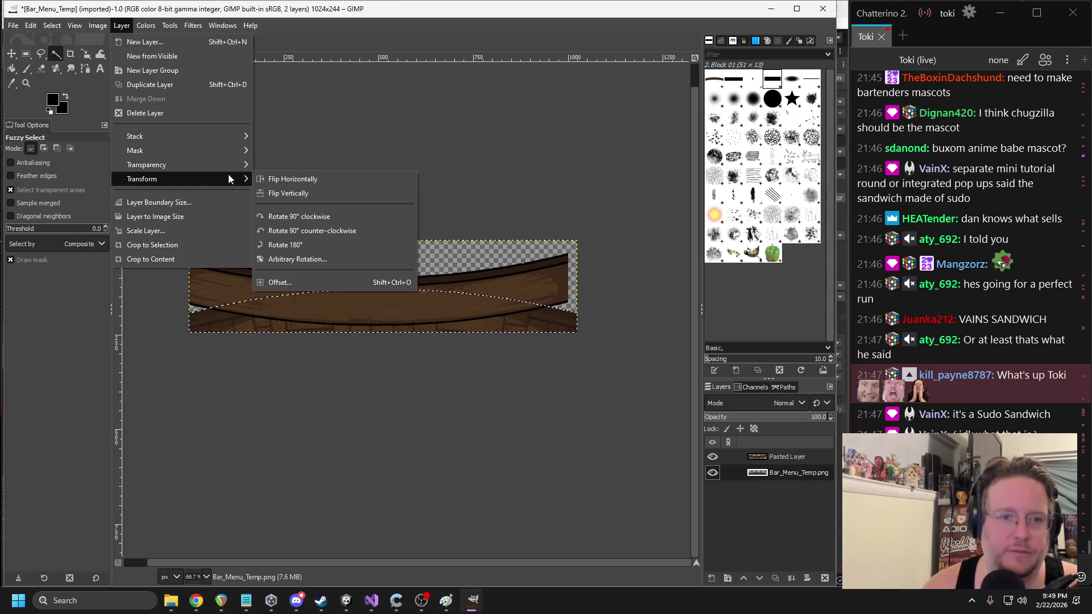
click(308, 194)
mouse_move(362, 254)
mouse_down()
mouse_move(362, 289)
mouse_move(398, 281)
mouse_up()
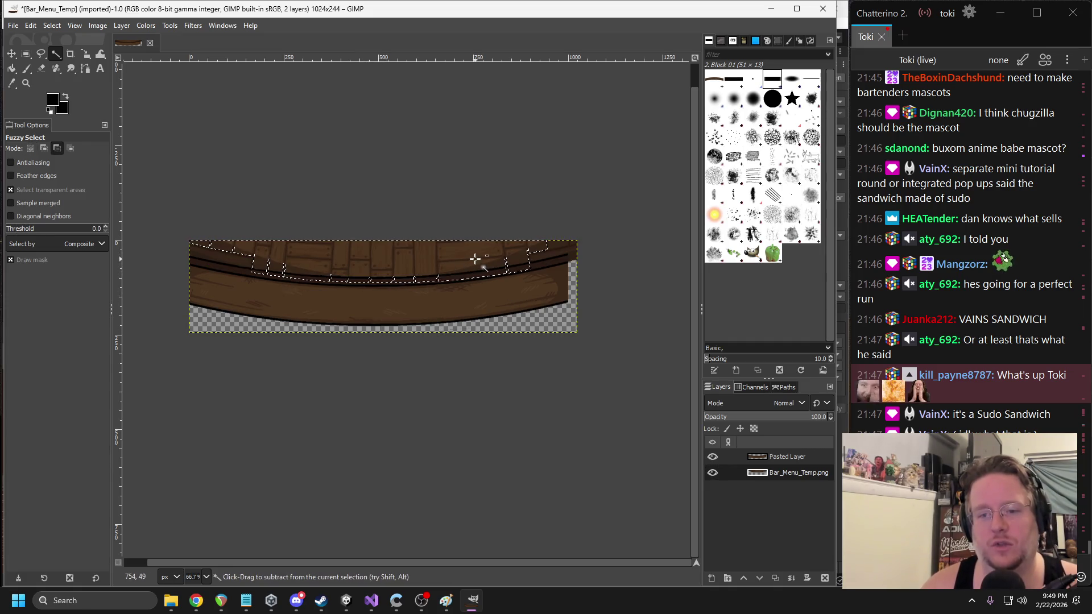
key(ctrl+z)
key(ctrl+z)
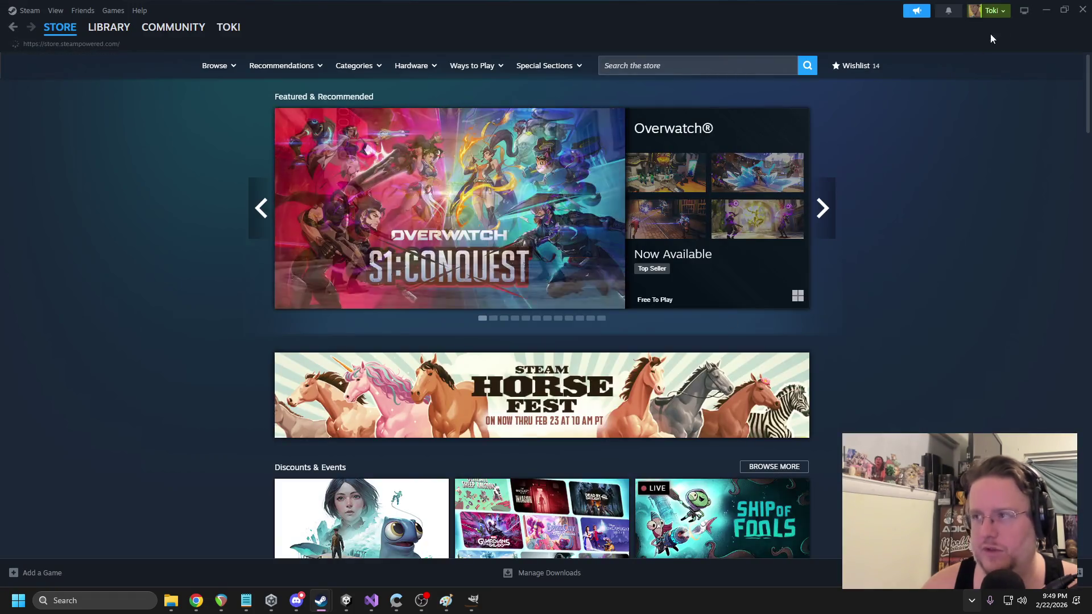
double_click(991, 33)
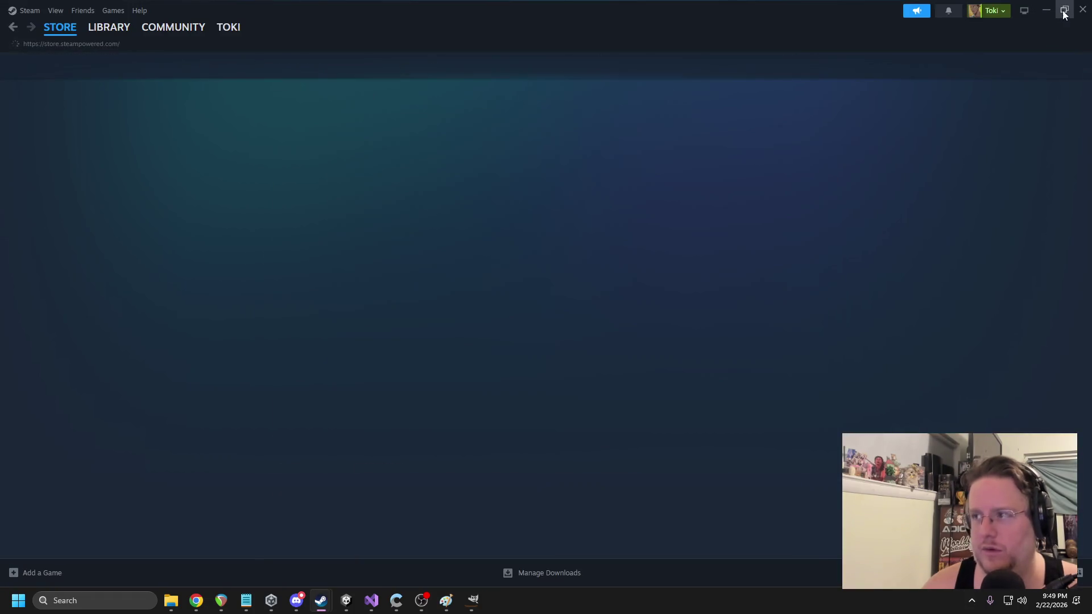
- Search Steam for 'monster tavern' and open its Community Hub Discussions tab
click(594, 103)
text(m)
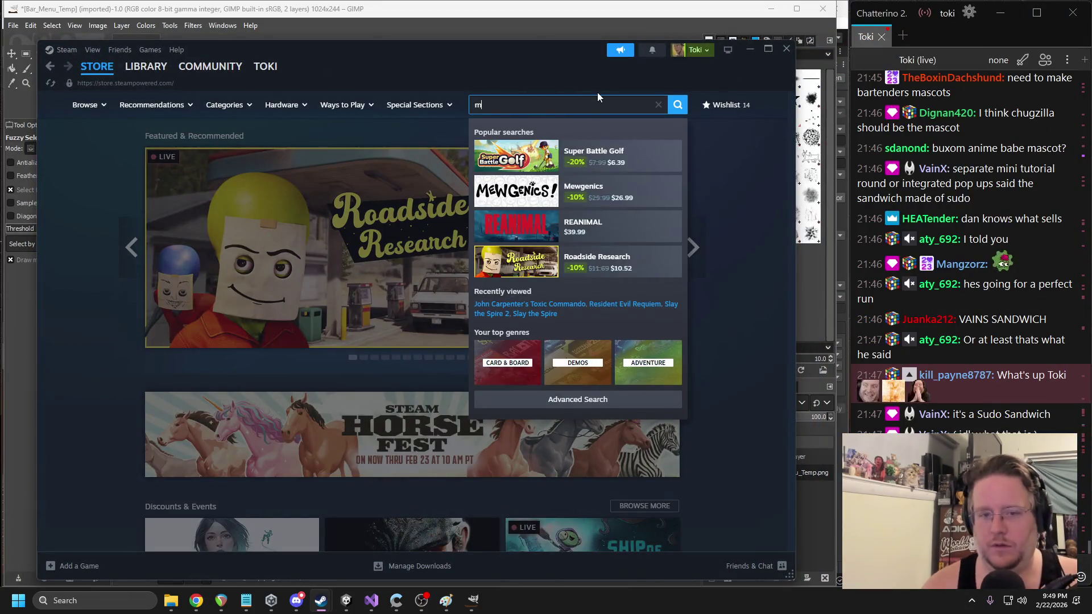
text(onster tavern)
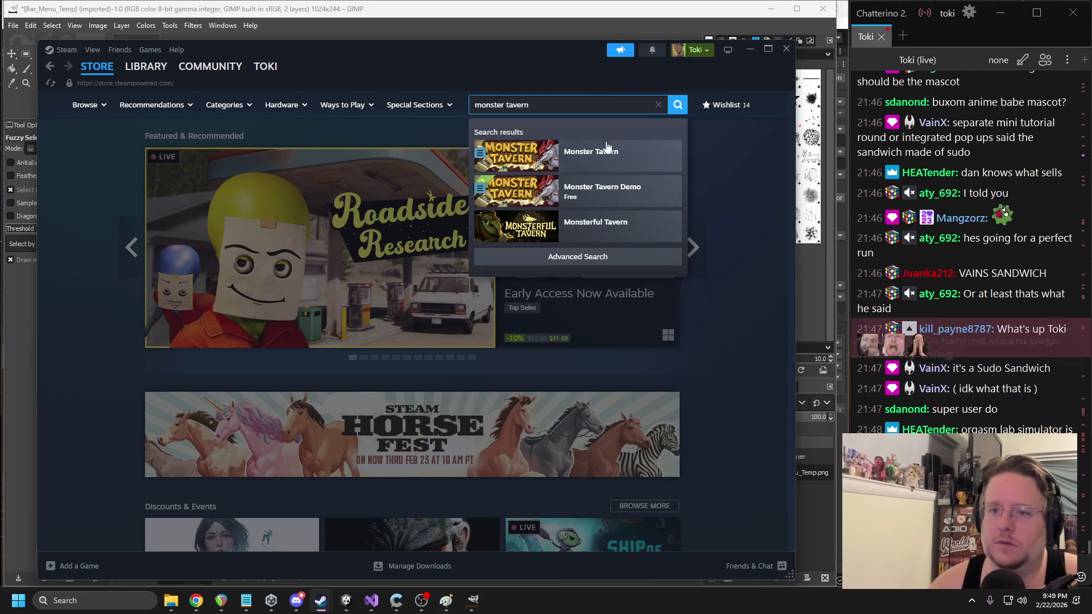
click(604, 157)
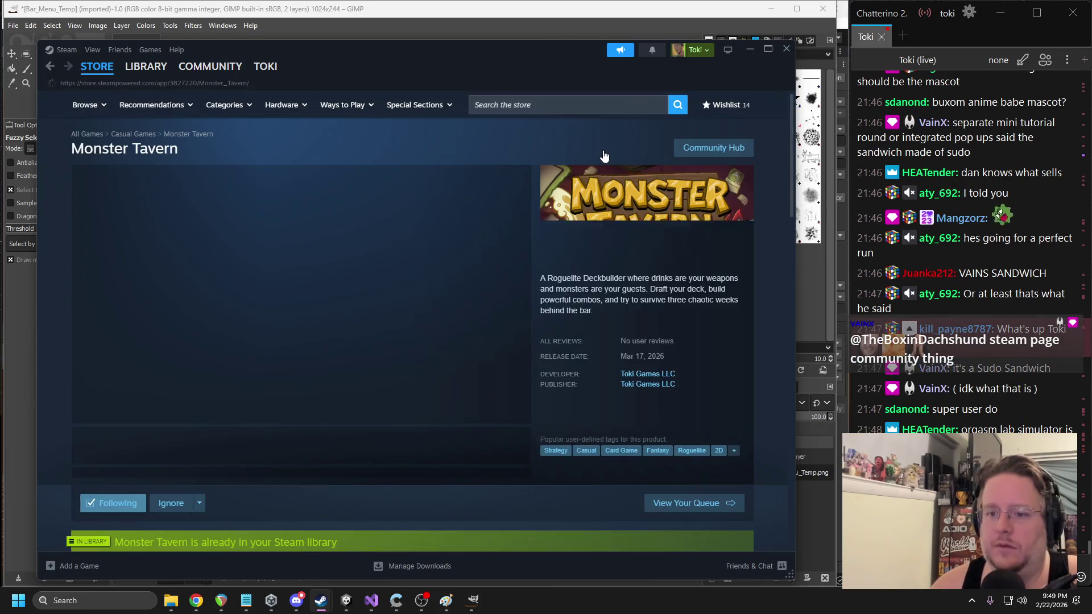
click(706, 148)
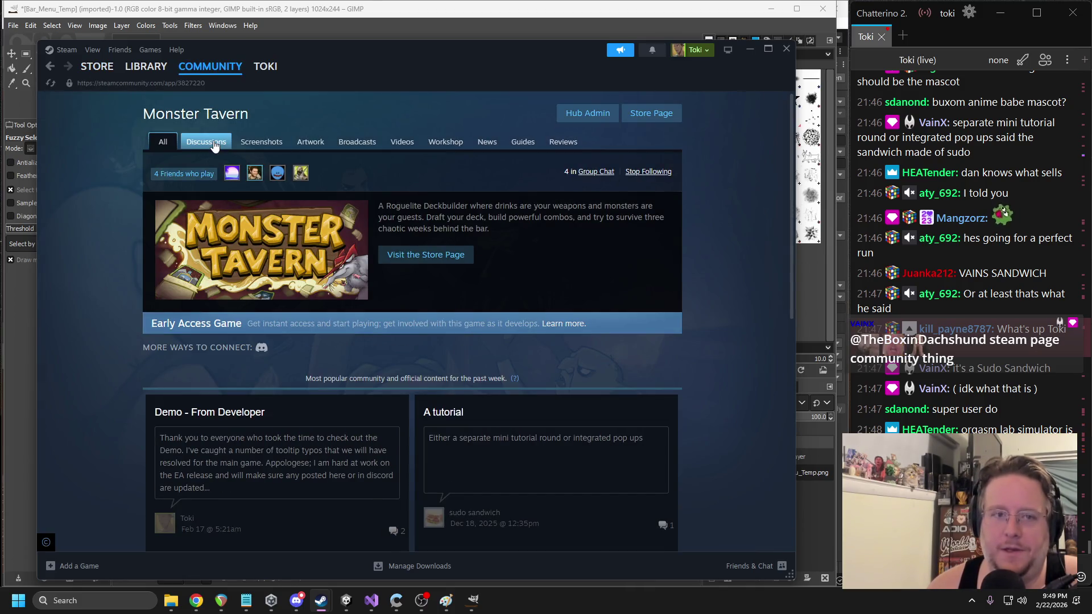
click(214, 143)
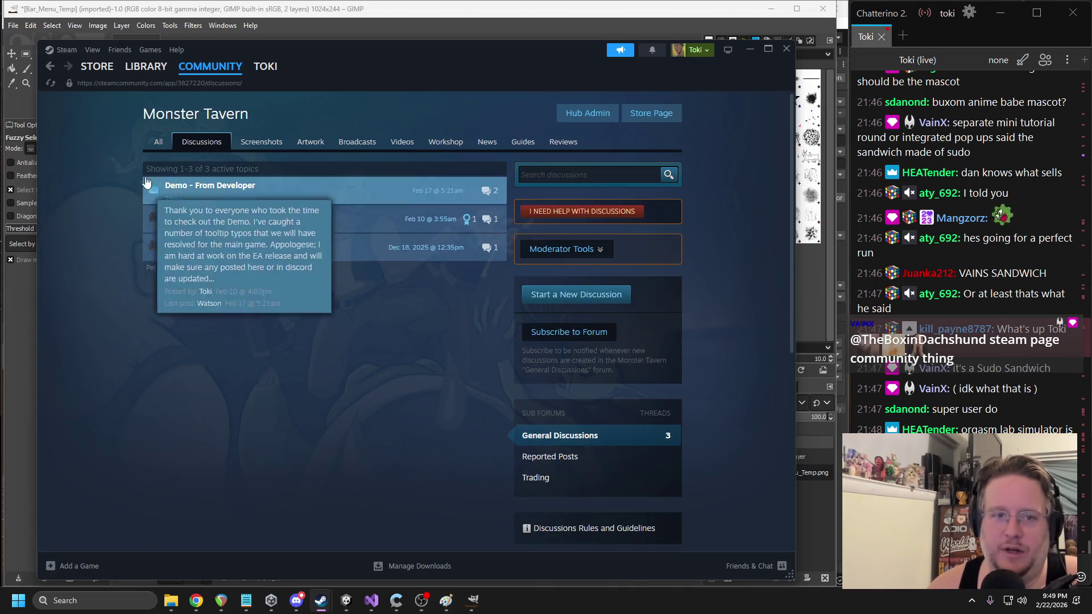
mouse_move(240, 190)
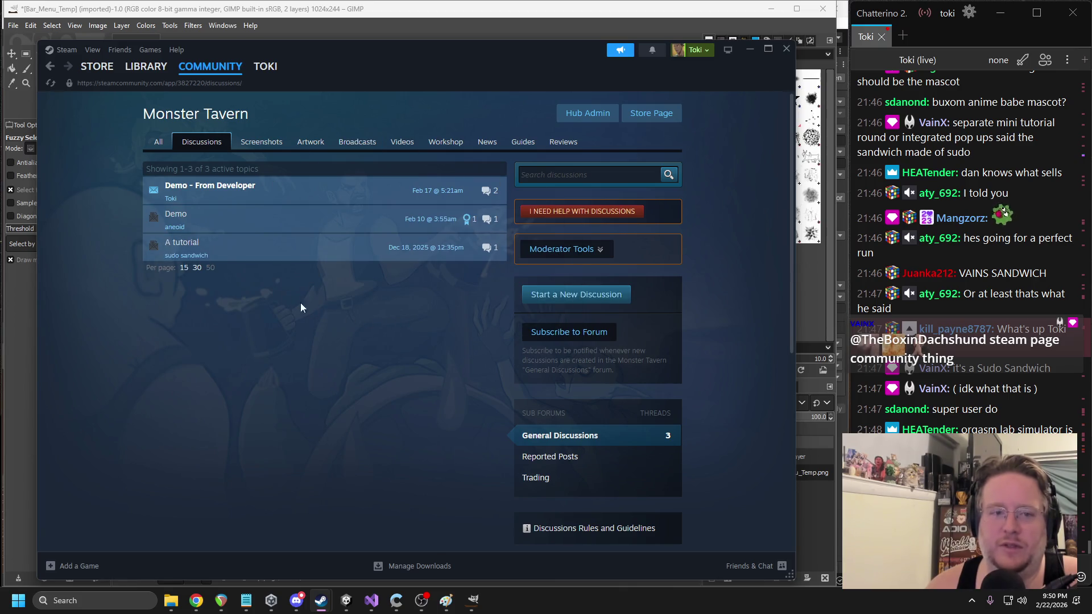
mouse_move(154, 214)
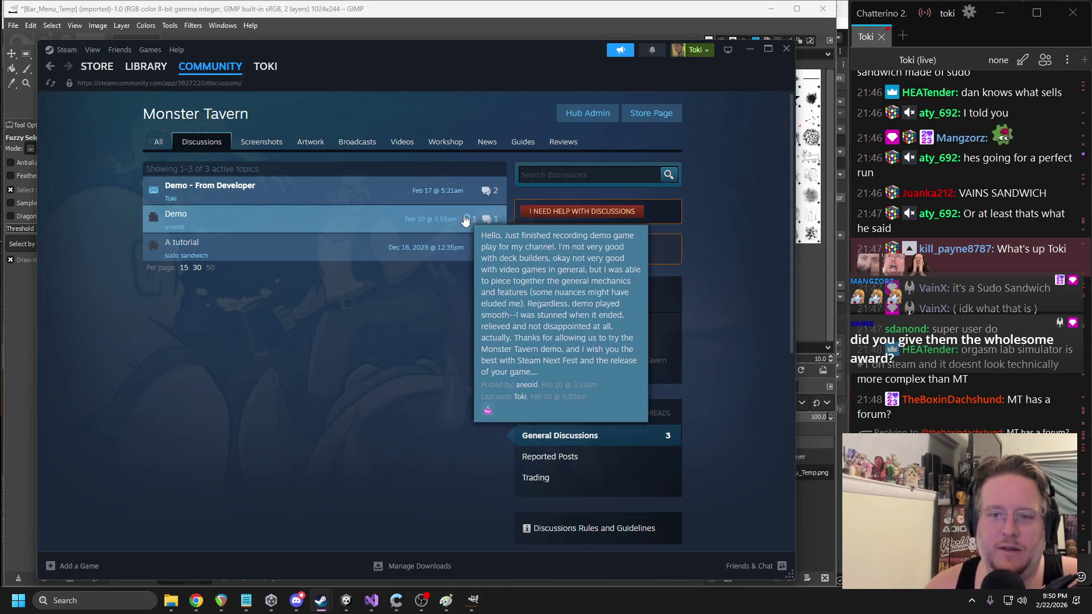
- Open the Demo discussion topic and dismiss the award choices without giving one
click(378, 216)
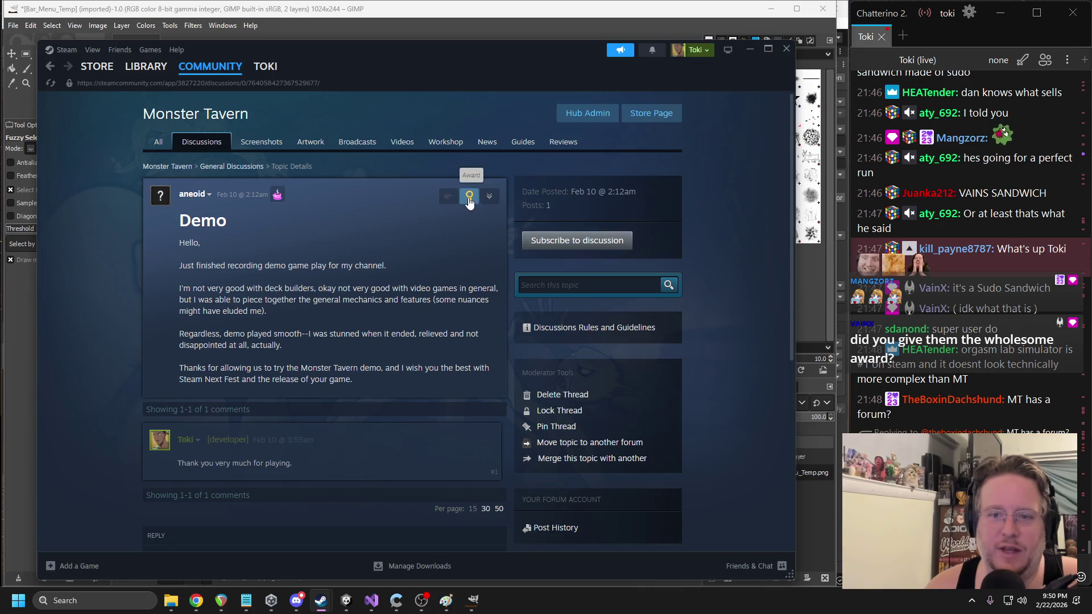
click(469, 203)
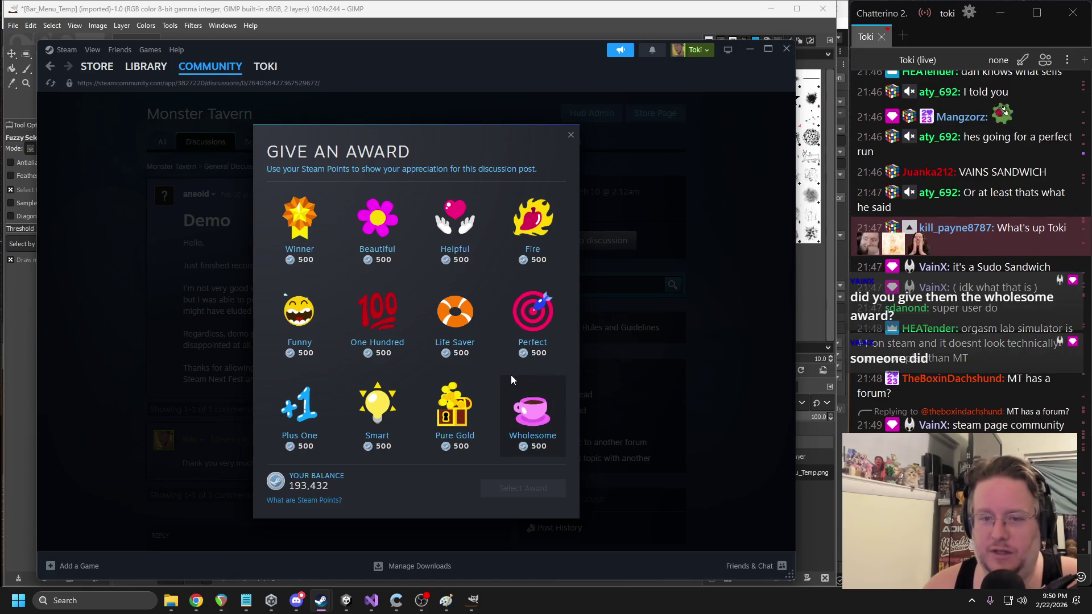
click(571, 135)
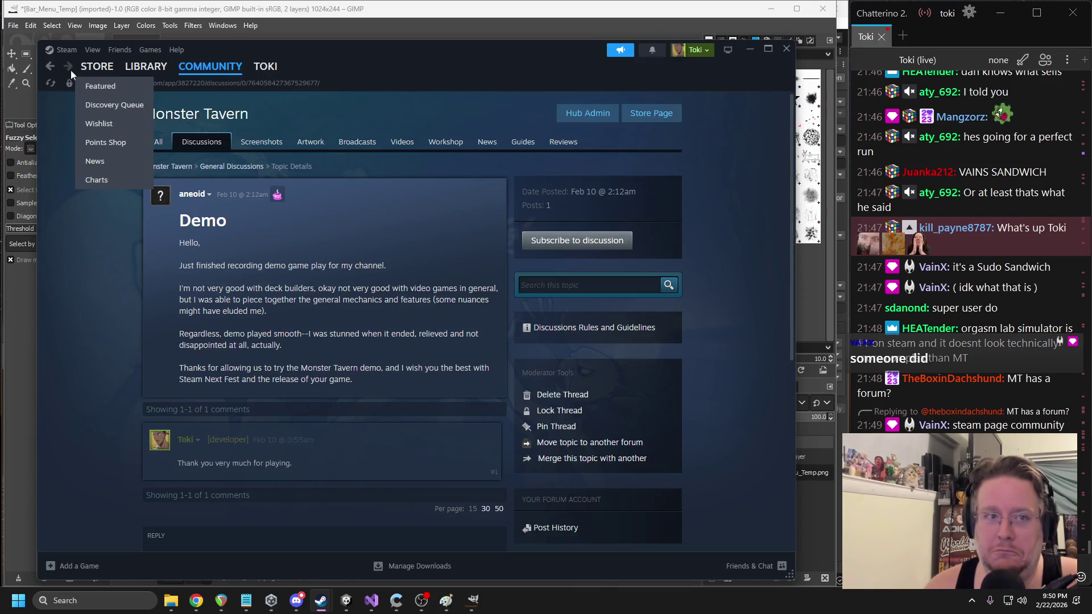
- View the empty Monster Tavern Artwork and Broadcasts pages, then close Steam
click(248, 145)
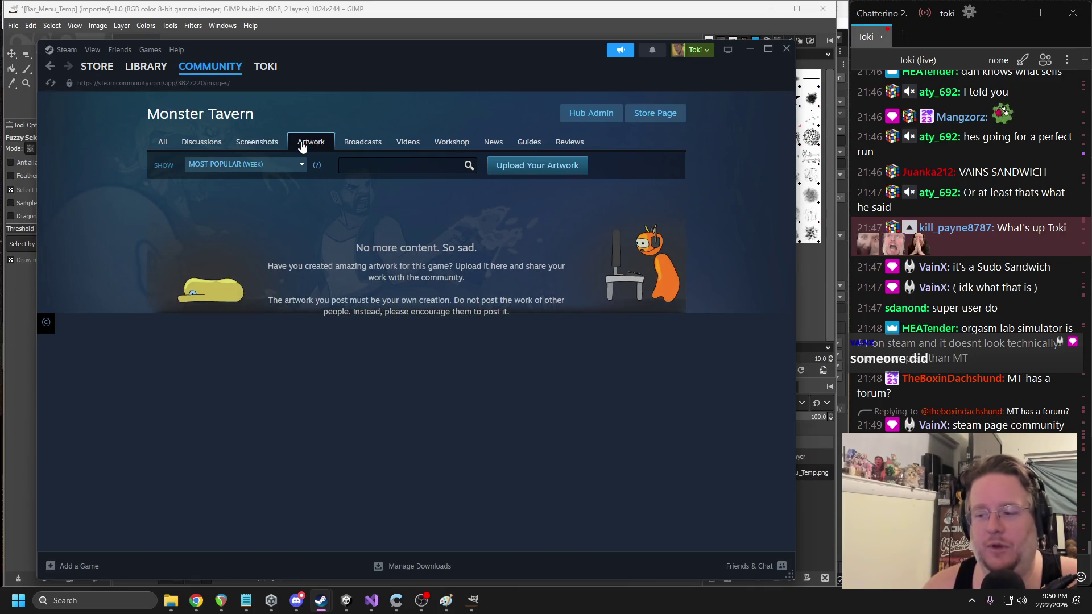
click(356, 145)
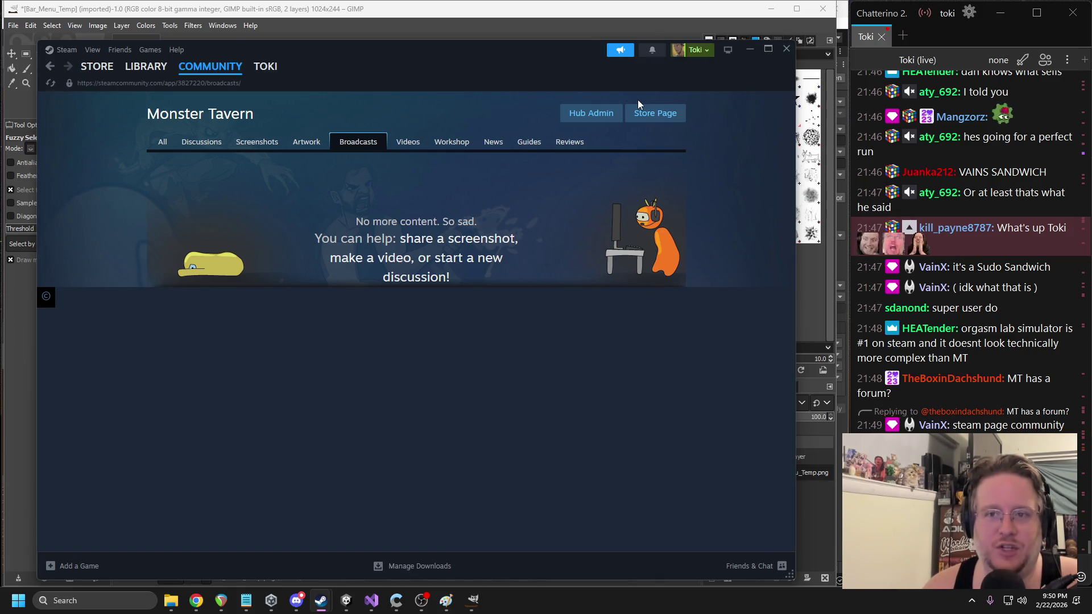
click(786, 49)
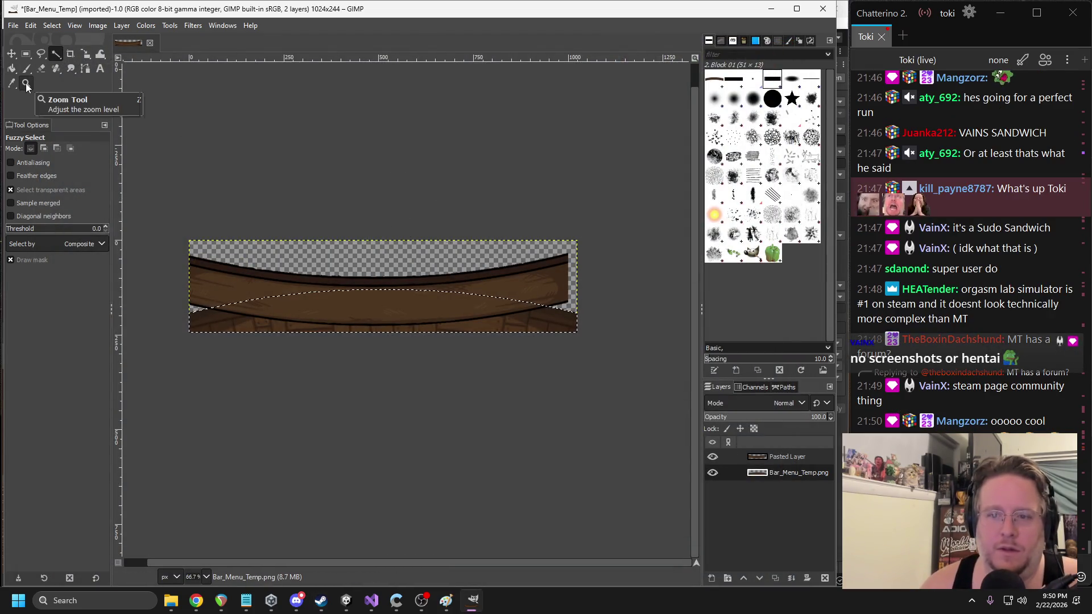
- Fuzzy-select the plank on Pasted Layer and move it slightly right and down into line
click(768, 458)
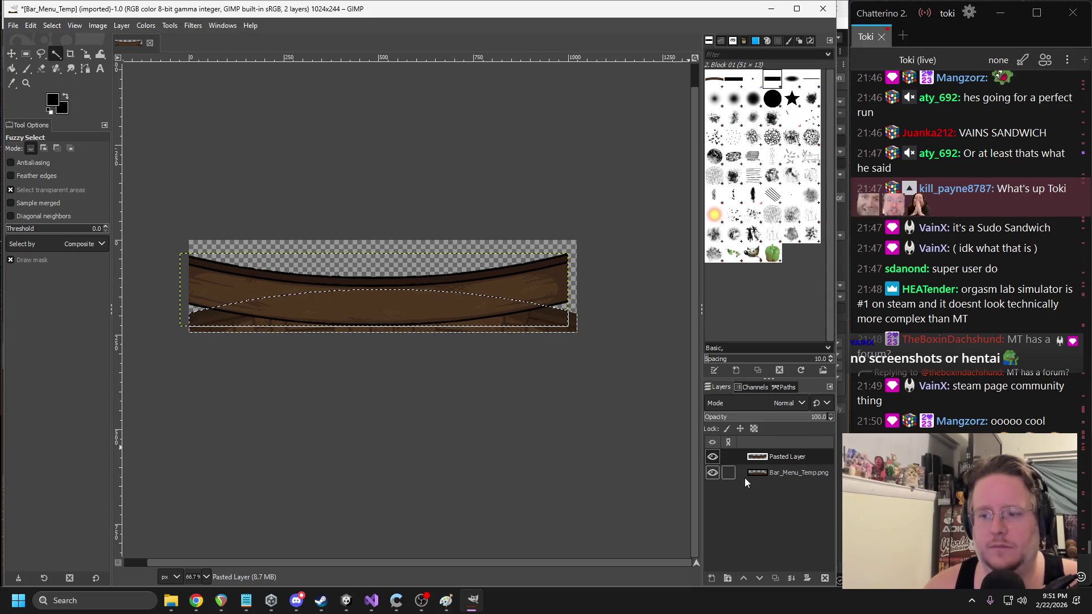
drag(275, 292, 487, 326)
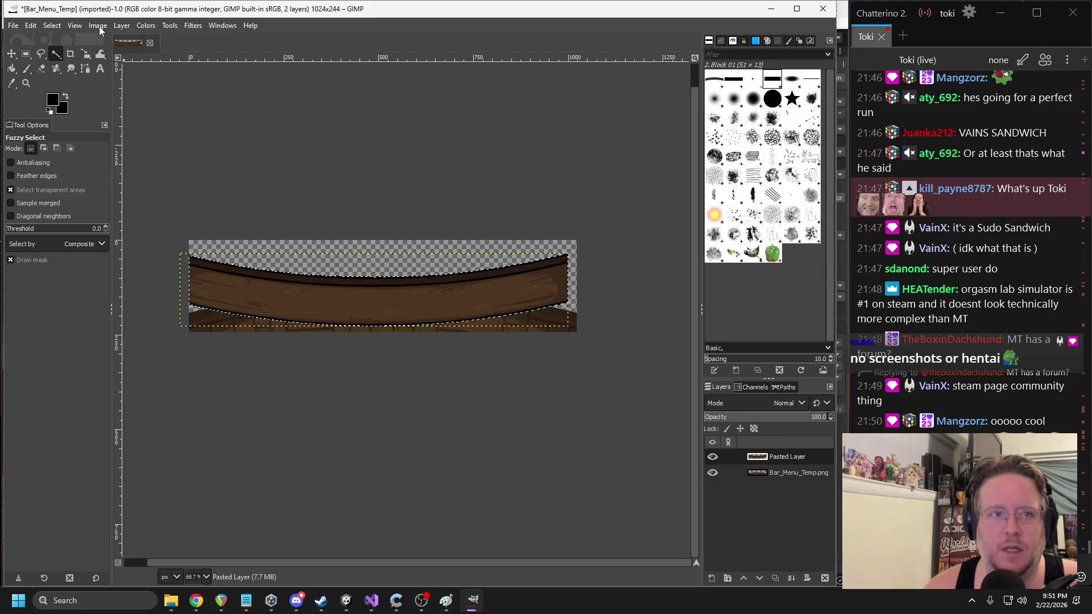
click(169, 25)
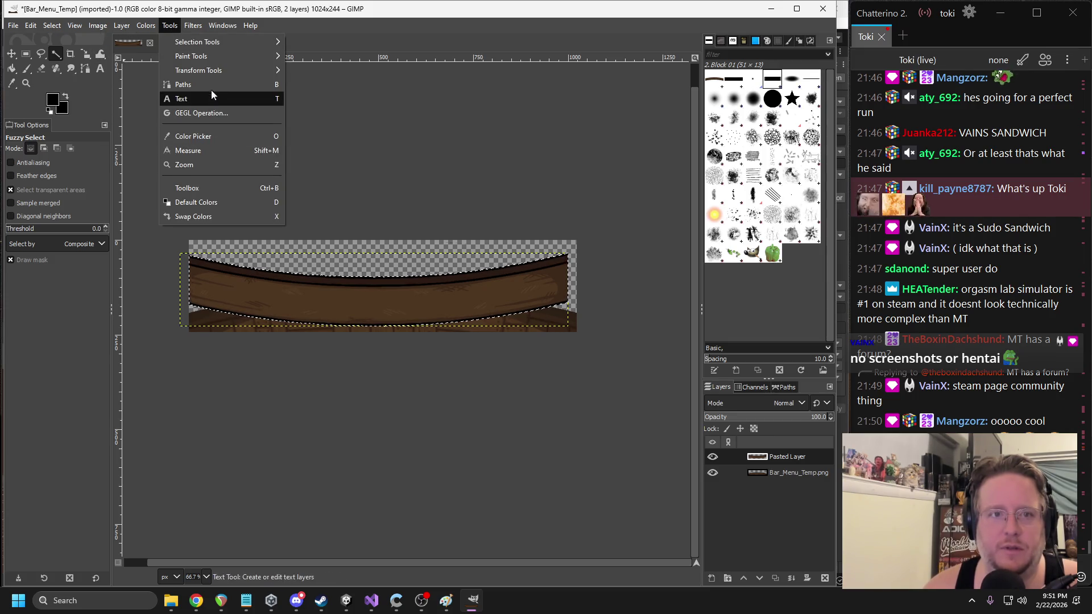
mouse_move(213, 70)
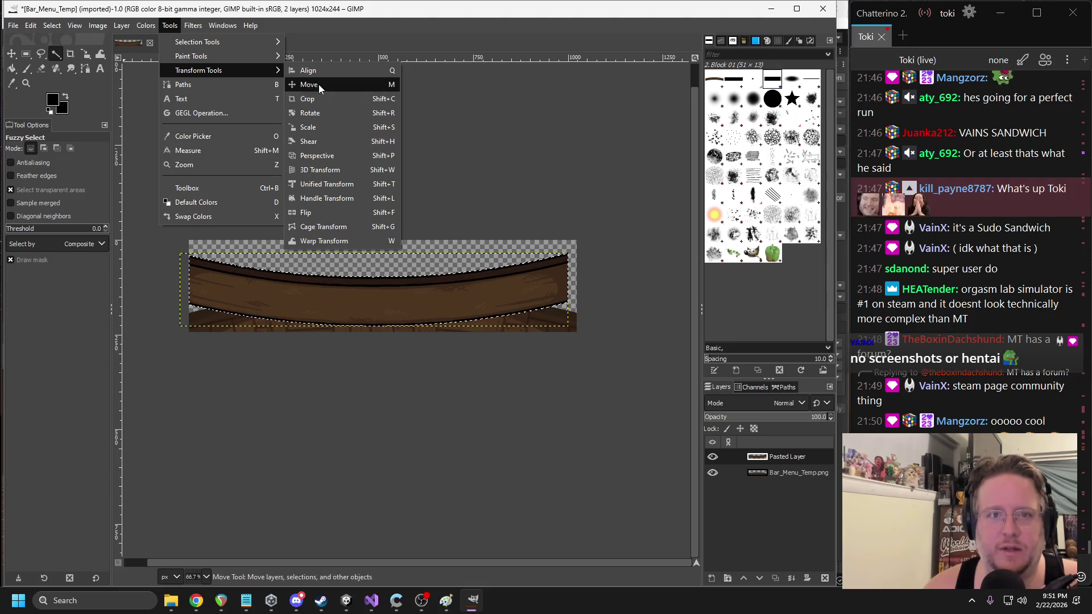
click(318, 85)
drag(364, 279, 392, 294)
drag(369, 290, 370, 293)
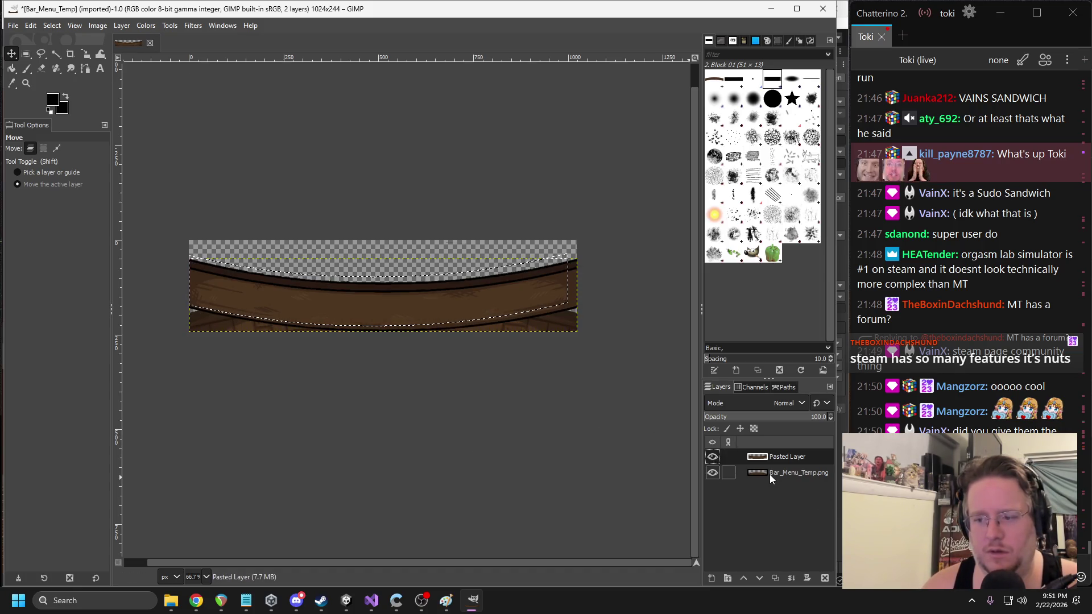
click(146, 25)
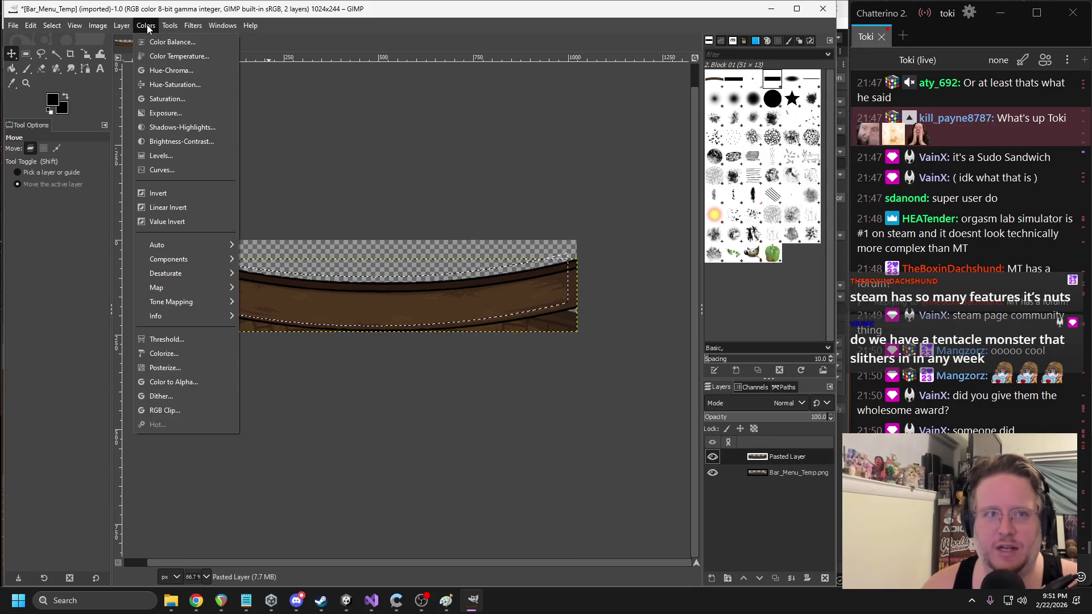
- Scale the selected plank piece to roughly 1001 × 179 px
mouse_move(169, 26)
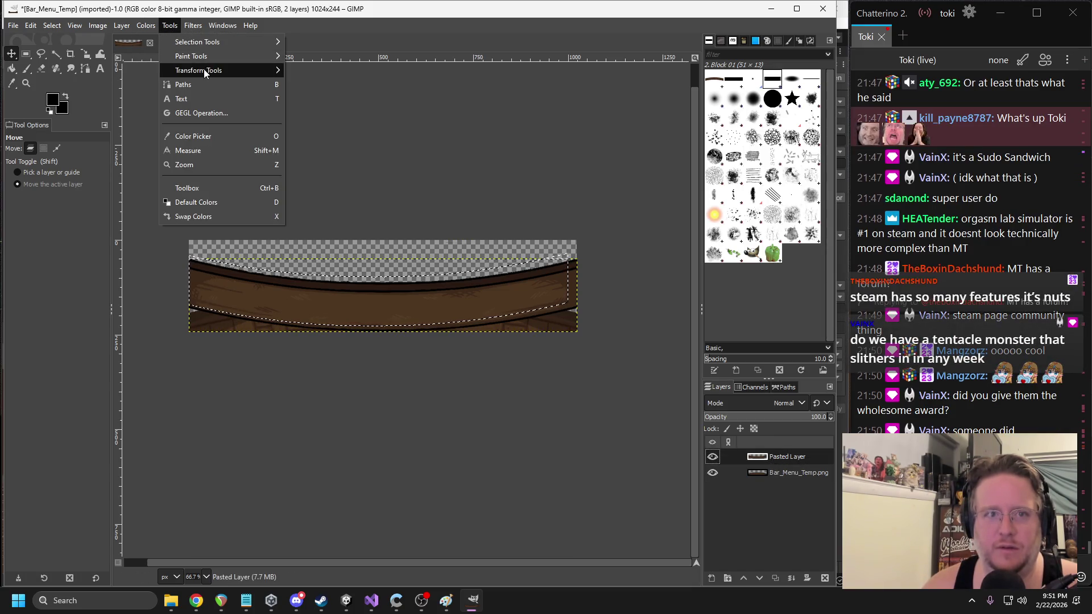
mouse_move(205, 71)
click(313, 126)
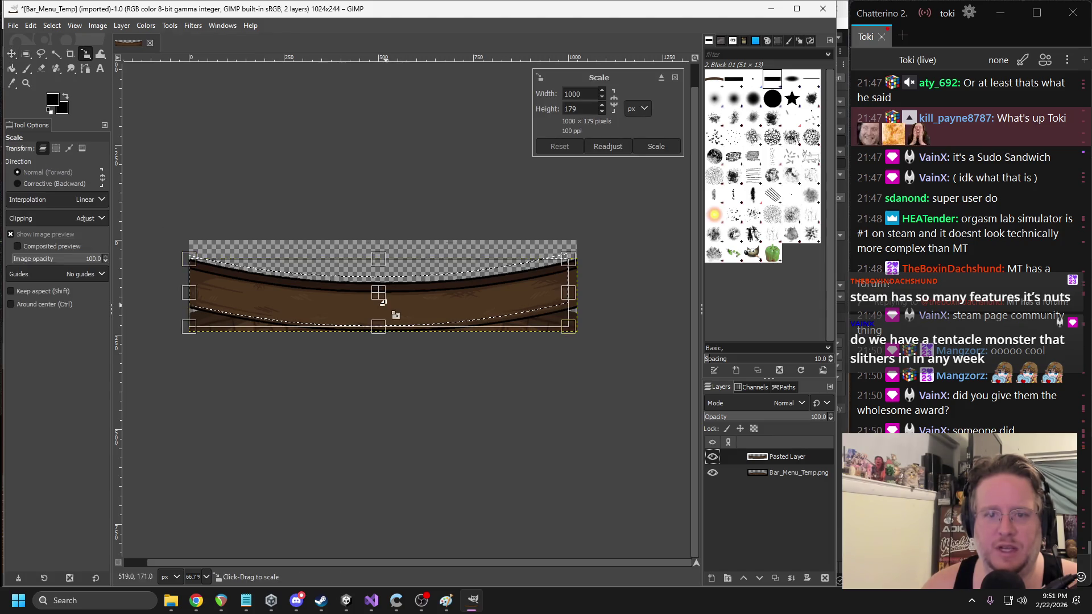
drag(378, 292, 389, 293)
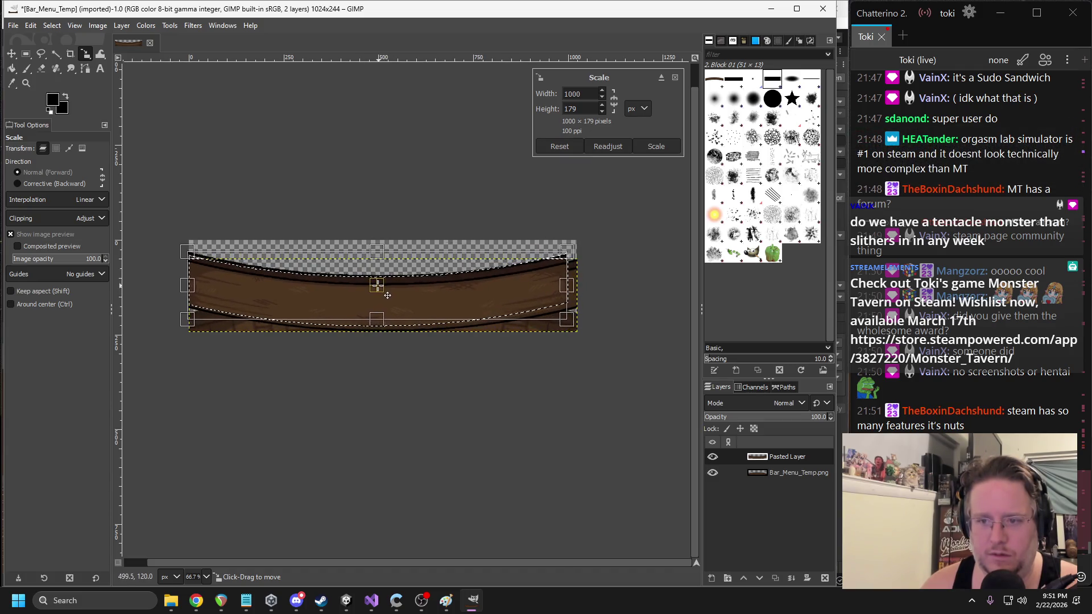
key(Return)
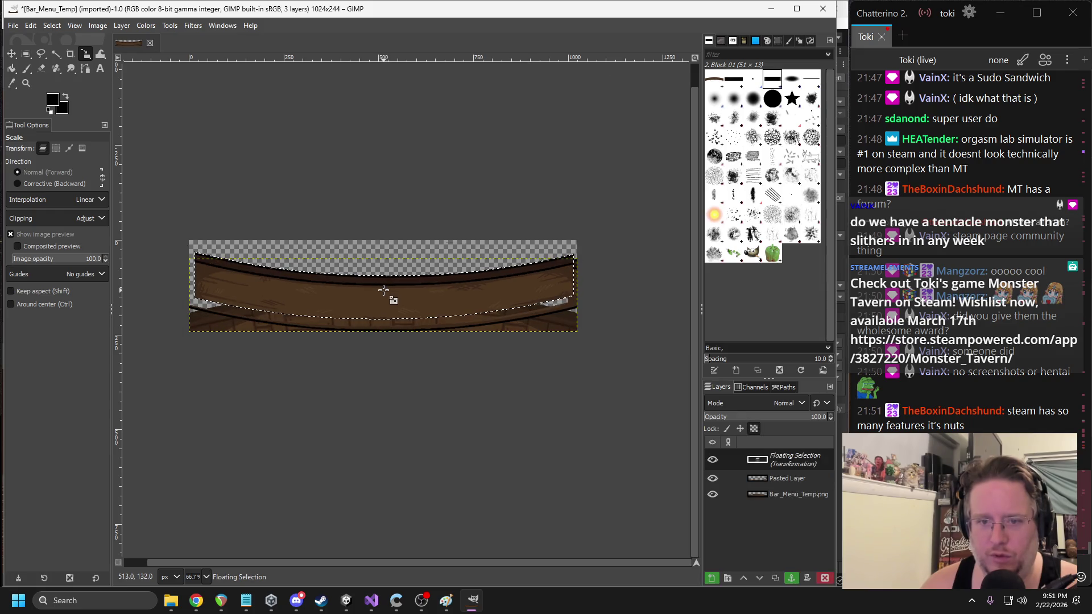
click(379, 290)
drag(380, 291, 379, 291)
key(Return)
- Apply the pending scale and anchor the floating piece into Pasted Layer with Ctrl+H
click(575, 305)
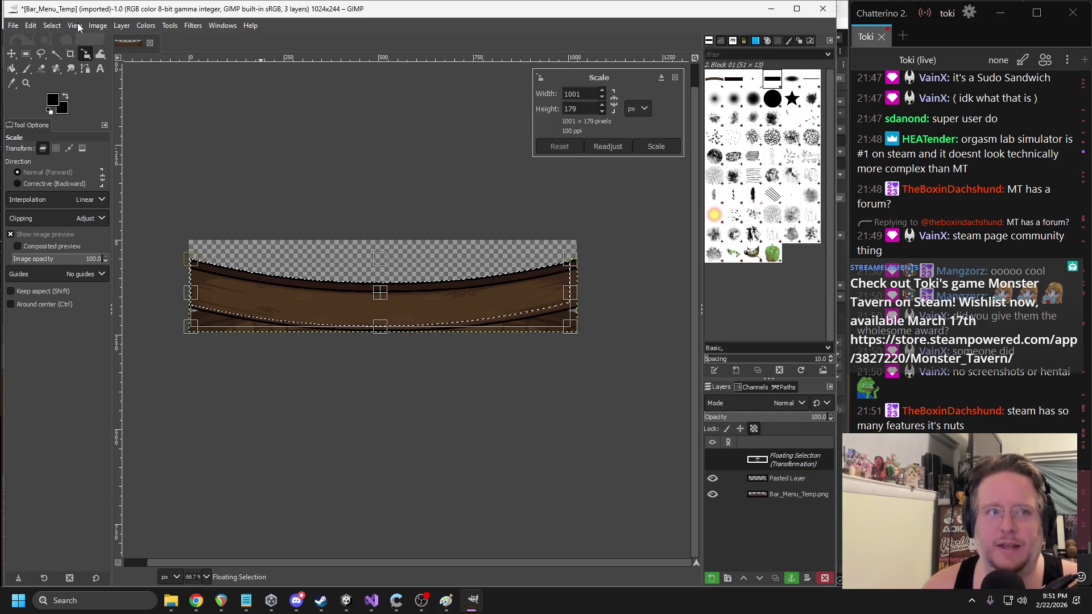
click(778, 478)
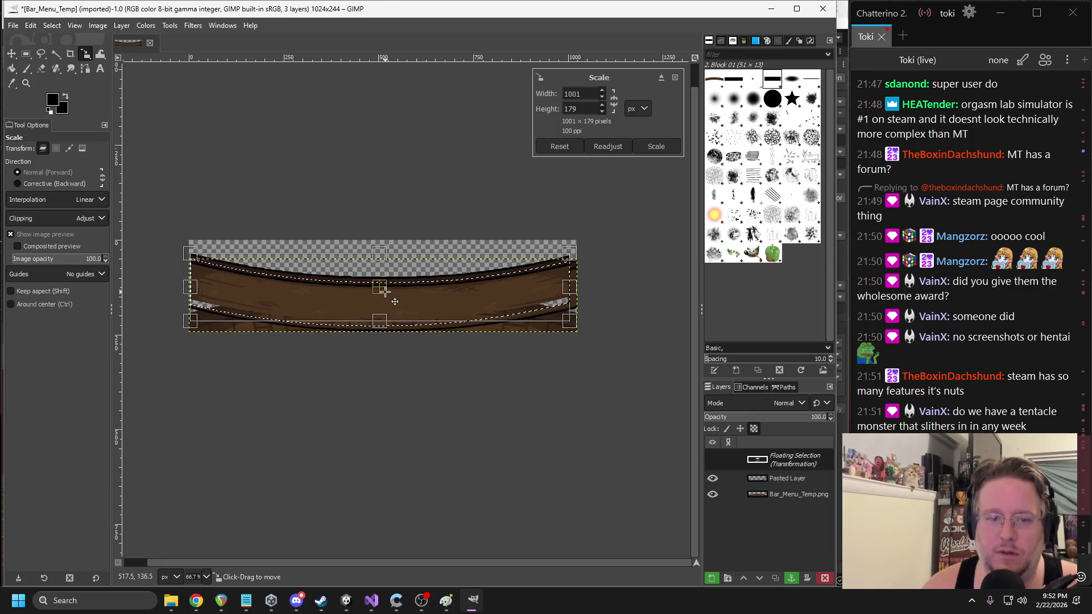
key(Return)
key(ctrl+h)
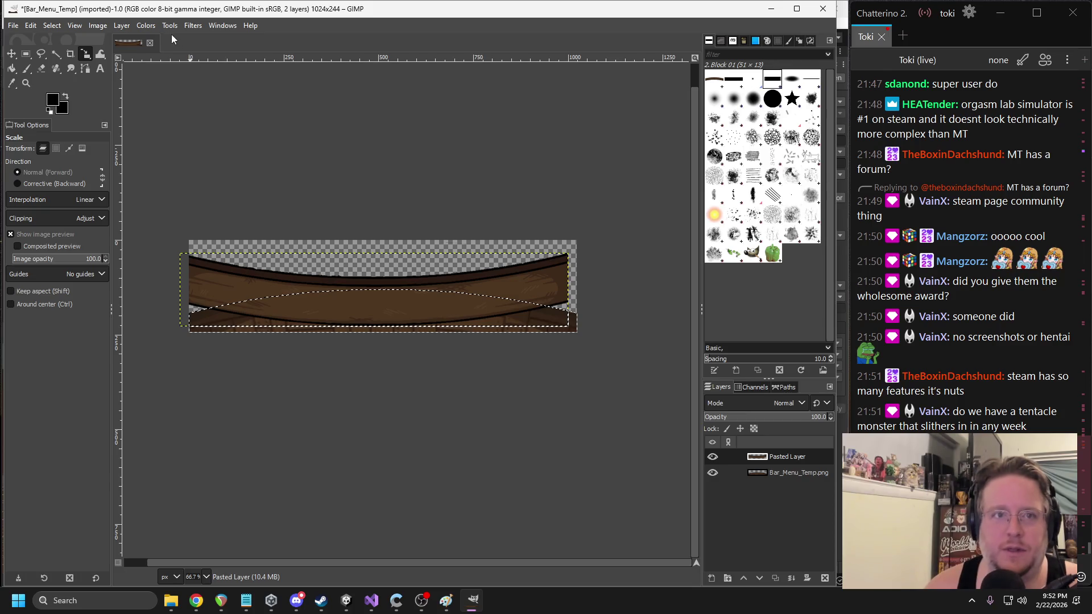
- Scale the plank selection to 1000 × 194 and shift it down a few pixels
click(147, 25)
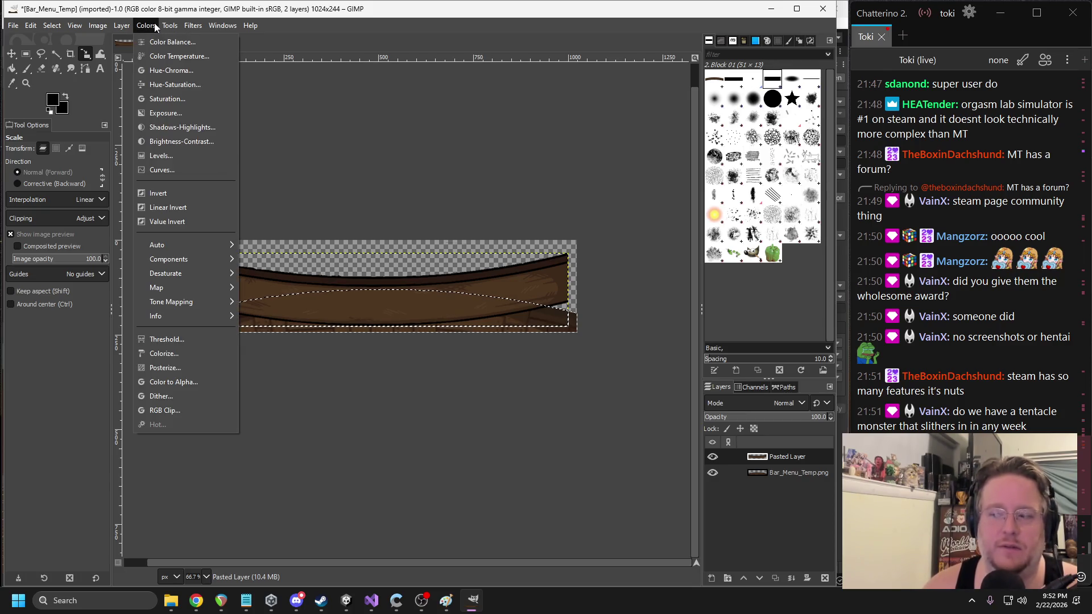
mouse_move(169, 26)
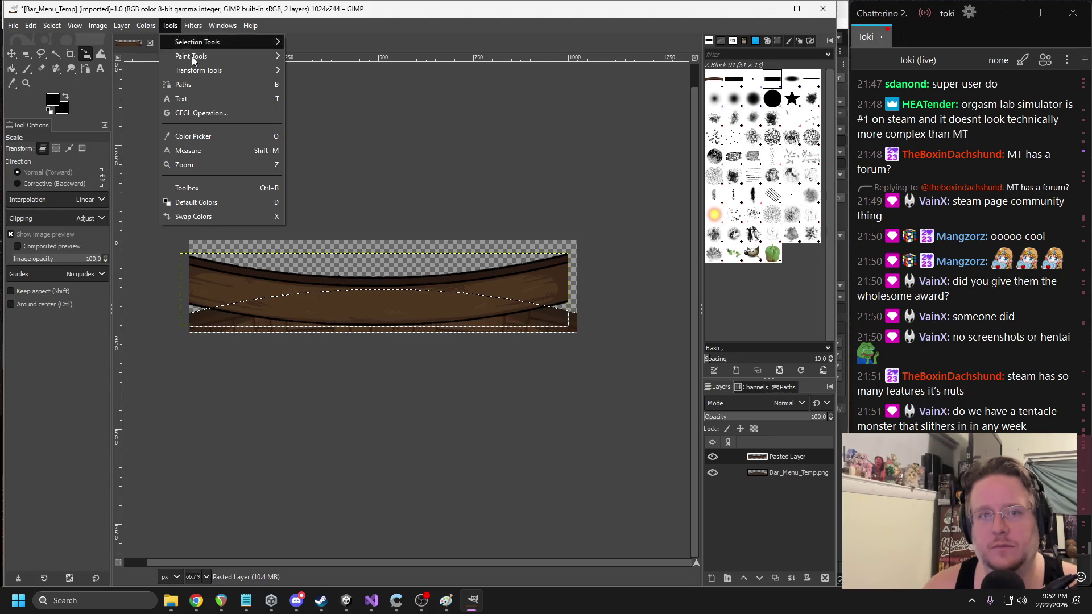
mouse_move(197, 70)
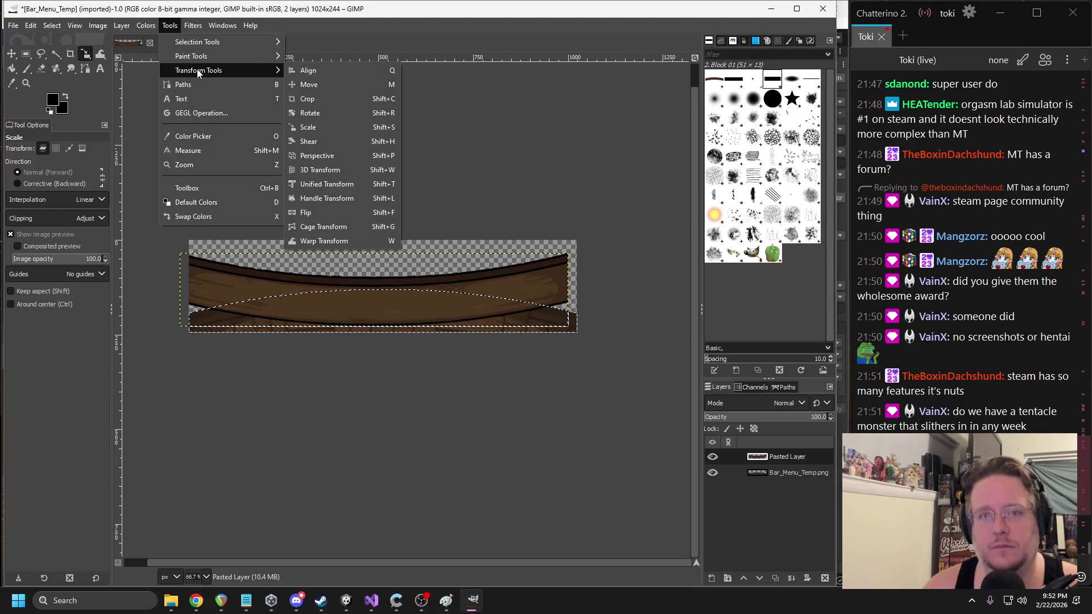
click(326, 131)
mouse_move(394, 317)
mouse_down()
mouse_move(378, 239)
mouse_move(360, 246)
mouse_up()
key(ctrl+z)
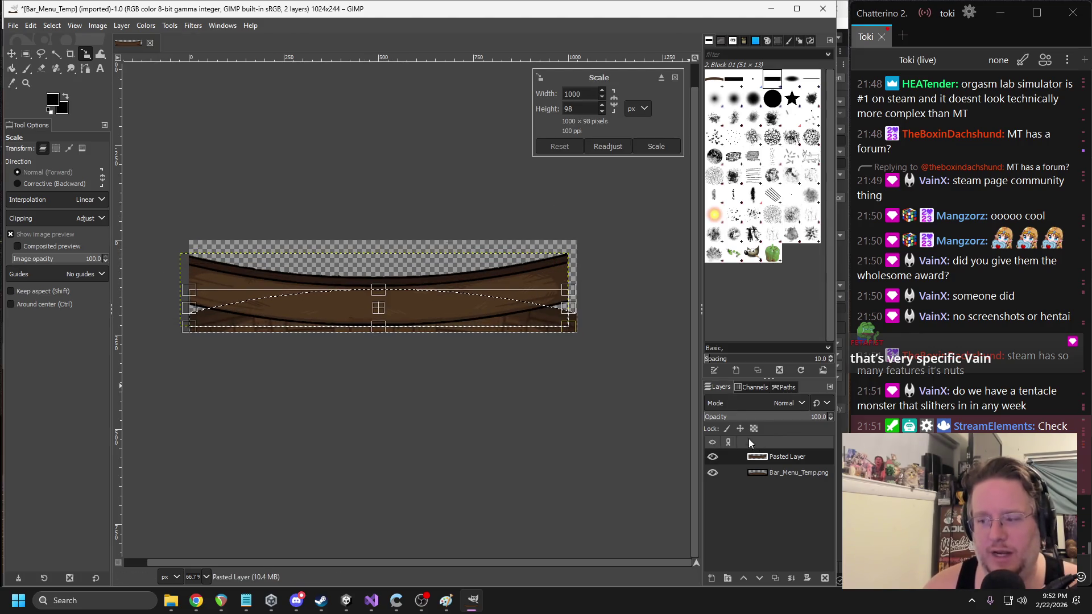
key(ctrl+z)
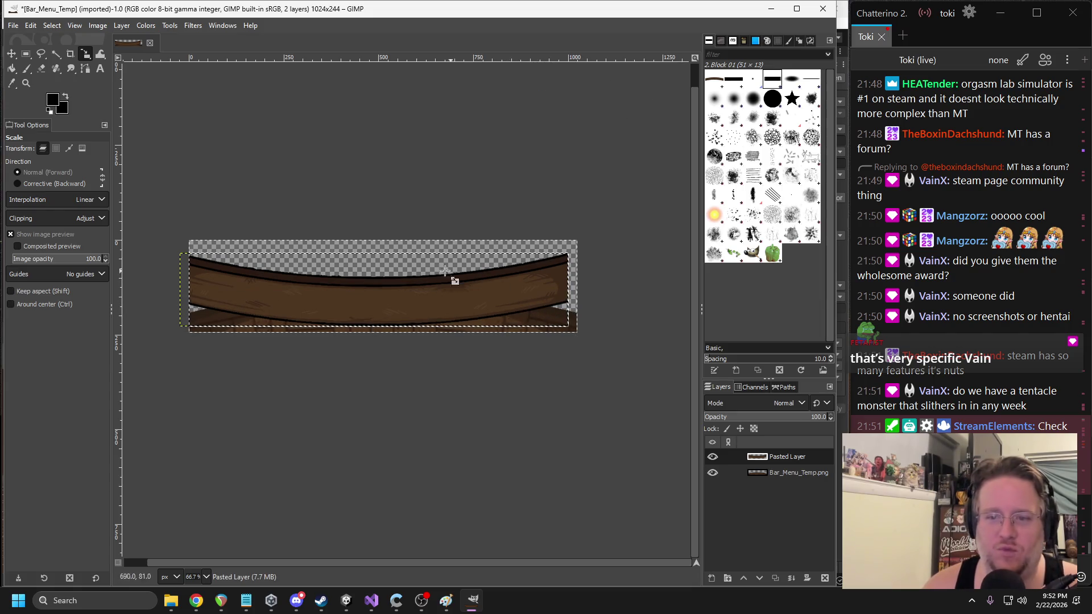
click(351, 294)
drag(364, 293, 379, 294)
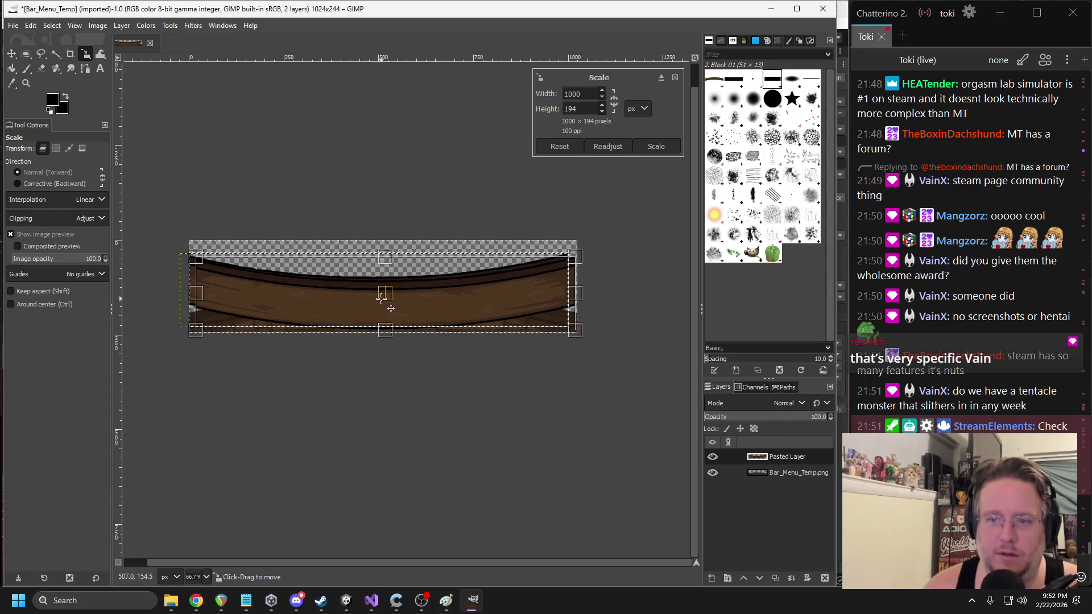
drag(382, 302, 383, 304)
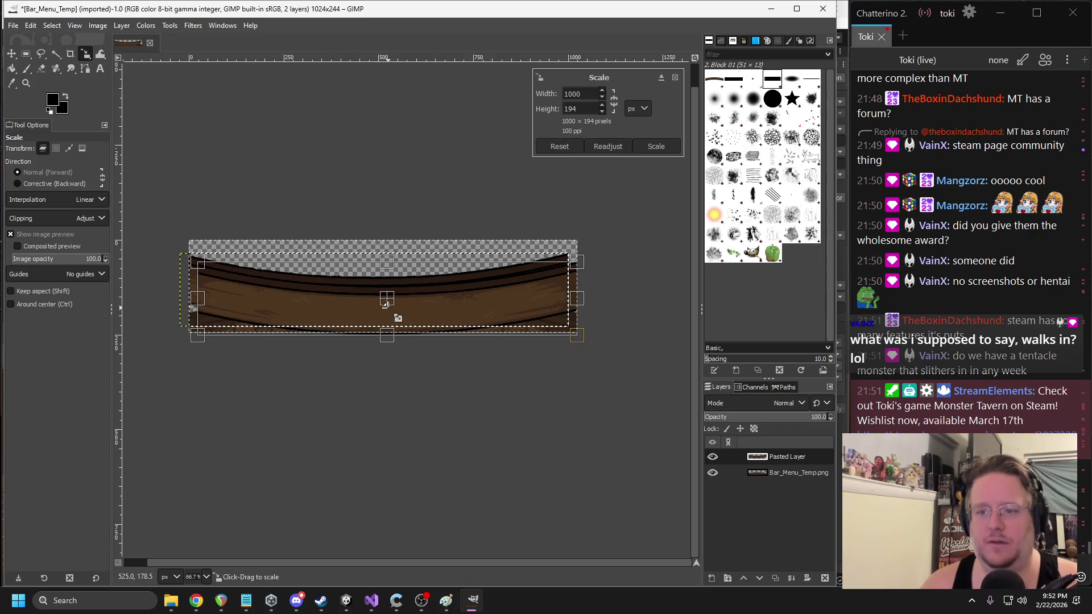
key(Return)
- Stretch the floating plank to the left edge and taller, reaching 1024 × 232
click(387, 307)
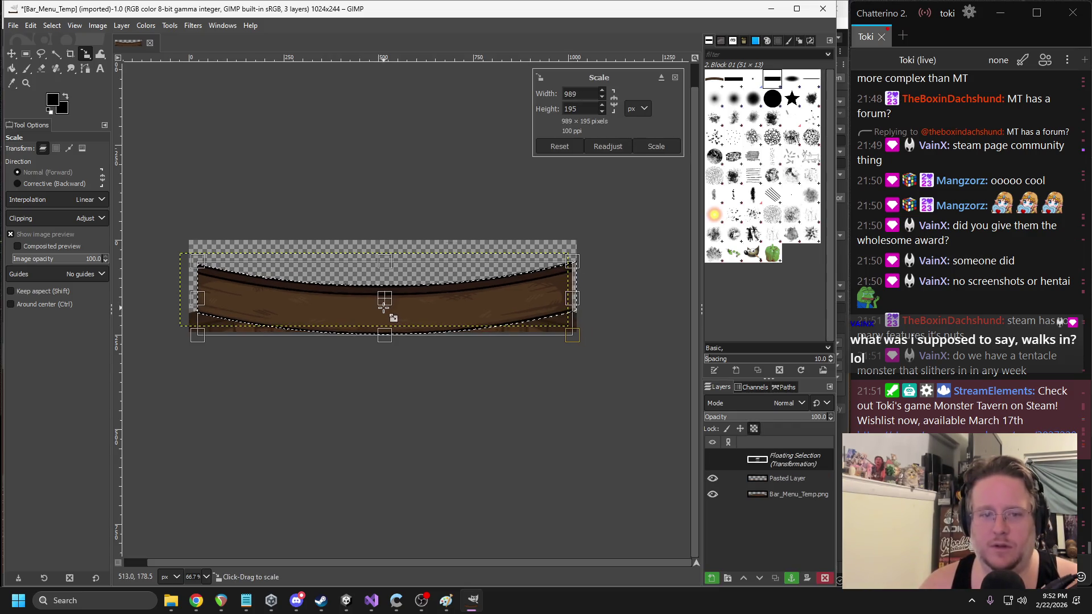
drag(197, 298, 189, 298)
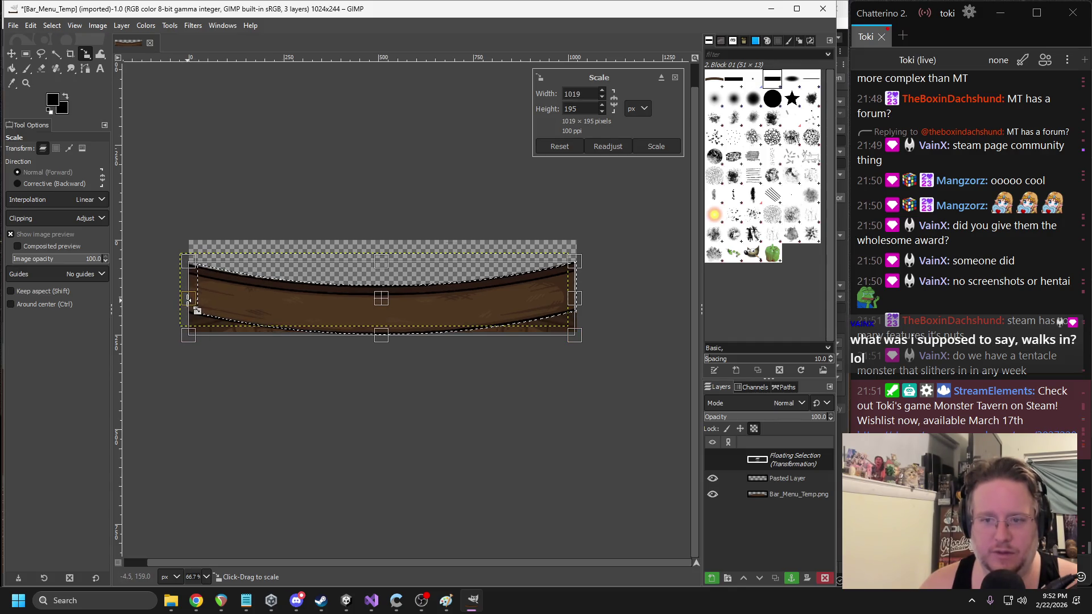
drag(381, 259, 382, 252)
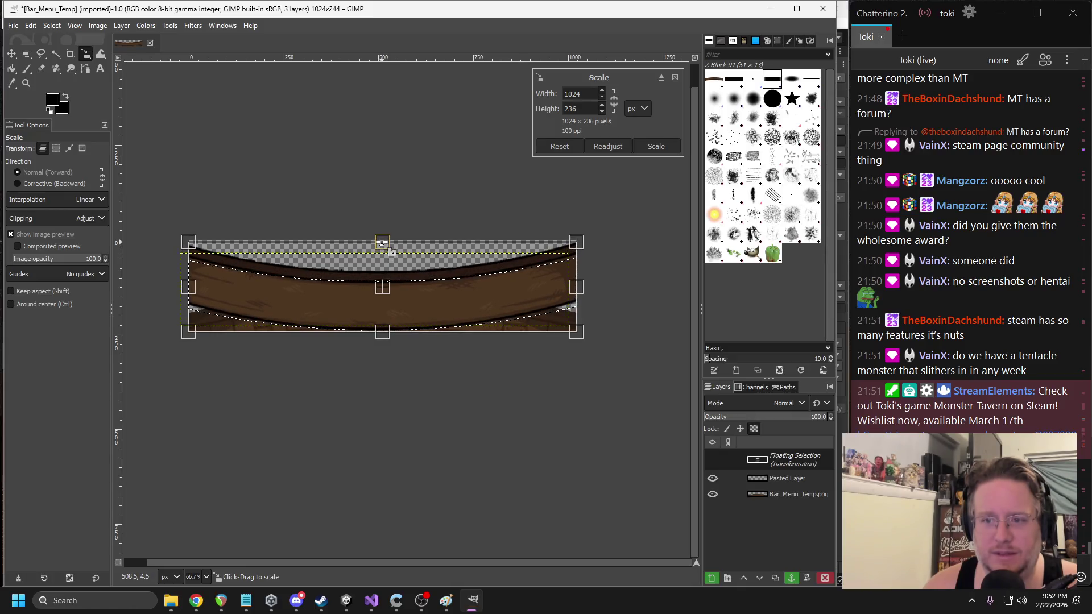
drag(381, 245, 380, 247)
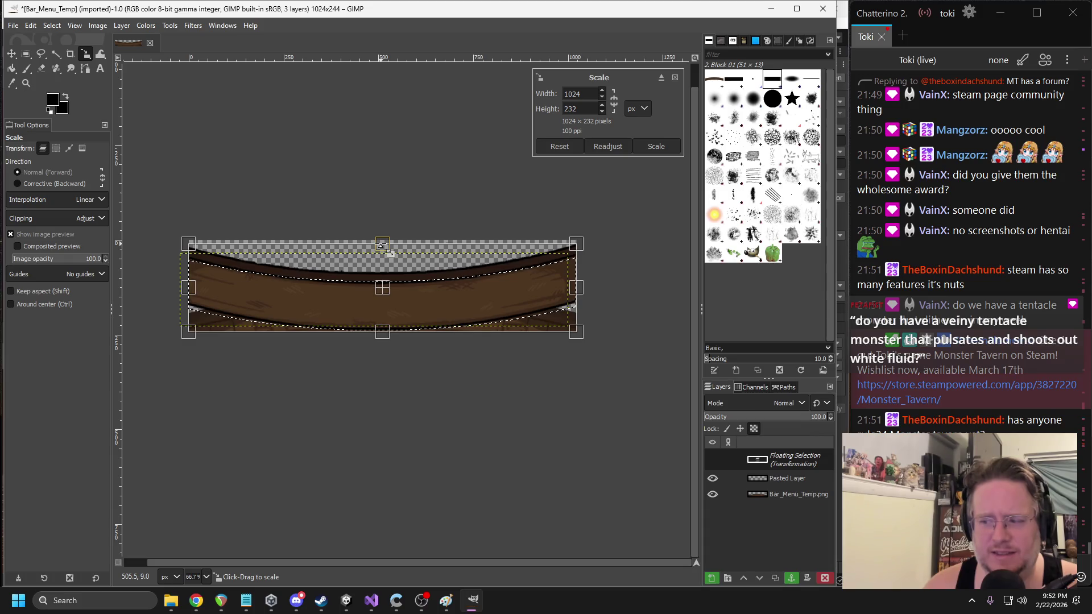
key(Return)
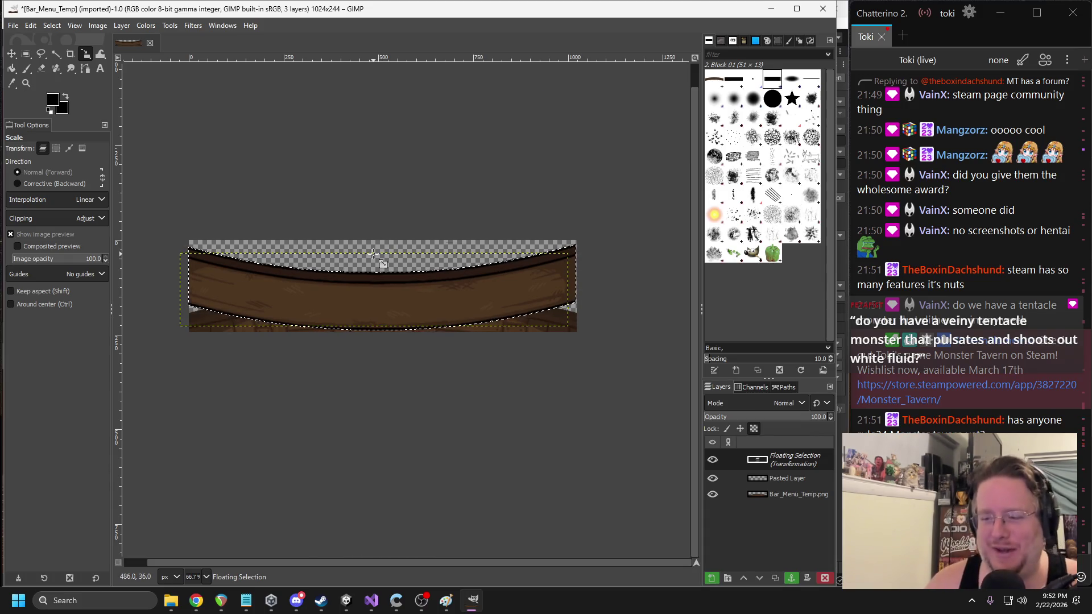
scroll(387, 328, up, 1)
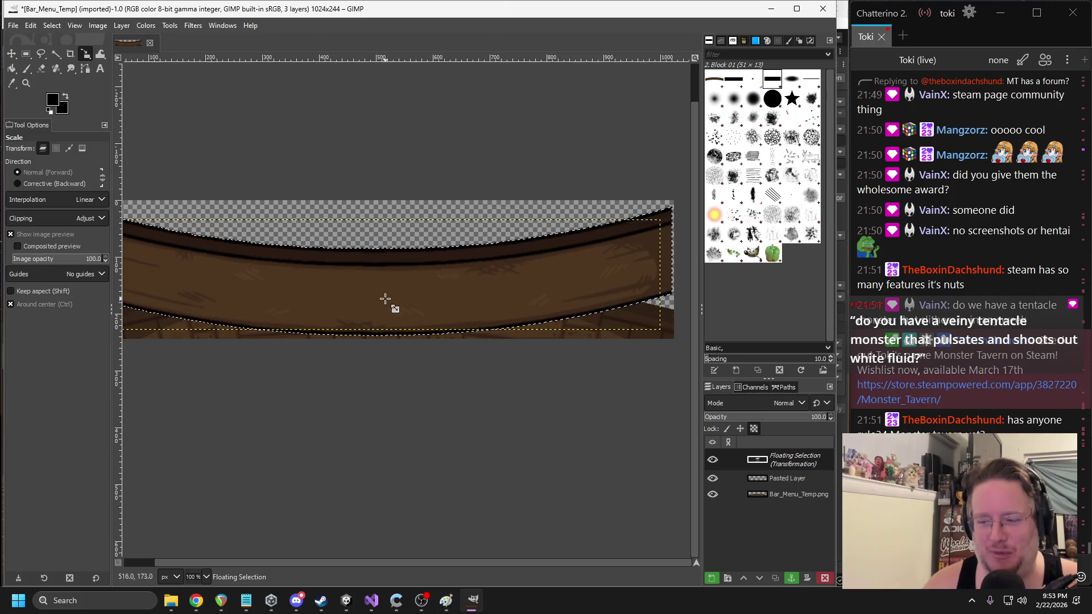
scroll(385, 299, down, 1)
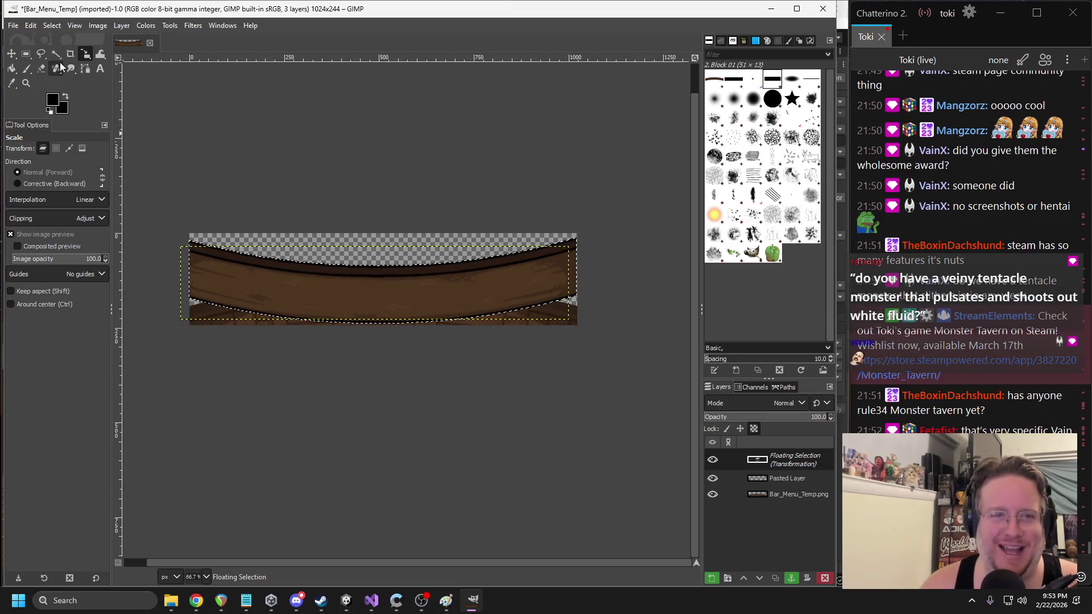
click(74, 26)
- Anchor the scaled plank into Pasted Layer and fuzzy-select the transparent area above it
key(Escape)
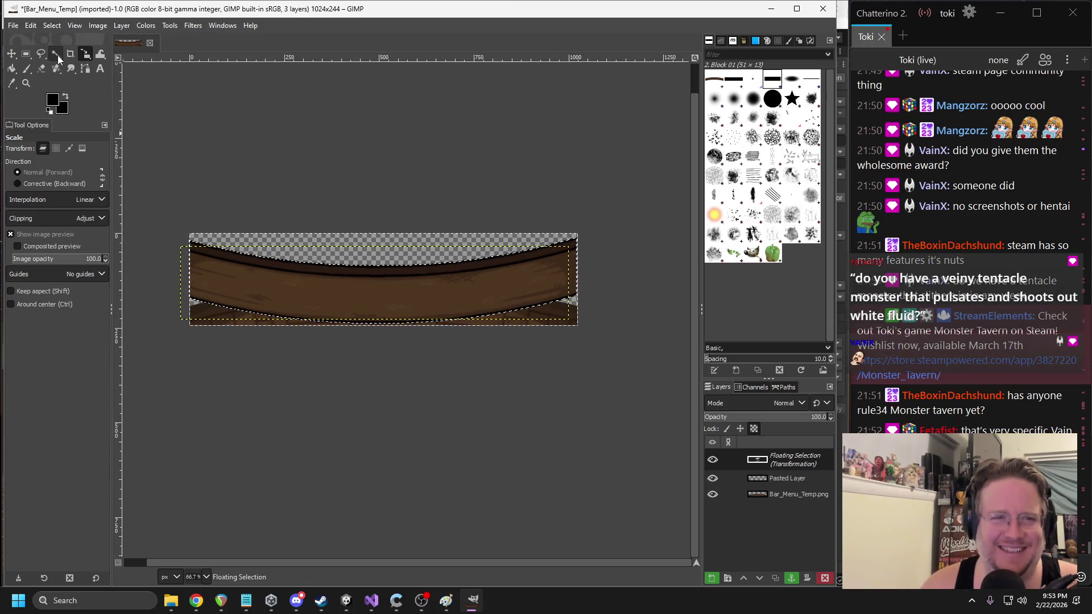
click(55, 54)
scroll(273, 233, up, 1)
scroll(260, 292, up, 1)
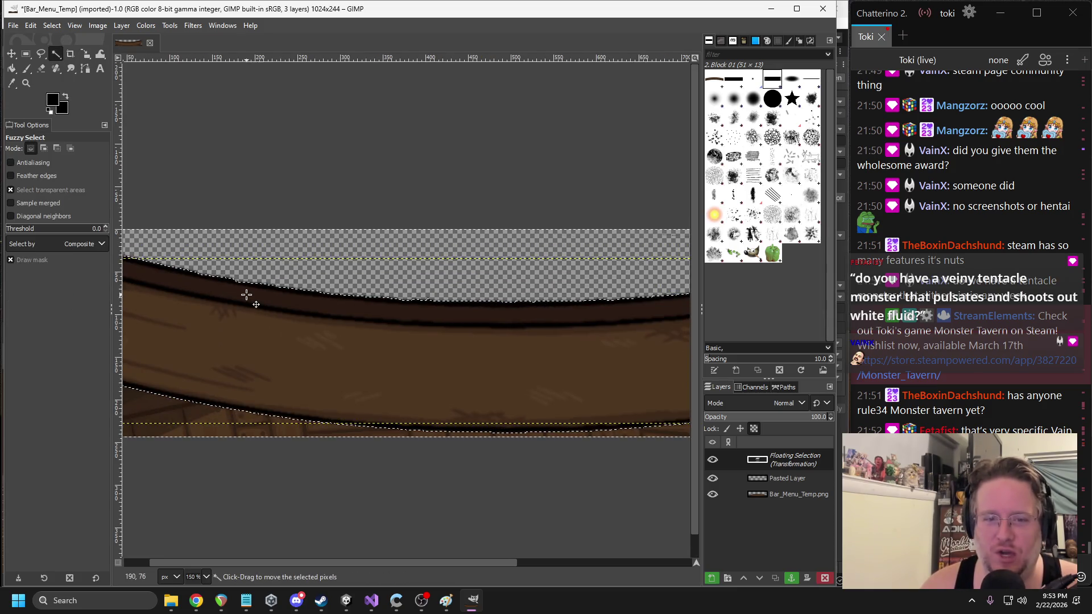
click(255, 231)
drag(246, 294, 436, 302)
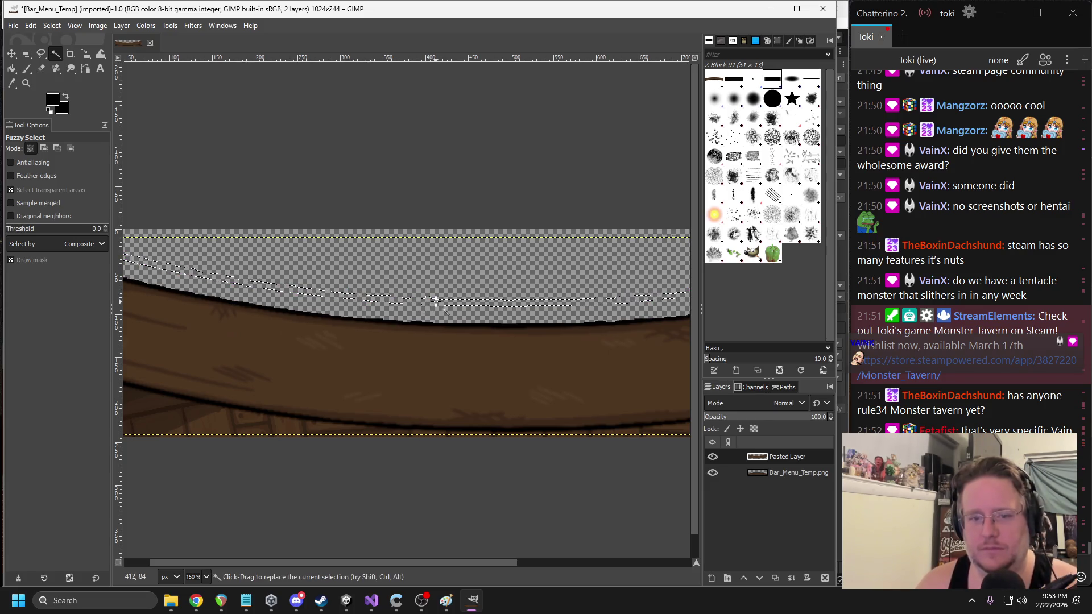
scroll(348, 214, down, 2)
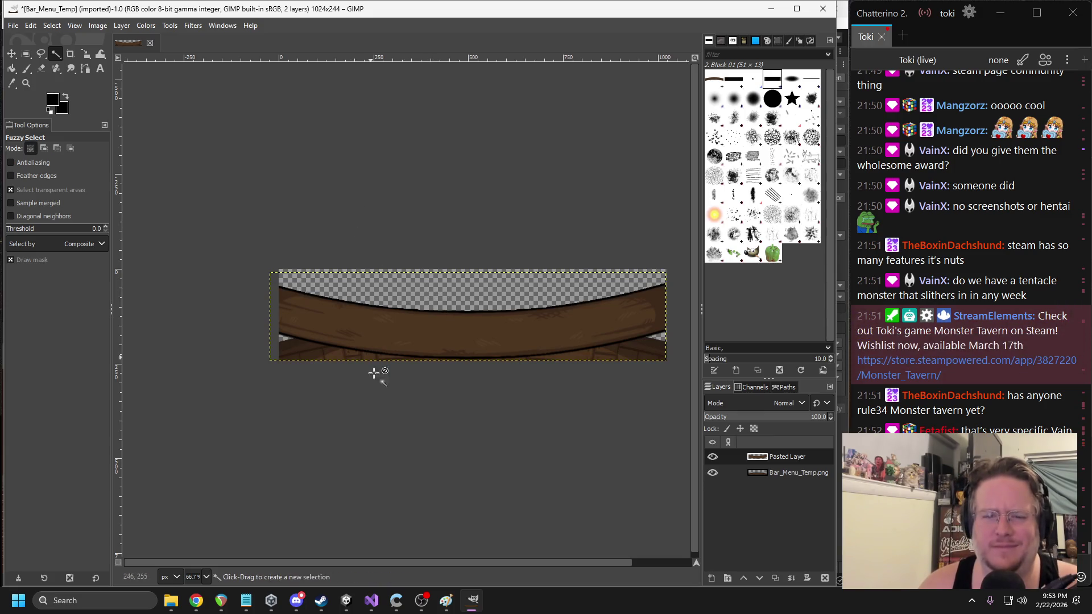
- Hide Pasted Layer, then try and undo a rectangle selection along the arch's left part
click(712, 457)
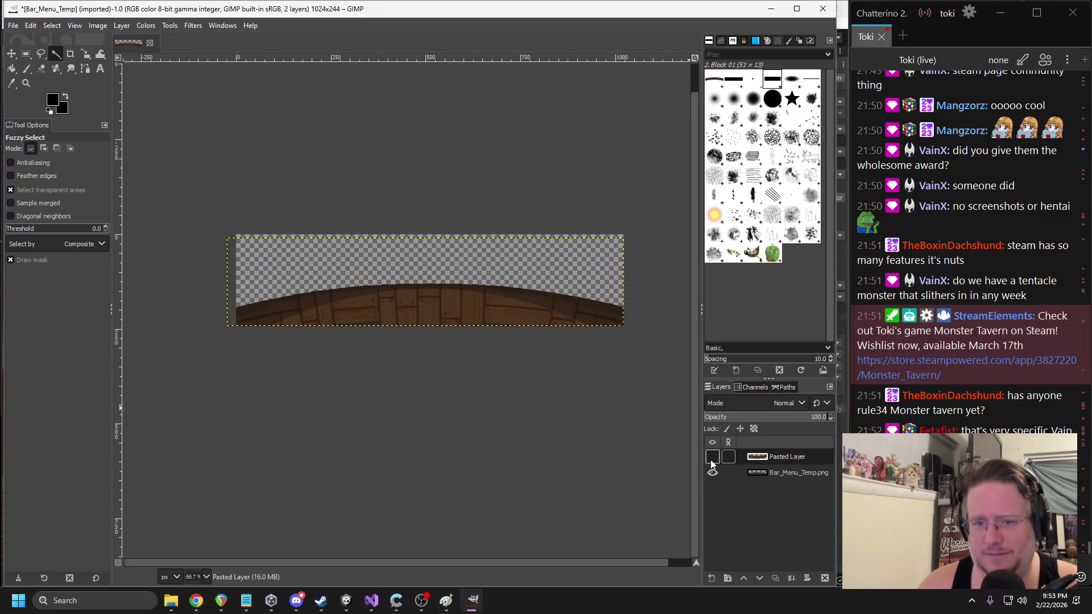
click(26, 54)
mouse_move(237, 278)
mouse_down()
mouse_move(295, 315)
mouse_move(445, 367)
mouse_move(432, 336)
mouse_move(347, 293)
mouse_up()
key(ctrl+z)
- Browse the Tools and Layer menus without choosing anything
click(169, 26)
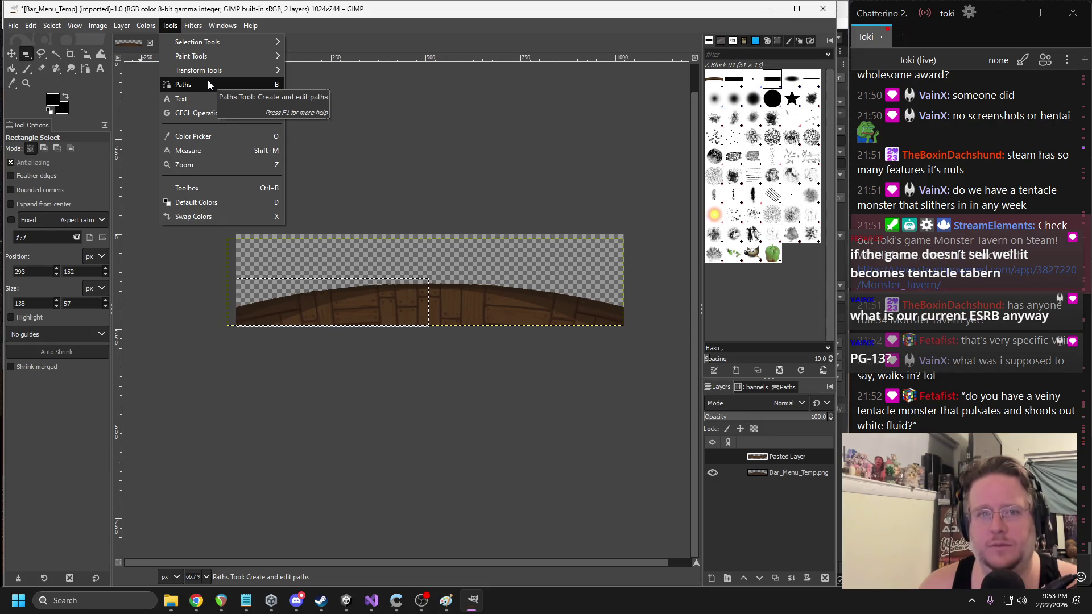
mouse_move(206, 71)
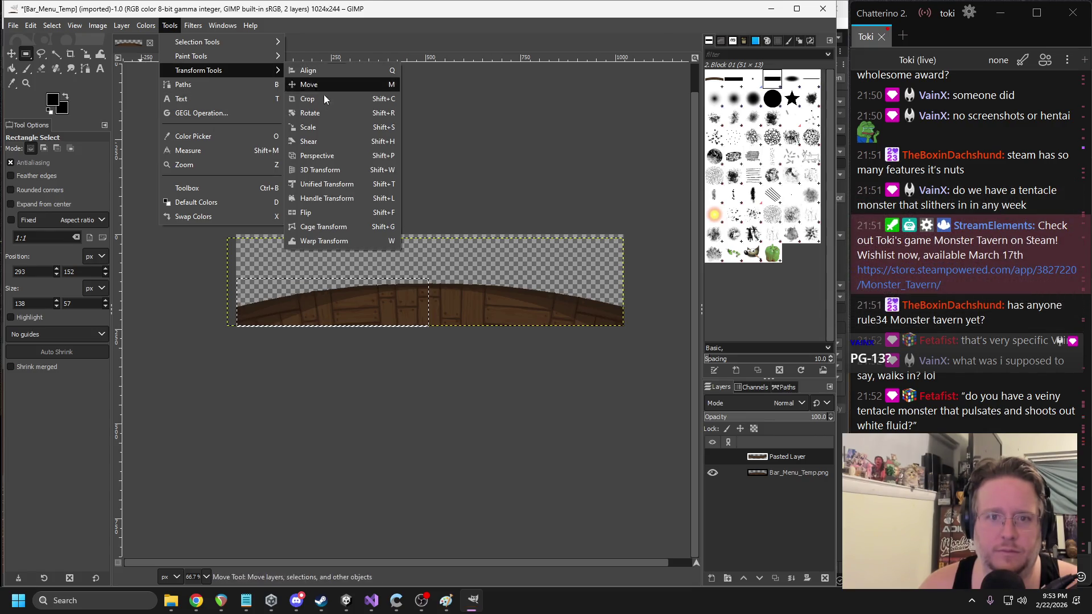
mouse_move(141, 25)
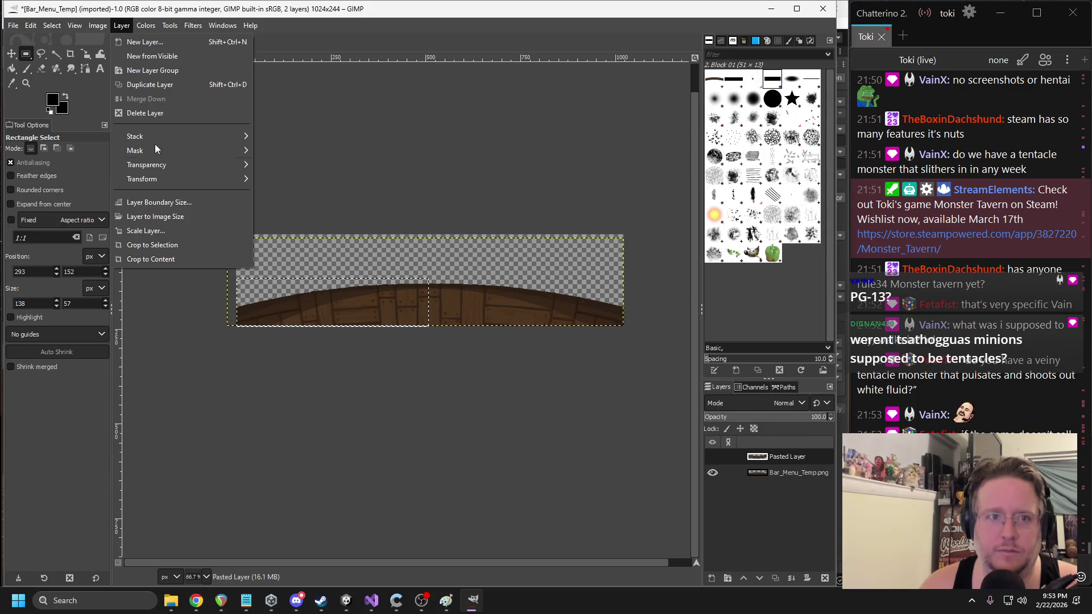
mouse_move(163, 166)
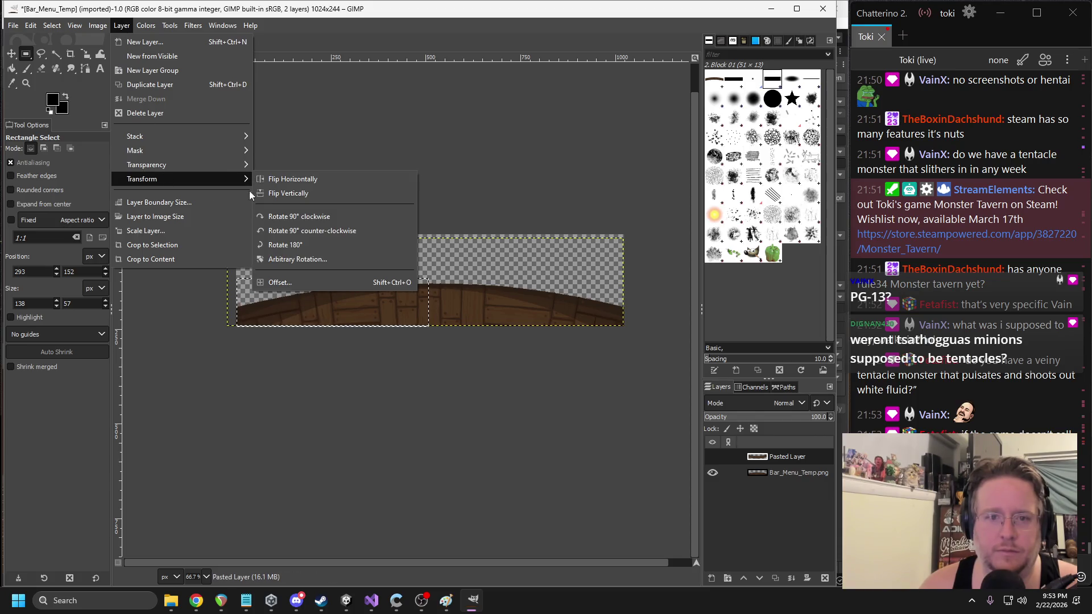
click(289, 179)
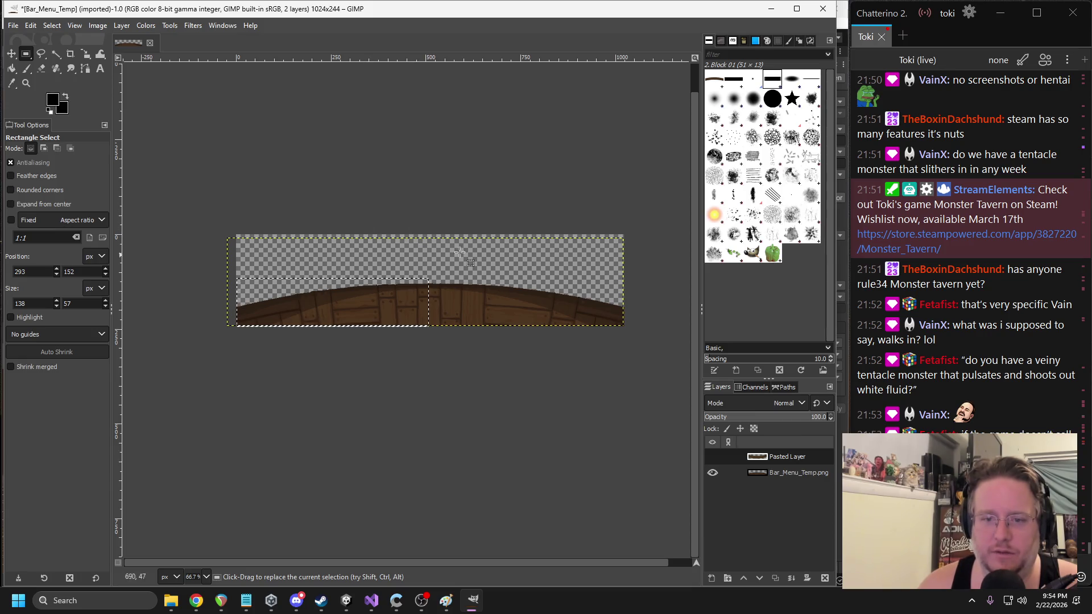
- Clear the selection and rectangle-select the left half of the arch's lower band
ctrl+scroll(345, 251, up, 1)
click(530, 310)
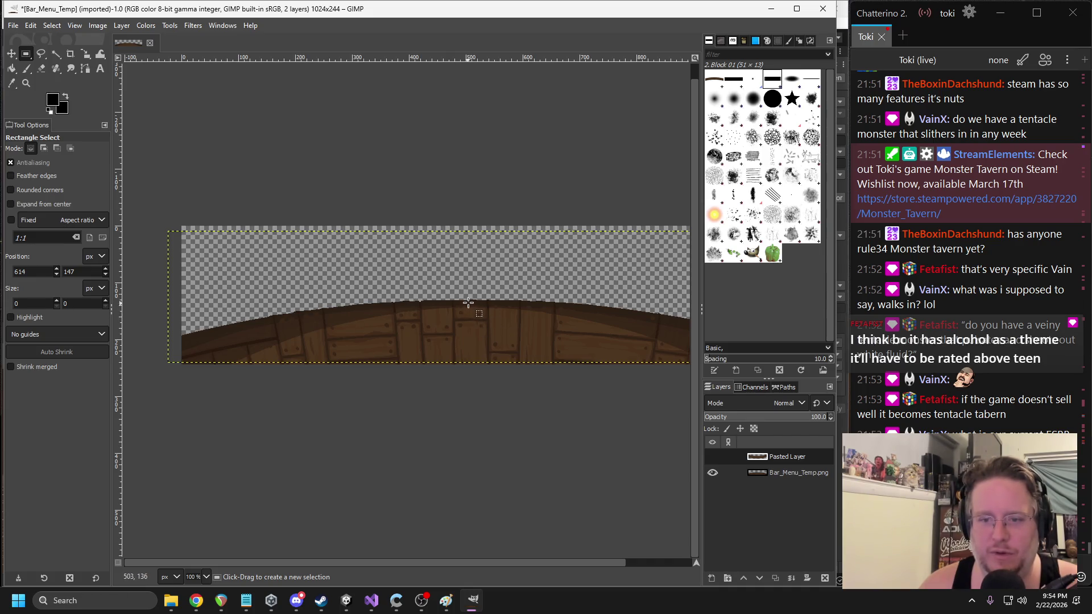
mouse_move(471, 300)
mouse_down()
mouse_move(392, 370)
mouse_move(181, 362)
mouse_up()
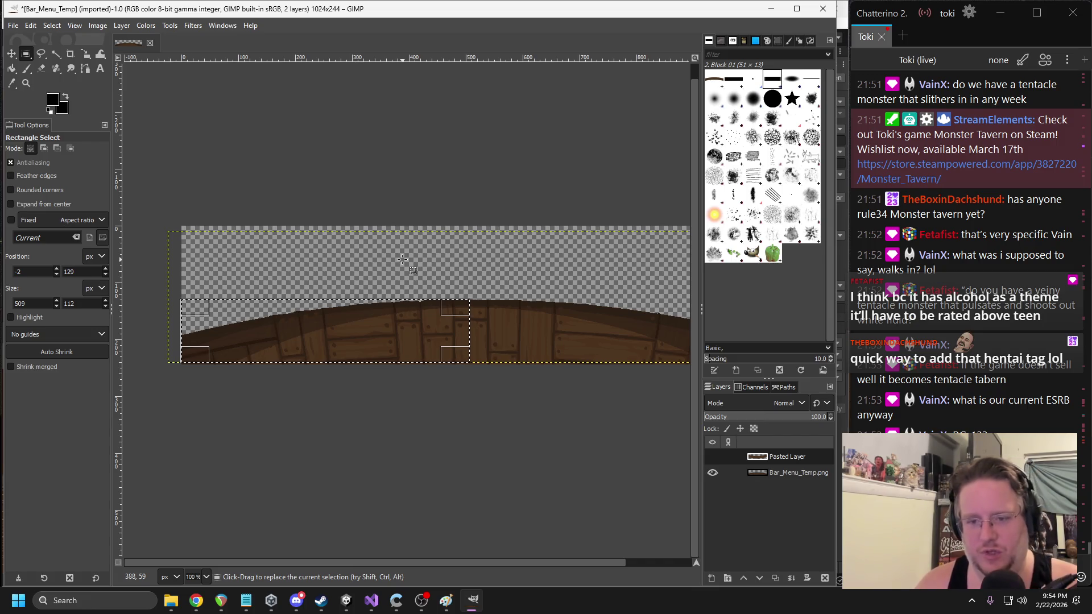
- Browse the Tools and Colors menus, then grab the selection's bottom-right corner
click(176, 25)
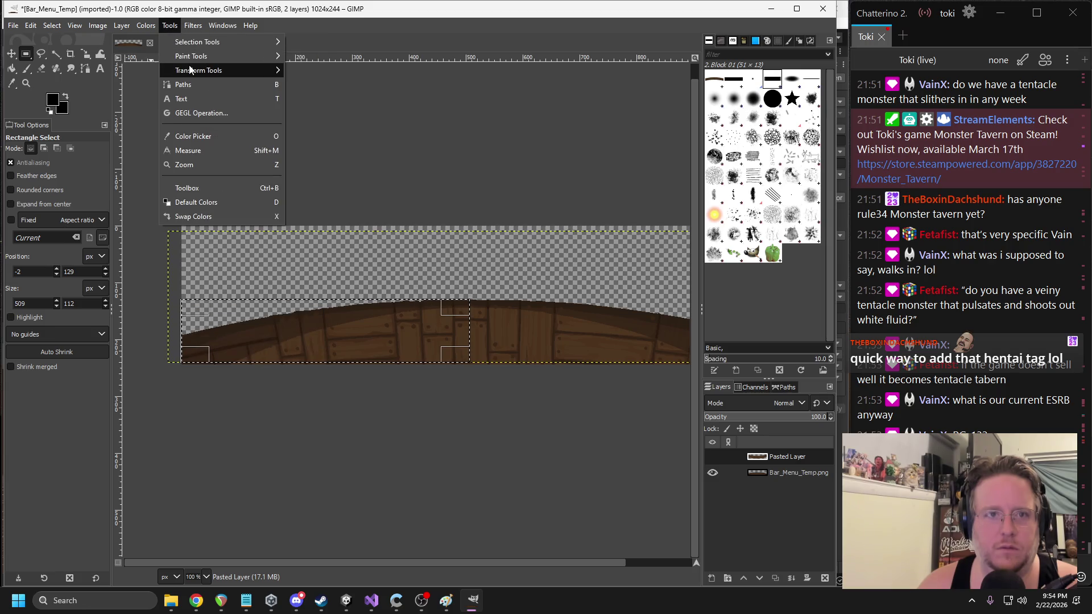
mouse_move(256, 69)
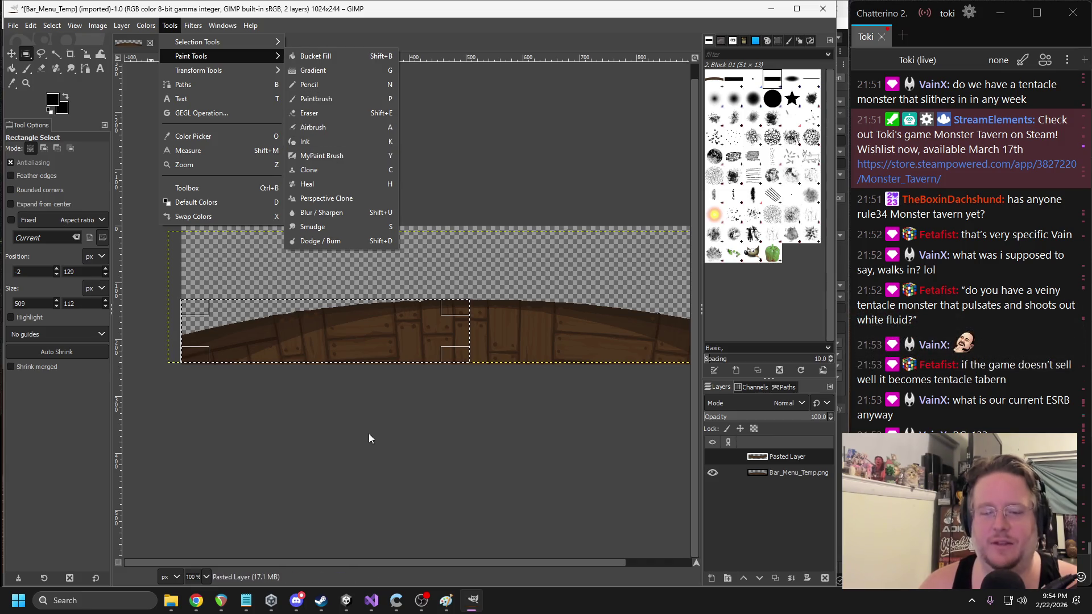
click(291, 605)
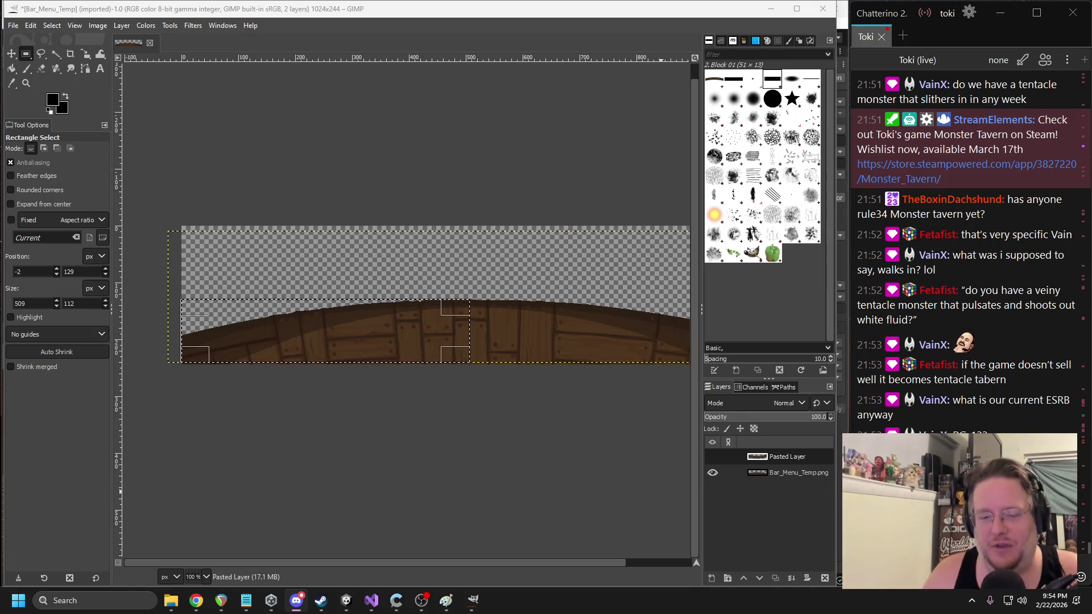
click(147, 26)
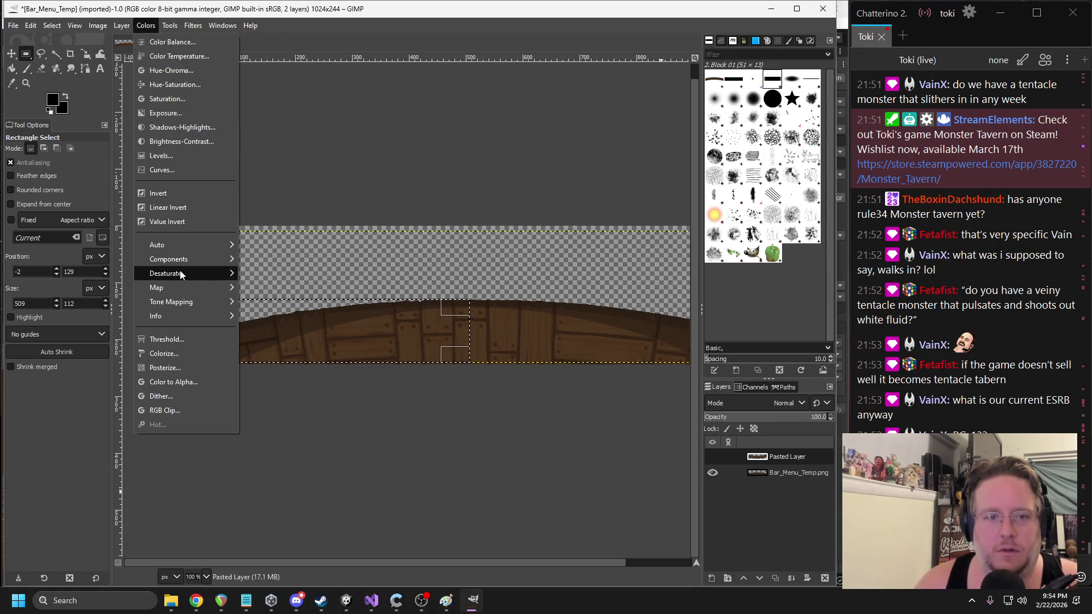
mouse_move(166, 27)
mouse_move(122, 25)
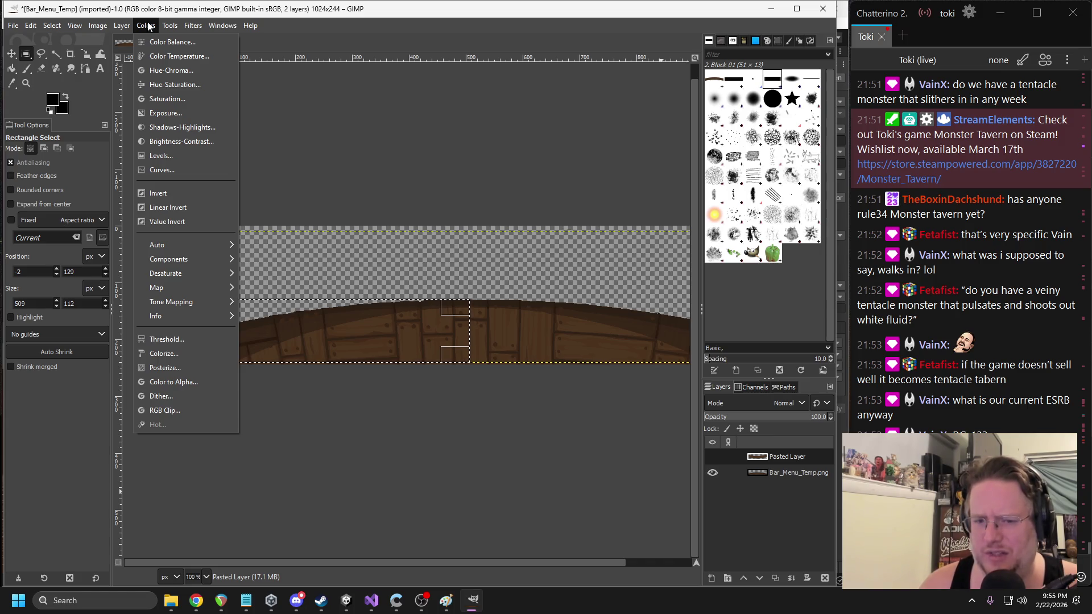
click(425, 409)
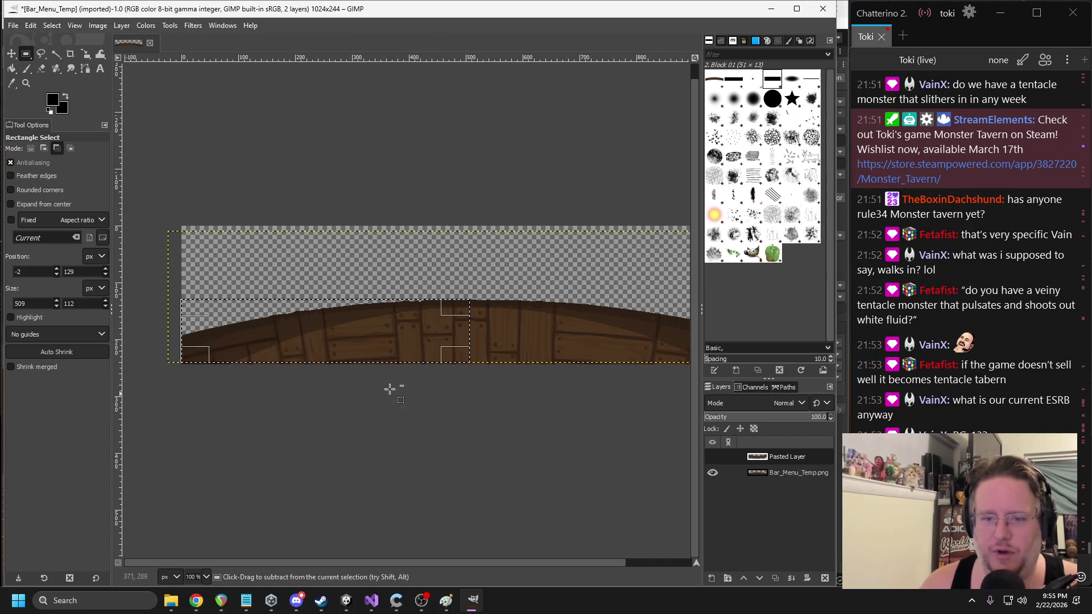
scroll(426, 408, up, 2)
drag(522, 325, 525, 330)
key(1)
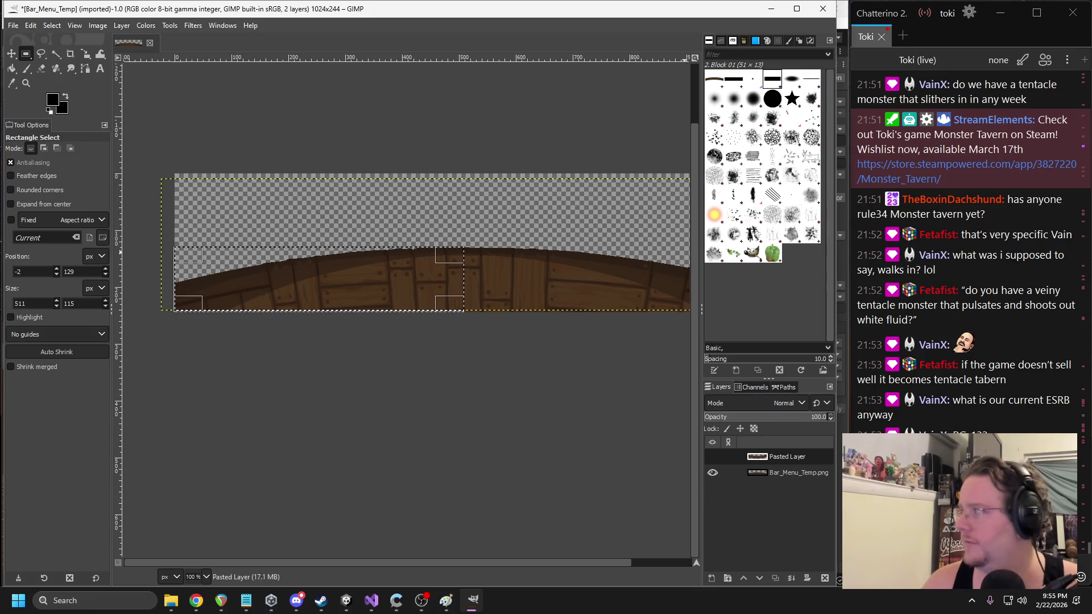
key(alt+Tab)
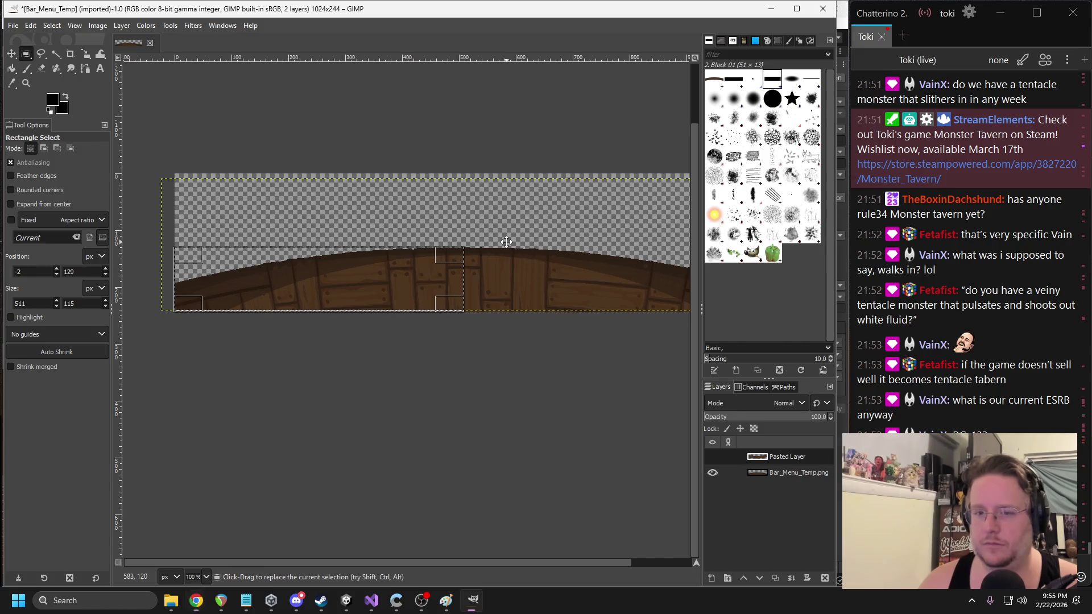
key(shift+c)
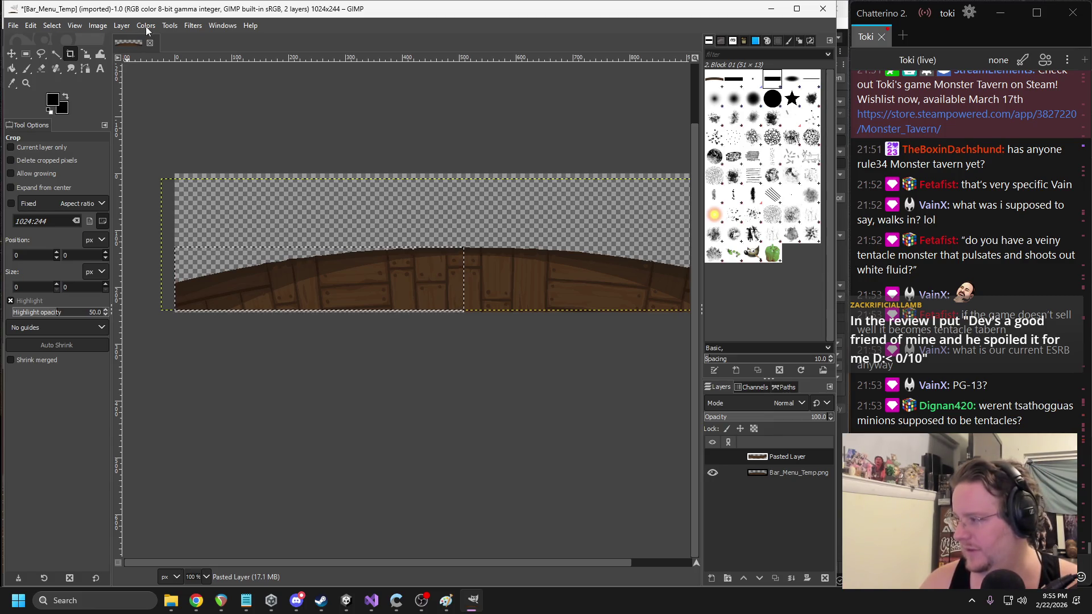
drag(186, 226, 465, 318)
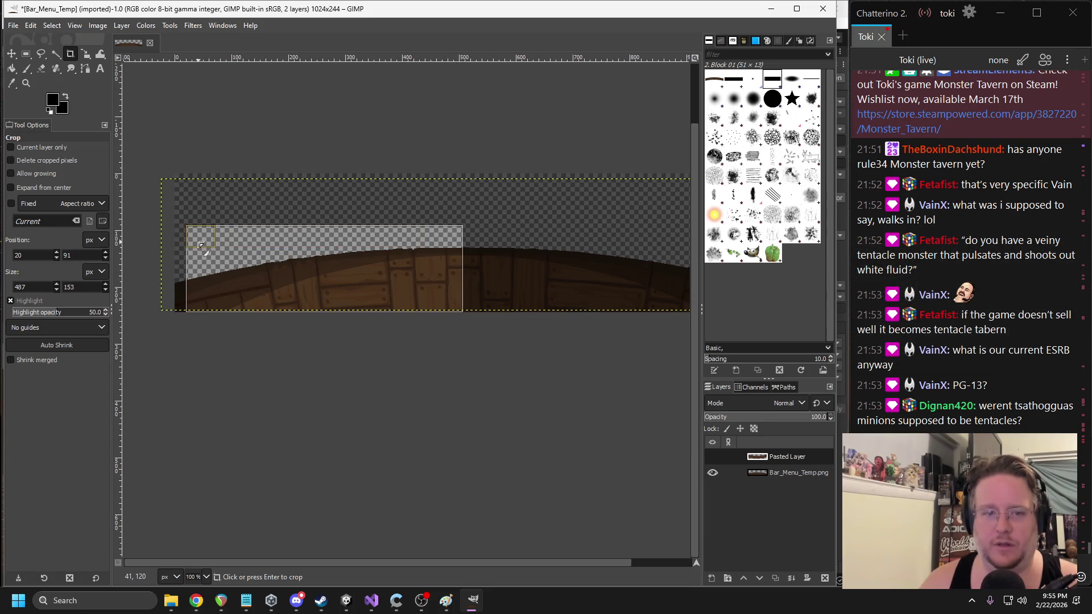
drag(203, 243, 187, 244)
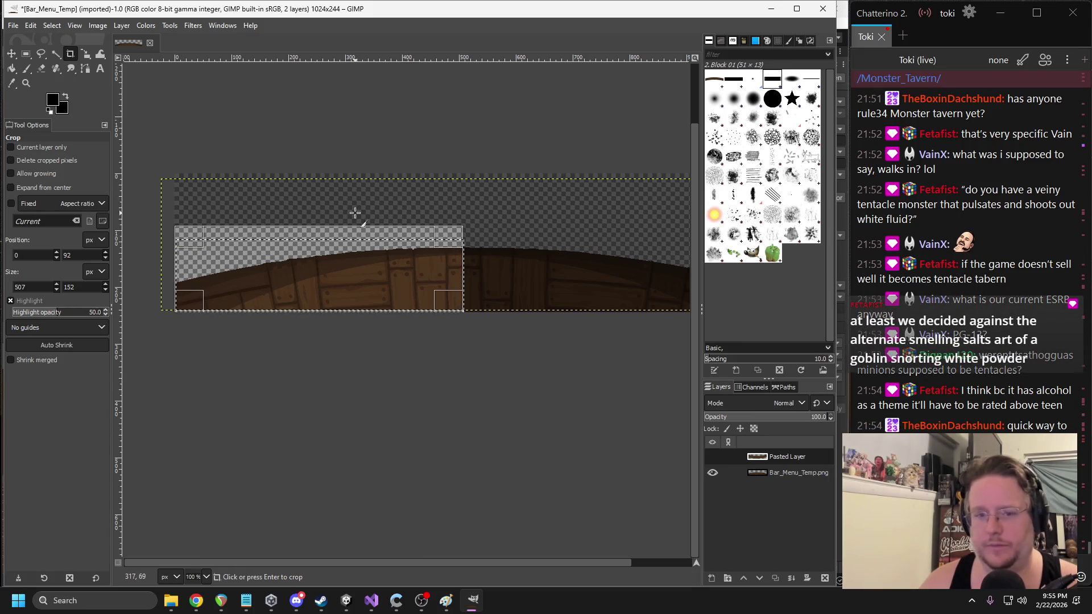
key(Return)
scroll(376, 234, down, 1)
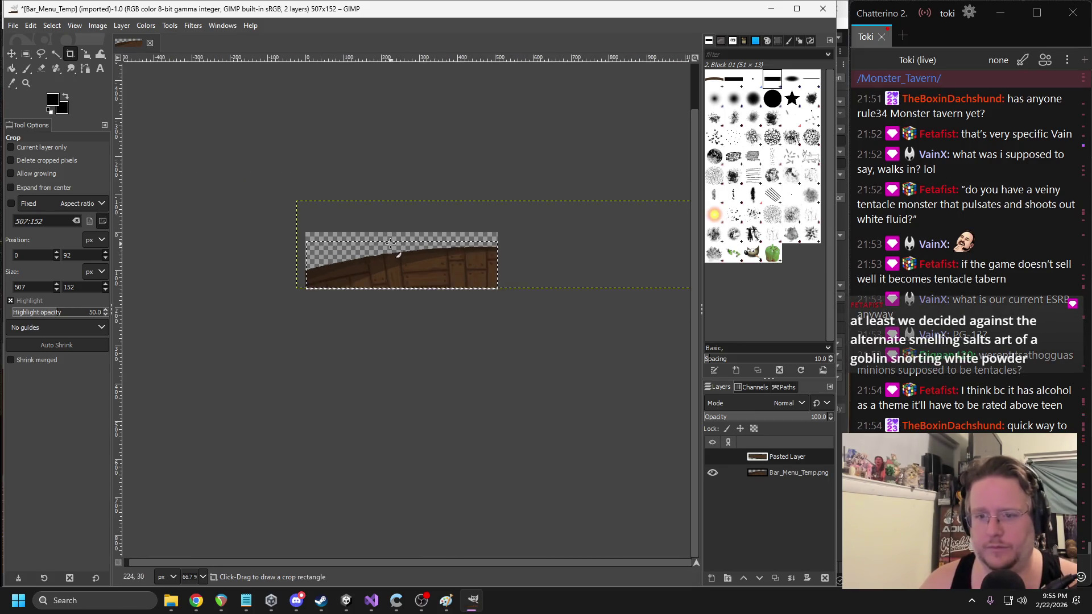
scroll(413, 222, right, 3)
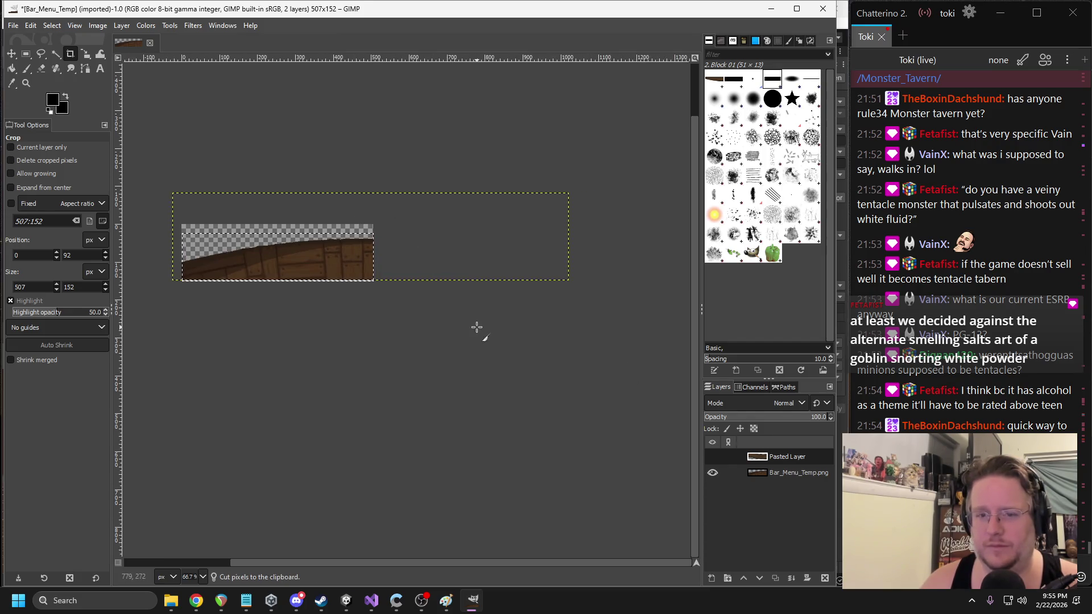
key(ctrl+z)
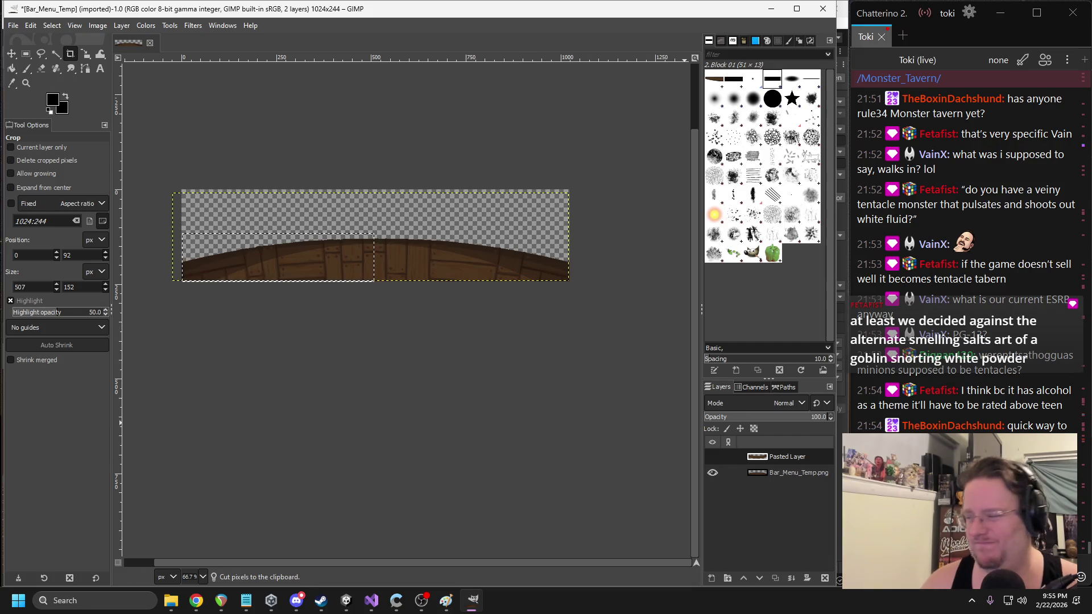
key(alt+Tab)
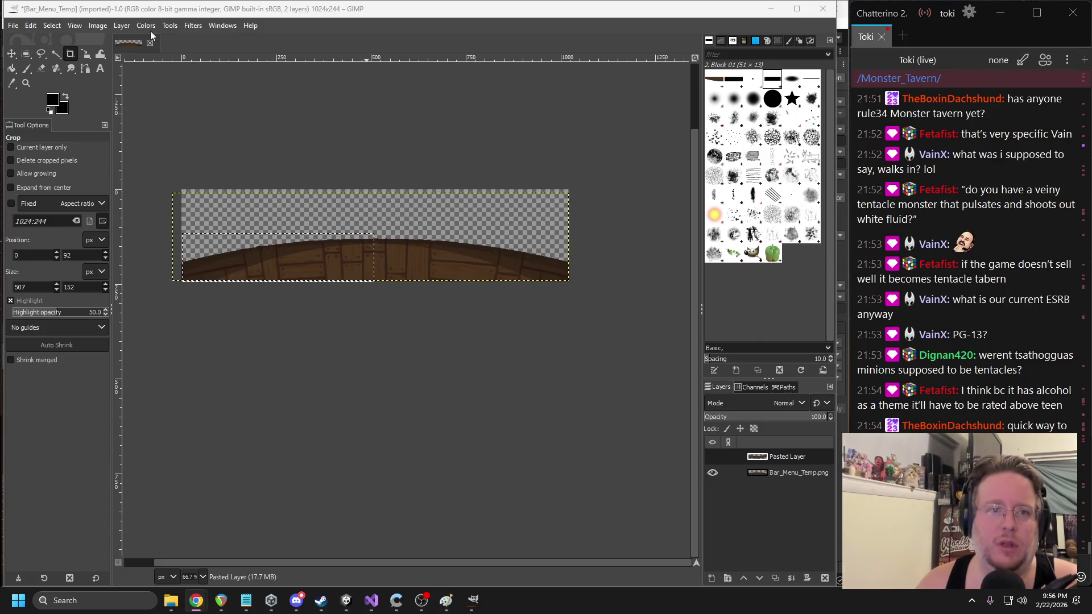
- Copy the selected arch piece and paste it in place as its own new layer
click(31, 26)
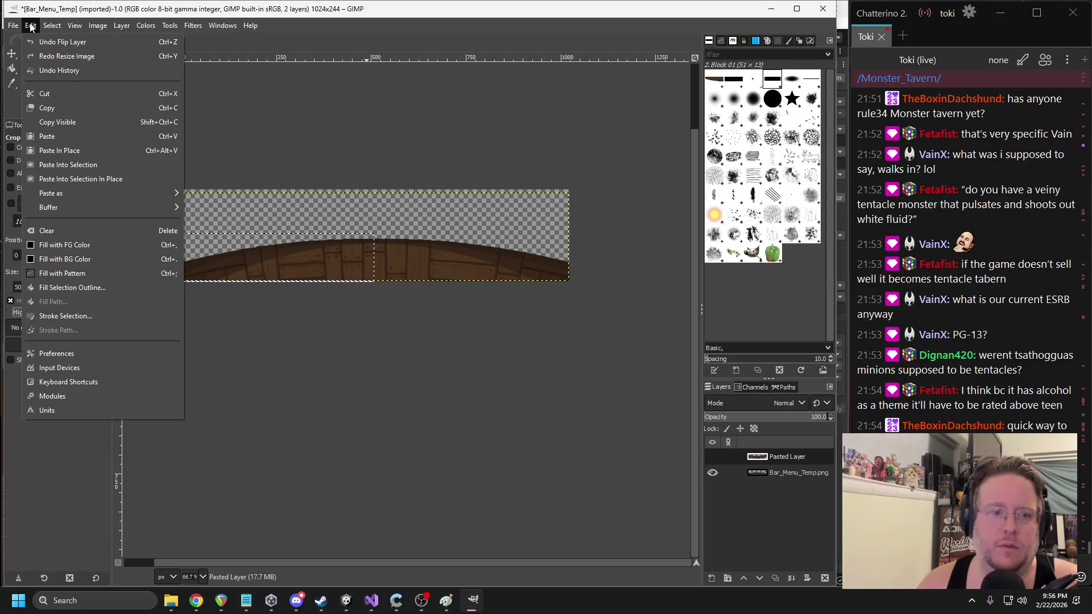
click(68, 108)
click(35, 25)
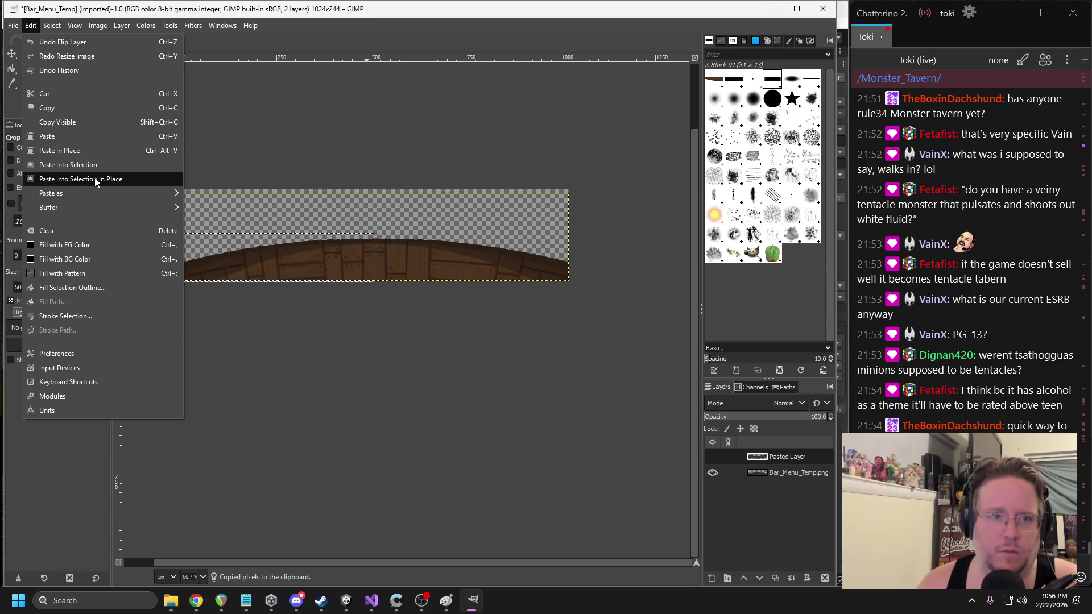
click(67, 141)
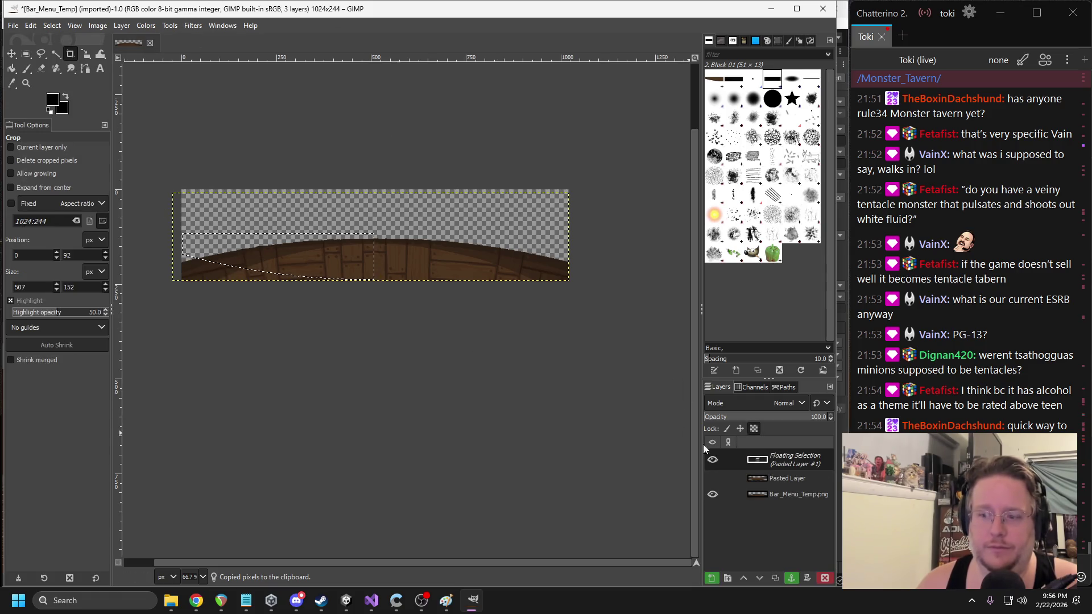
right_click(768, 460)
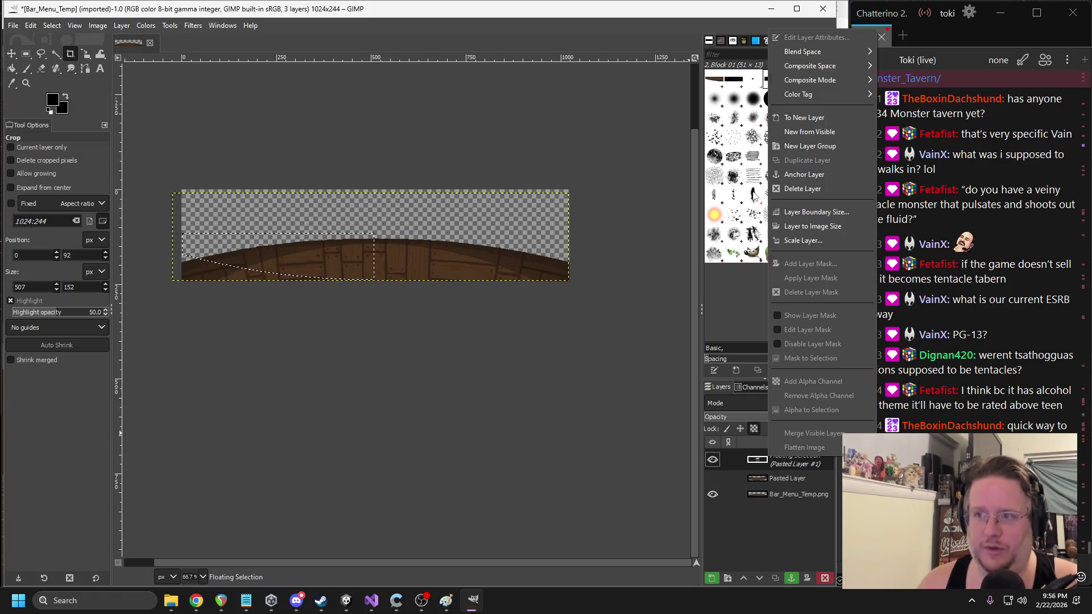
click(801, 118)
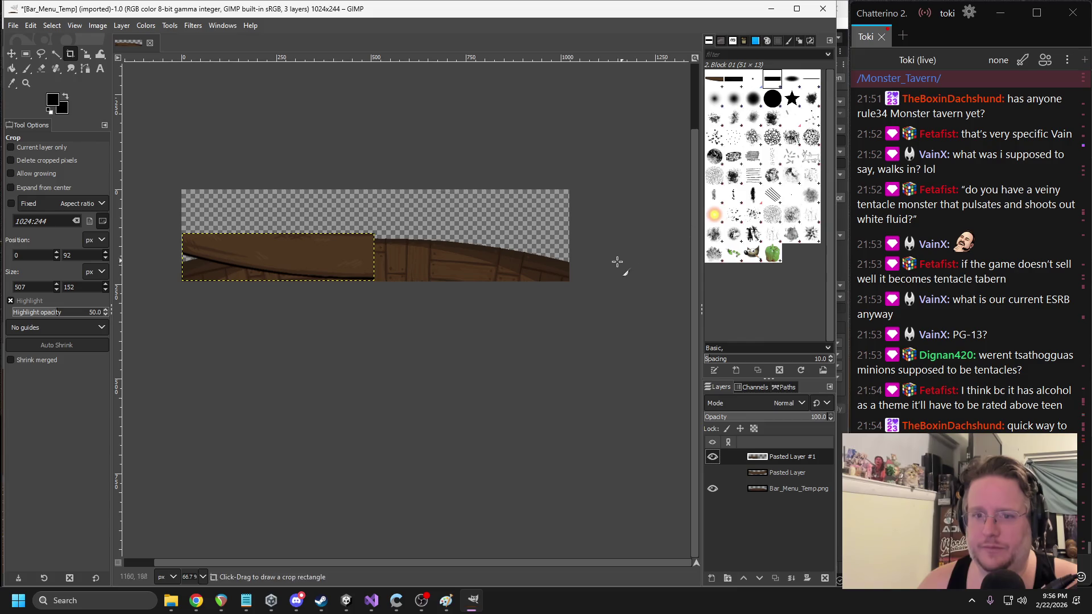
- Toggle the pasted piece's visibility, then undo to remove that new layer
click(759, 479)
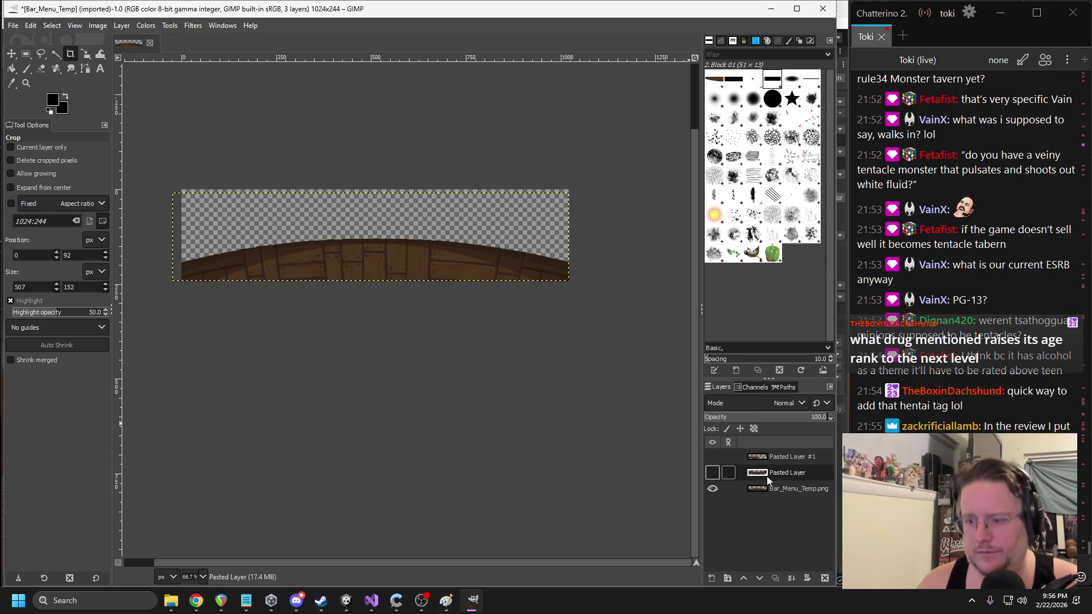
click(712, 457)
key(ctrl+z)
key(ctrl+z)
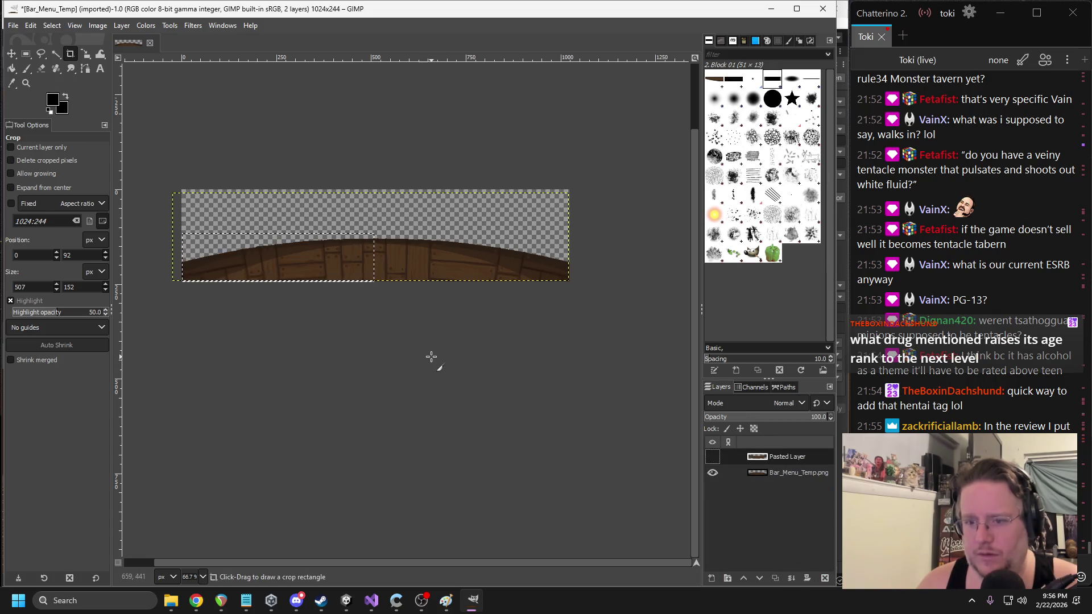
- Copy the left part of the wood from the original bar onto Pasted Layer #1
click(765, 475)
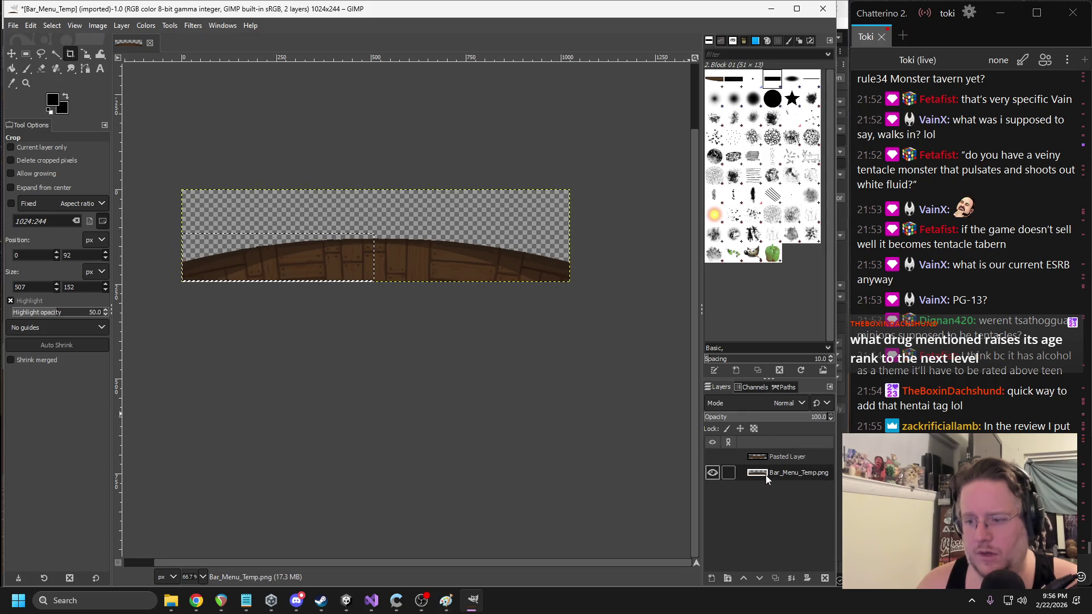
key(ctrl+c)
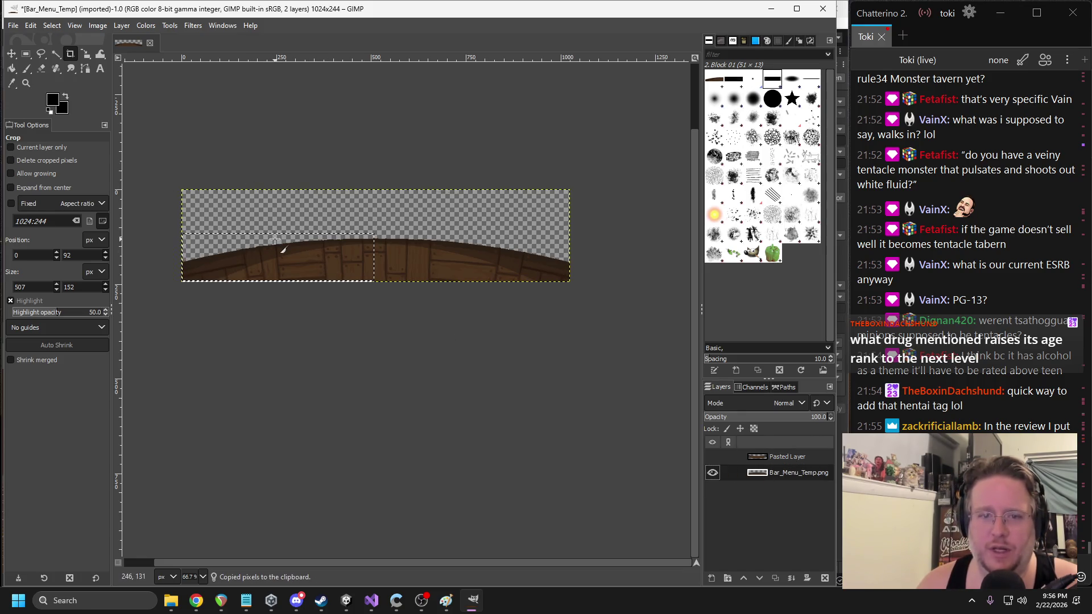
key(ctrl+v)
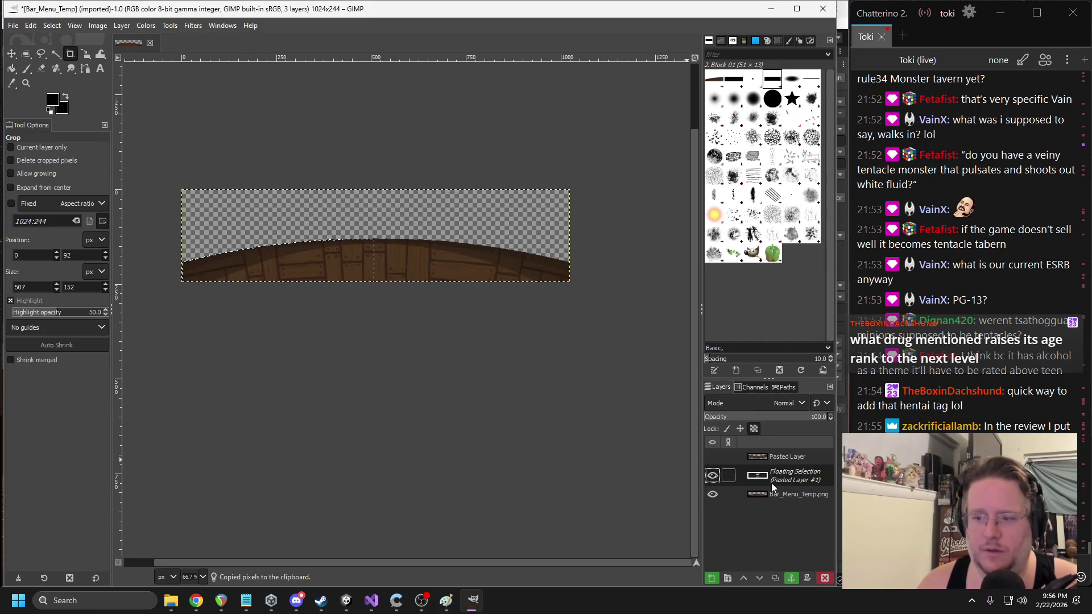
right_click(771, 480)
click(814, 143)
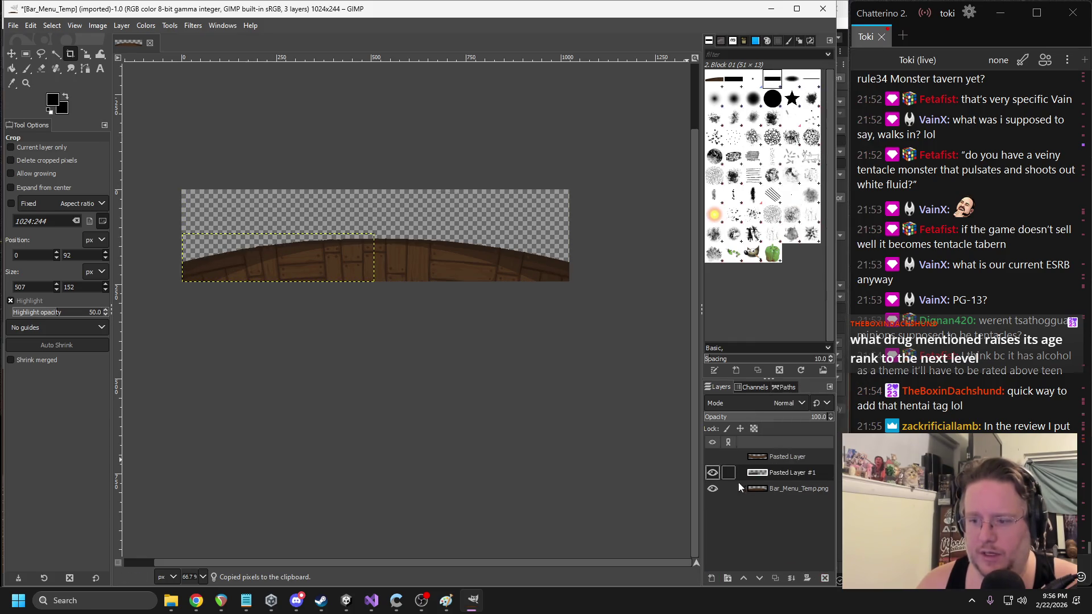
click(712, 489)
click(712, 489)
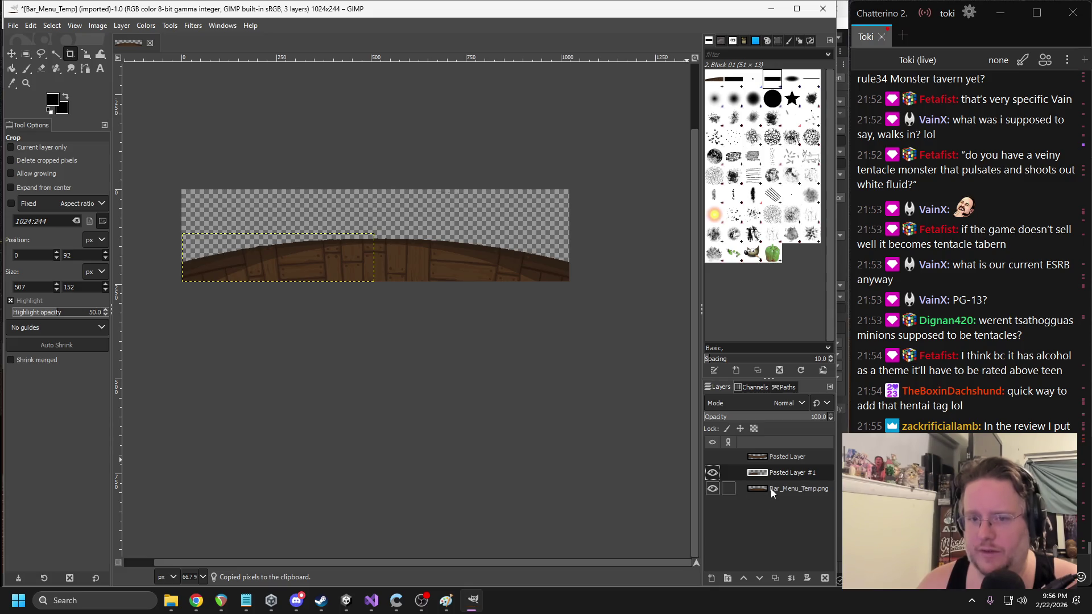
scroll(561, 365, up, 4)
scroll(377, 329, down, 3)
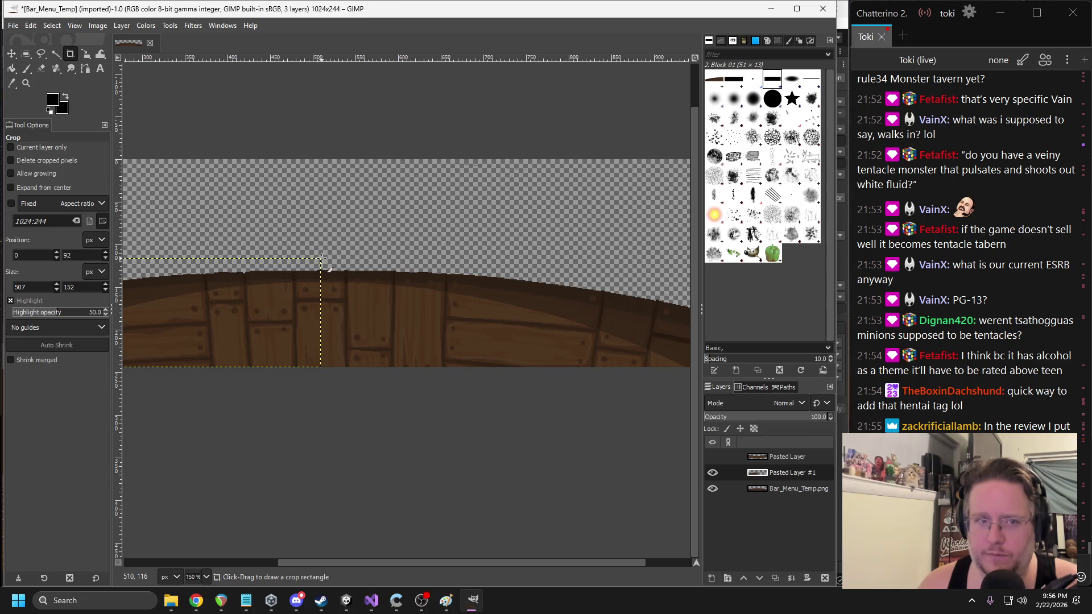
- Rectangle-select the right part of the bar and paste it as a layer, then undo it
key(r)
mouse_move(321, 259)
mouse_down()
mouse_move(426, 337)
mouse_move(632, 366)
mouse_up()
drag(342, 356, 443, 329)
scroll(185, 329, right, 5)
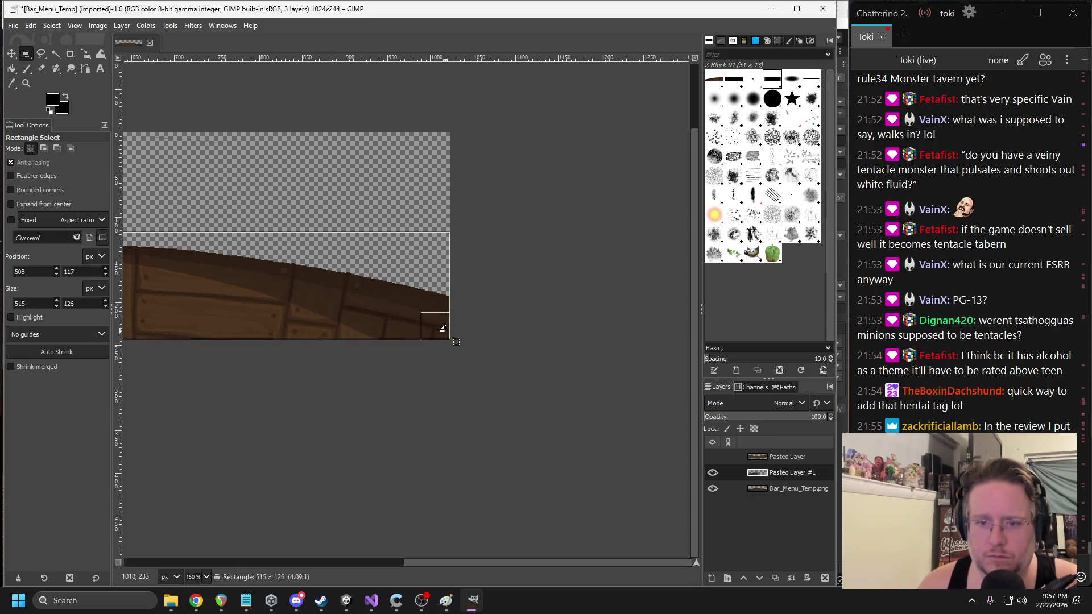
key(ctrl+c)
key(ctrl+v)
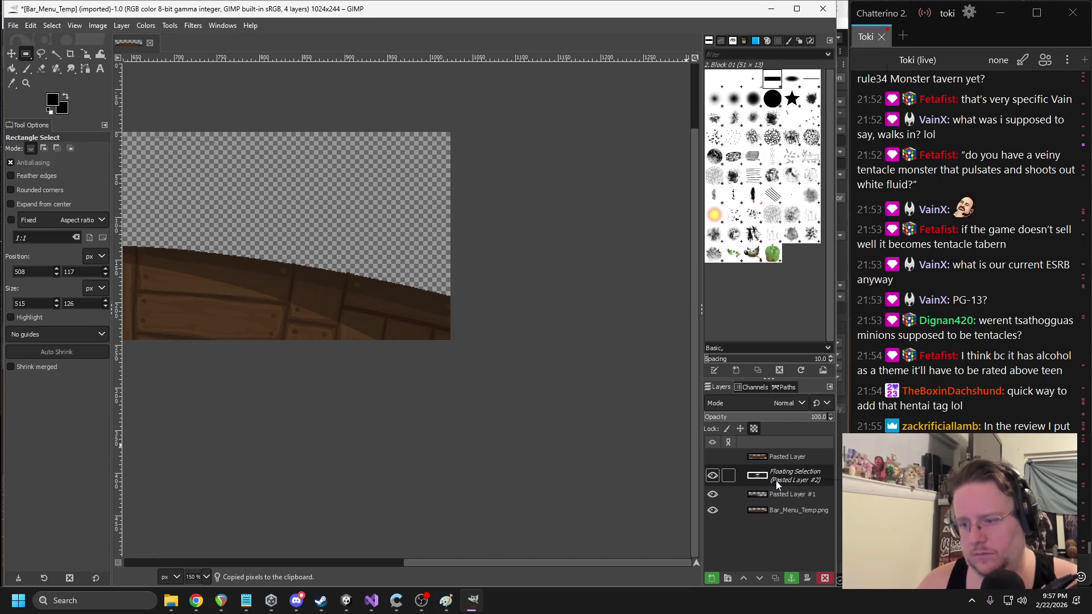
right_click(776, 480)
click(808, 140)
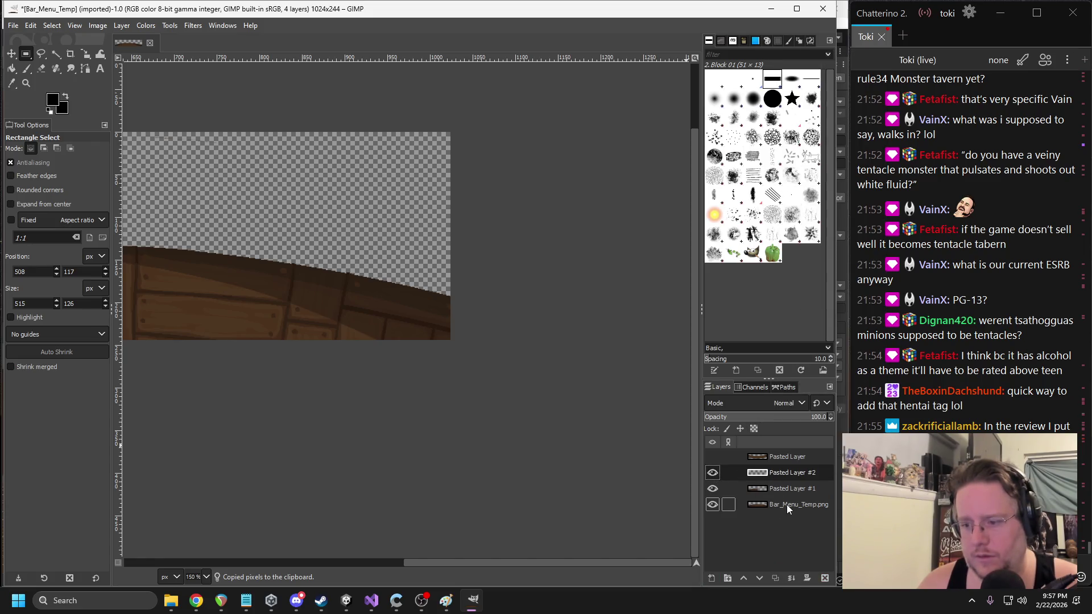
key(ctrl+v)
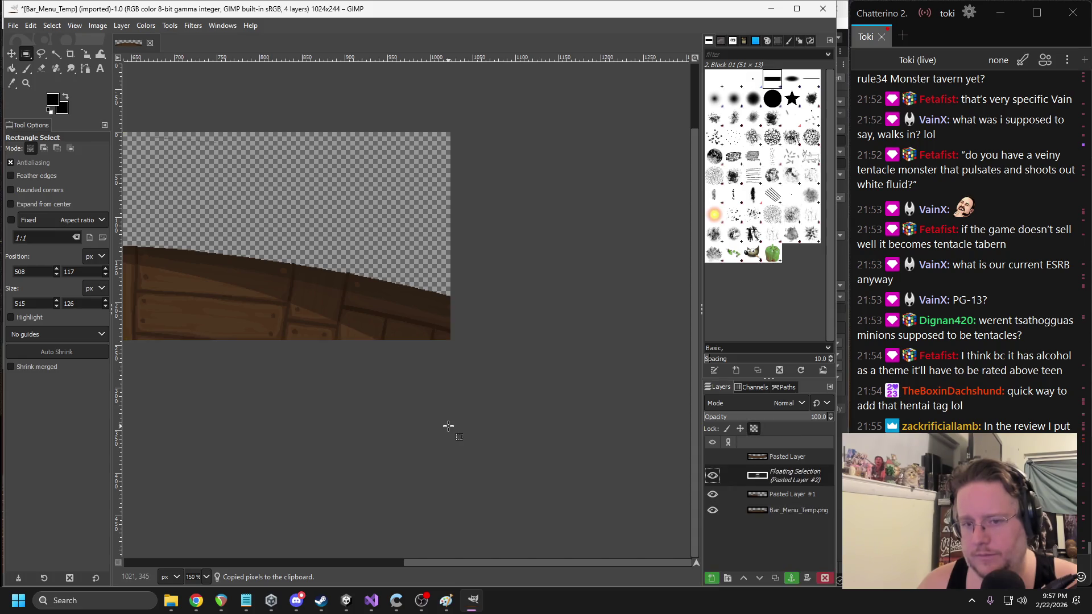
scroll(343, 400, left, 5)
key(ctrl+h)
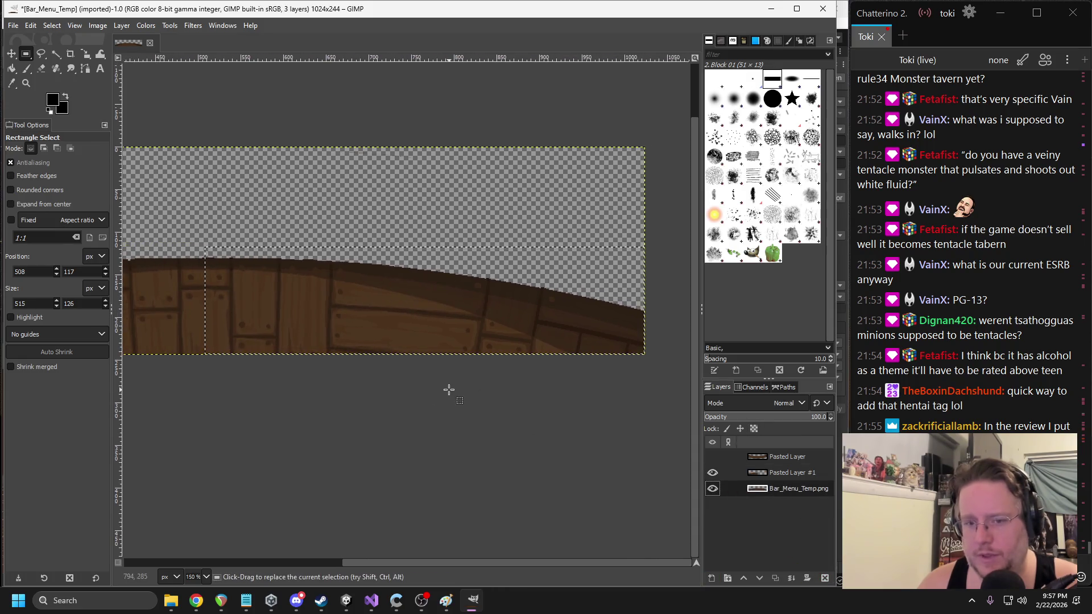
- Paste the right part again as Pasted Layer #2, hide the original and #2, and activate #1
key(ctrl+c)
key(ctrl+v)
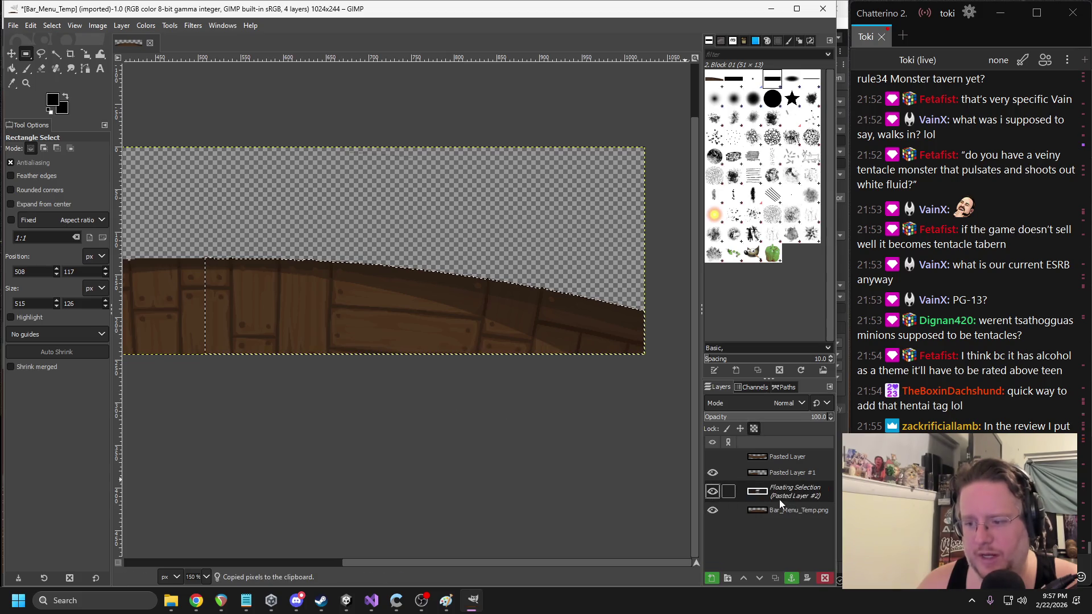
right_click(779, 500)
click(821, 168)
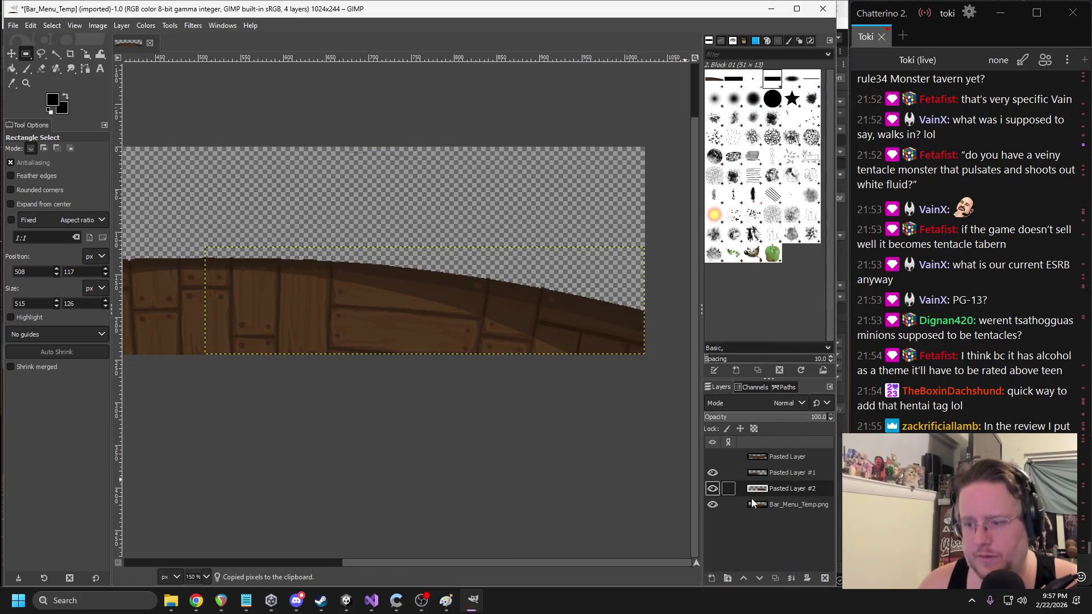
click(715, 505)
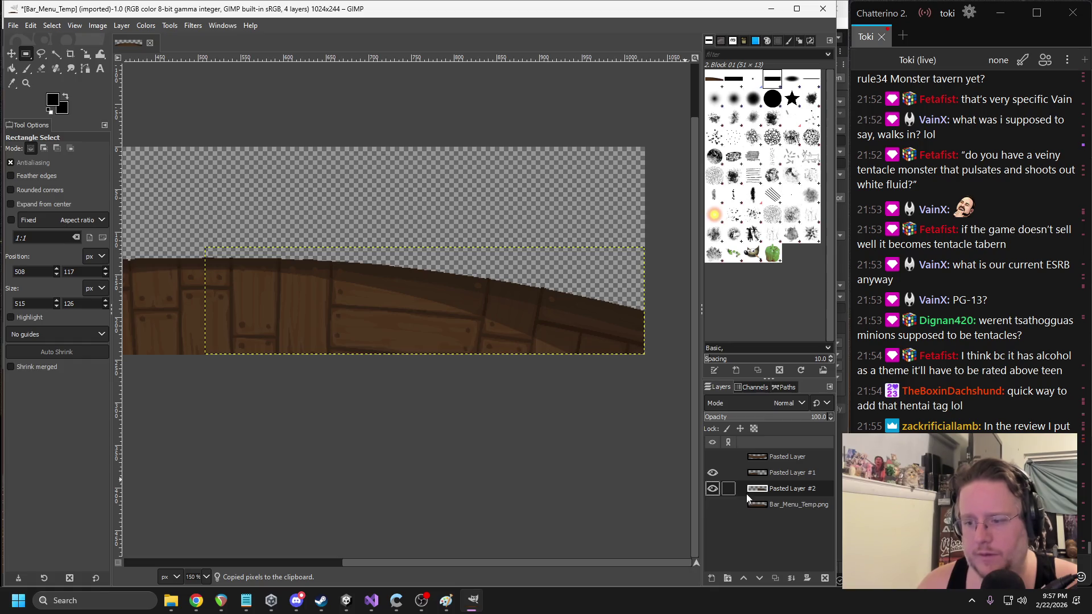
click(712, 489)
scroll(615, 438, left, 5)
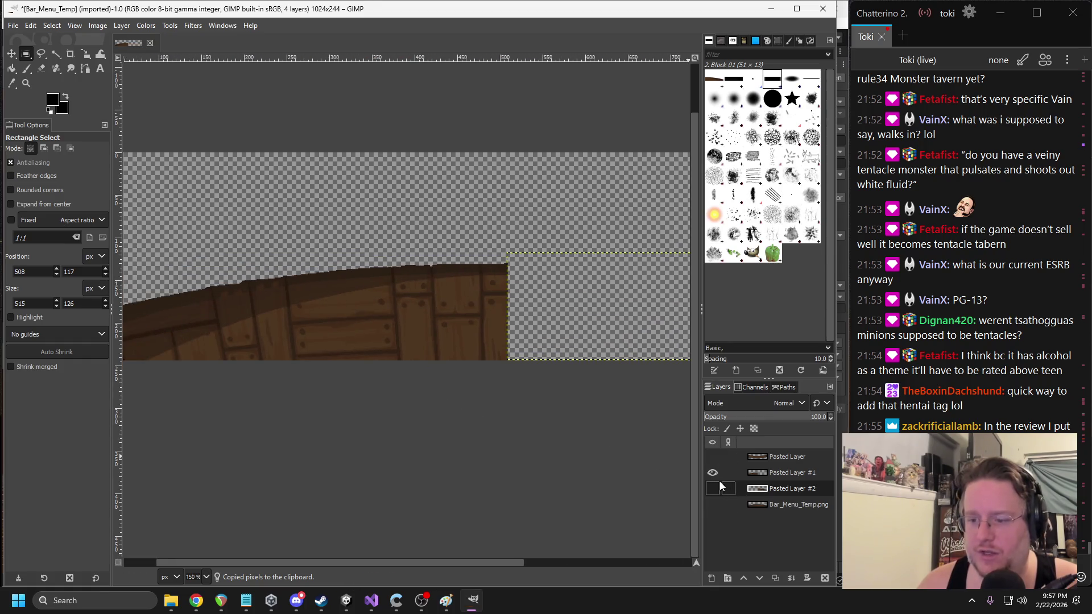
click(733, 476)
scroll(341, 315, left, 3)
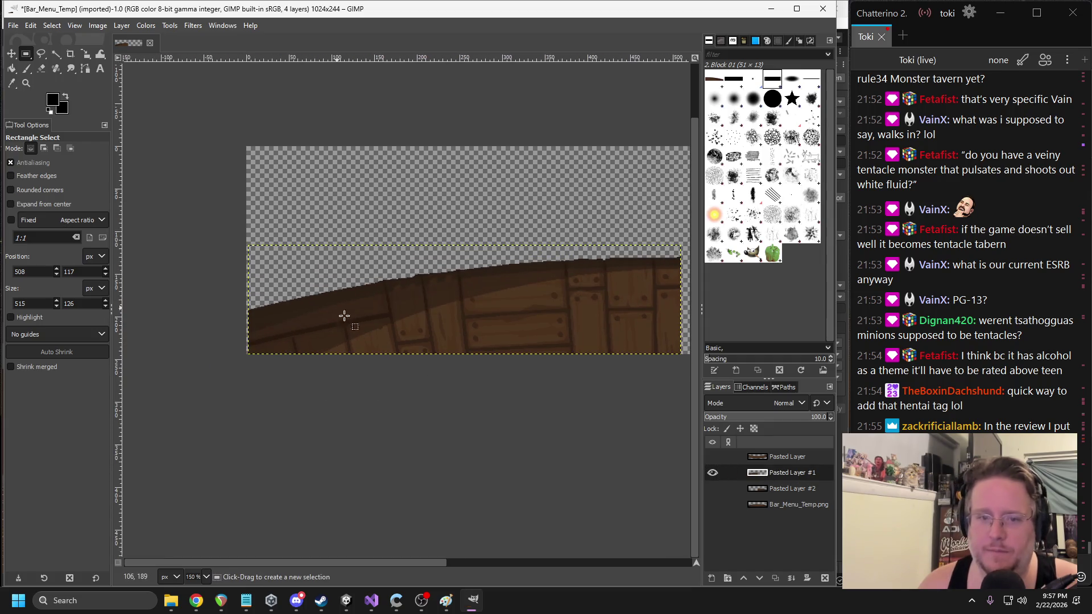
click(163, 26)
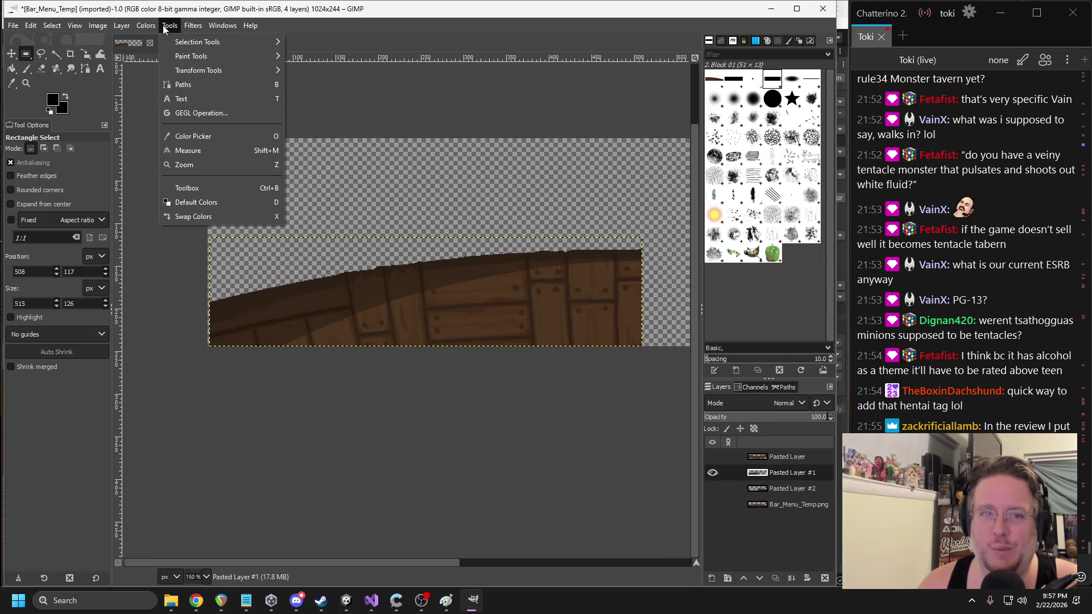
- Flip Pasted Layer #1 horizontally
click(117, 29)
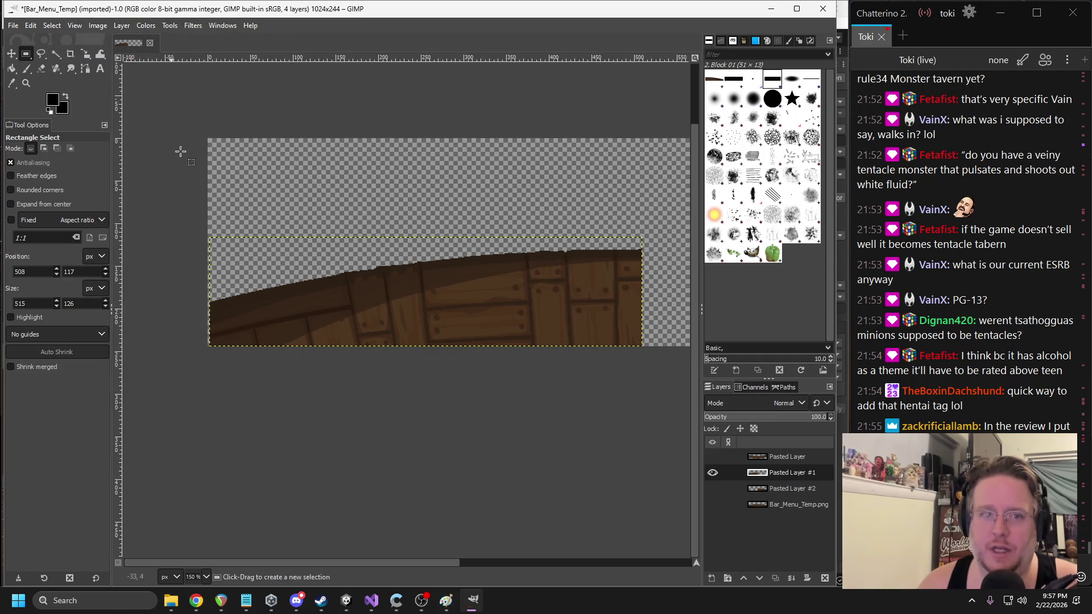
click(122, 26)
mouse_move(154, 165)
mouse_move(176, 181)
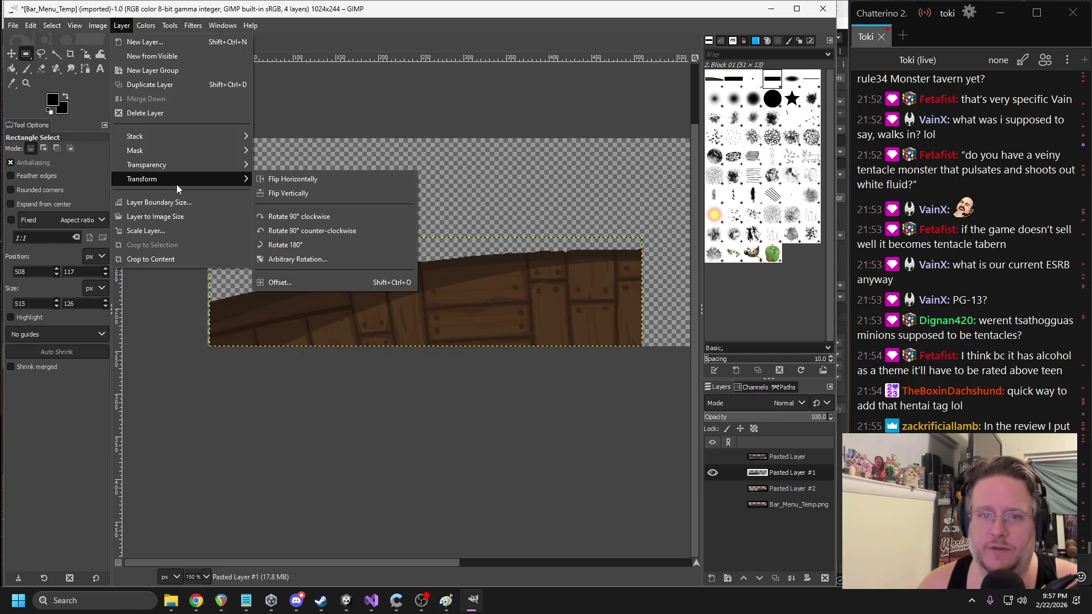
click(302, 179)
- Show Pasted Layer #2 and flip it horizontally as well
scroll(324, 275, right, 5)
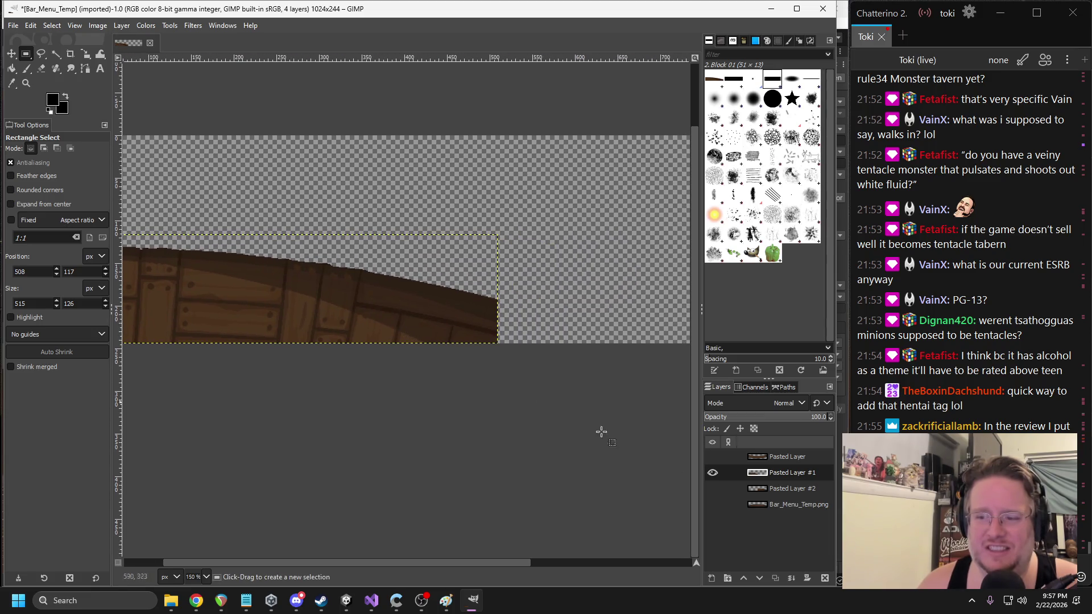
click(713, 489)
click(780, 490)
scroll(451, 426, right, 2)
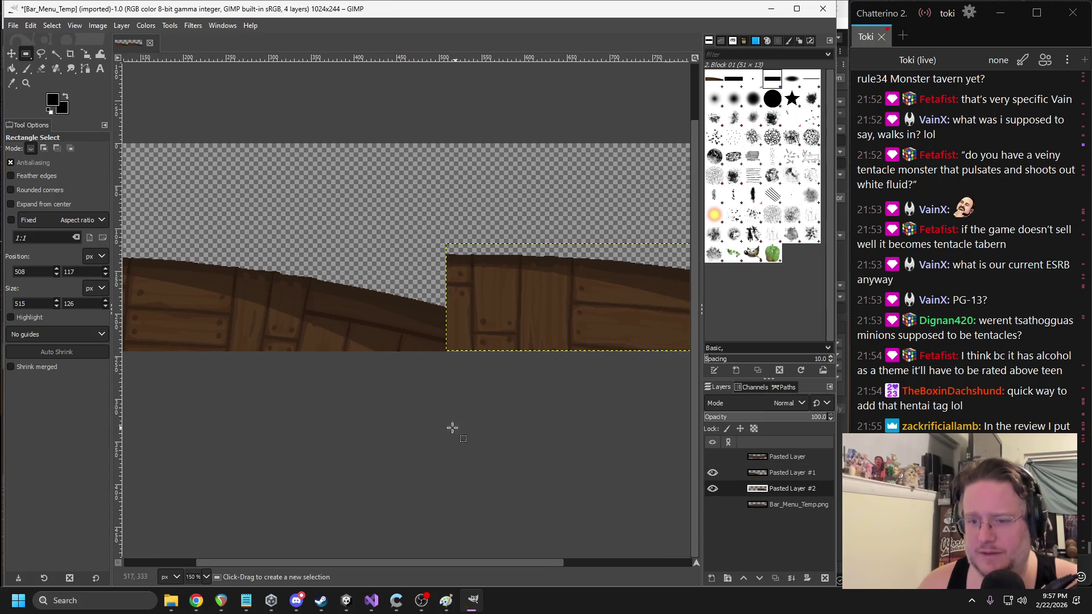
scroll(398, 341, up, 3)
click(122, 27)
mouse_move(238, 178)
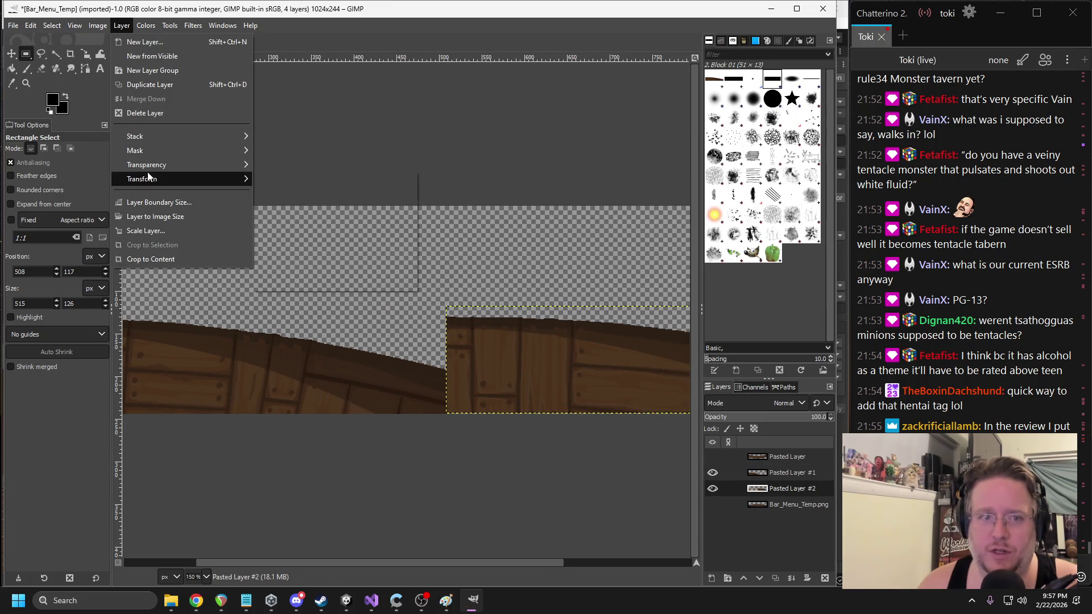
click(302, 182)
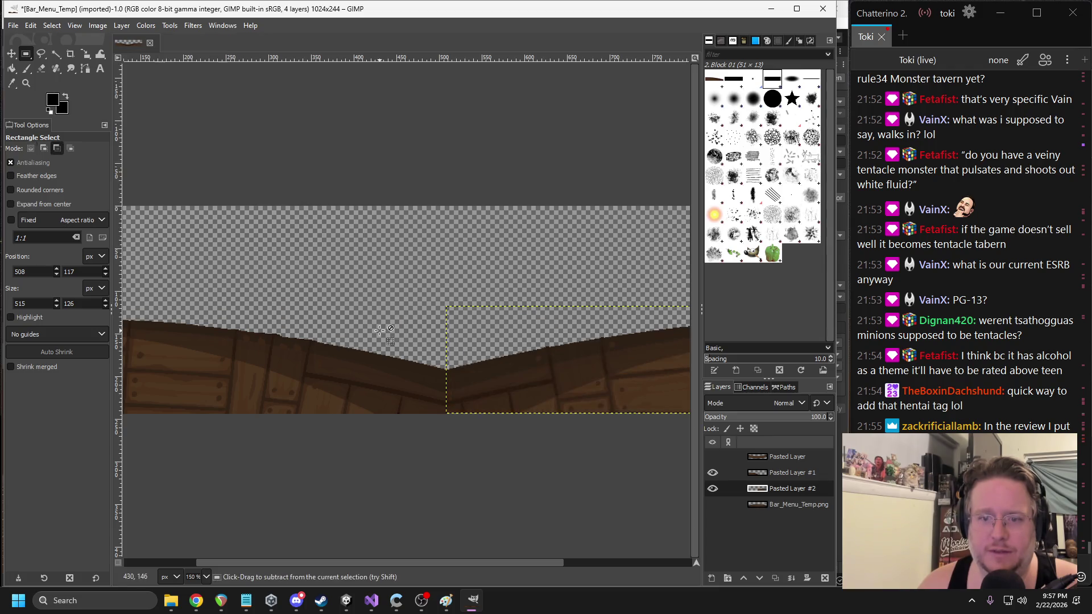
- Show the top Pasted Layer and nudge Pasted Layer #1 one pixel right with the Move tool
key(minus)
key(minus)
click(712, 457)
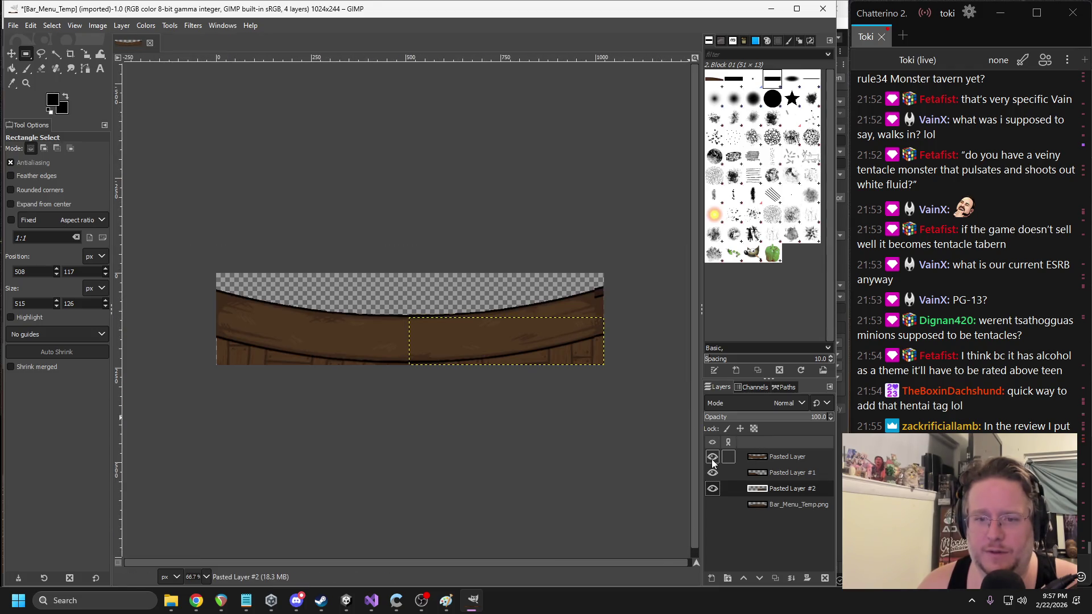
click(494, 435)
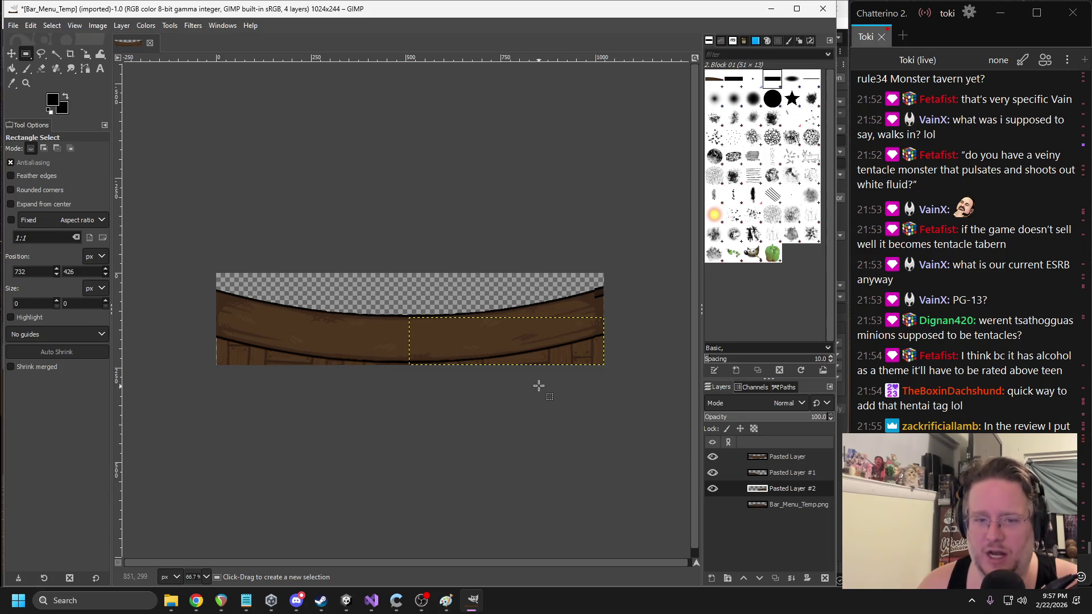
scroll(341, 381, up, 2)
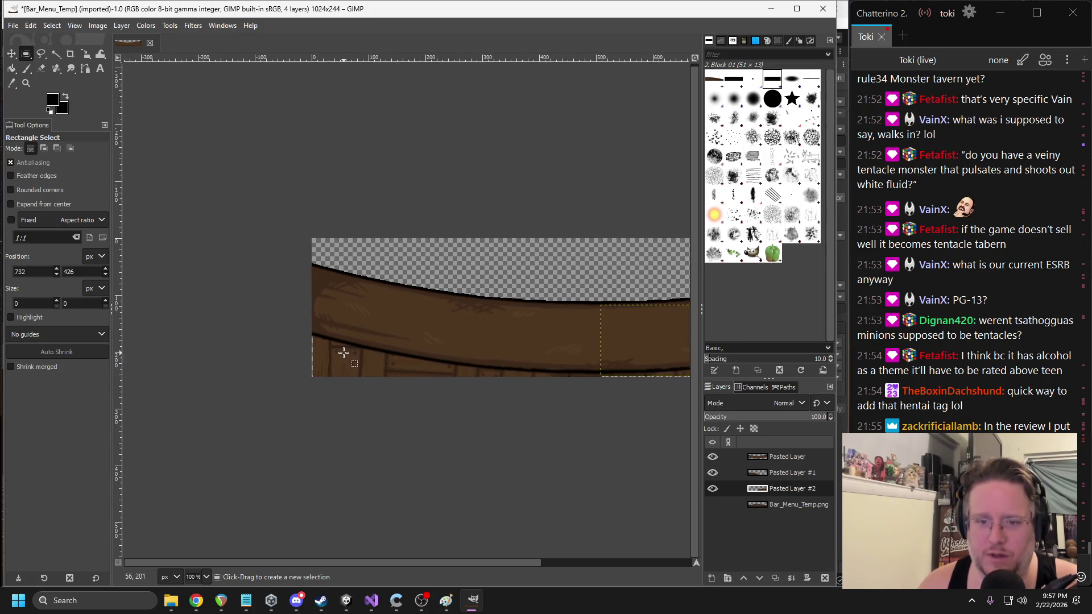
click(783, 476)
click(783, 476)
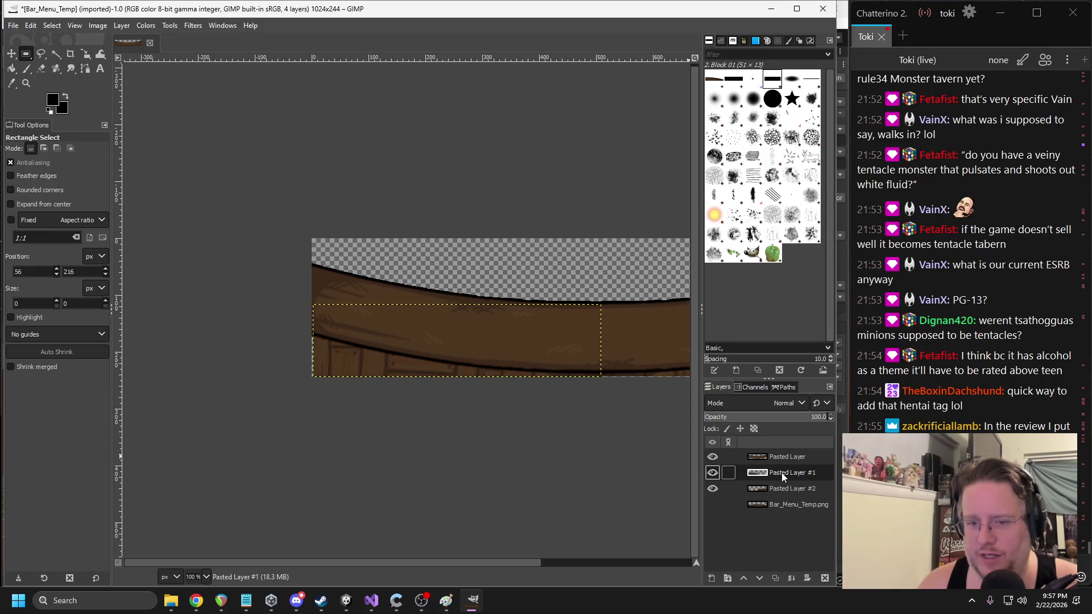
click(12, 54)
drag(393, 351, 393, 351)
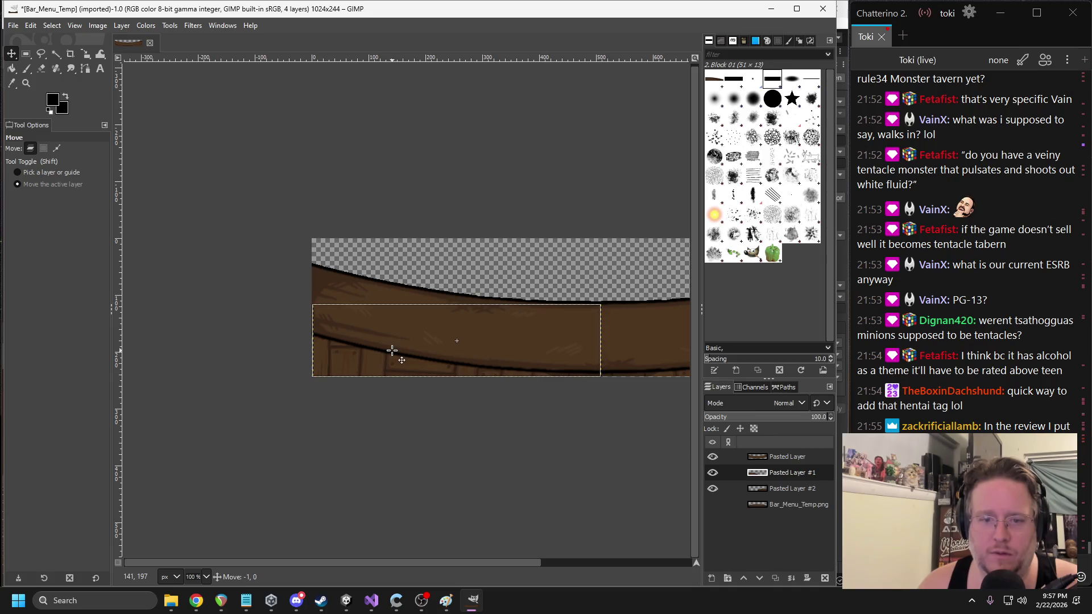
- Make the original bar image the active layer and drag on it with the Move tool
scroll(495, 405, right, 3)
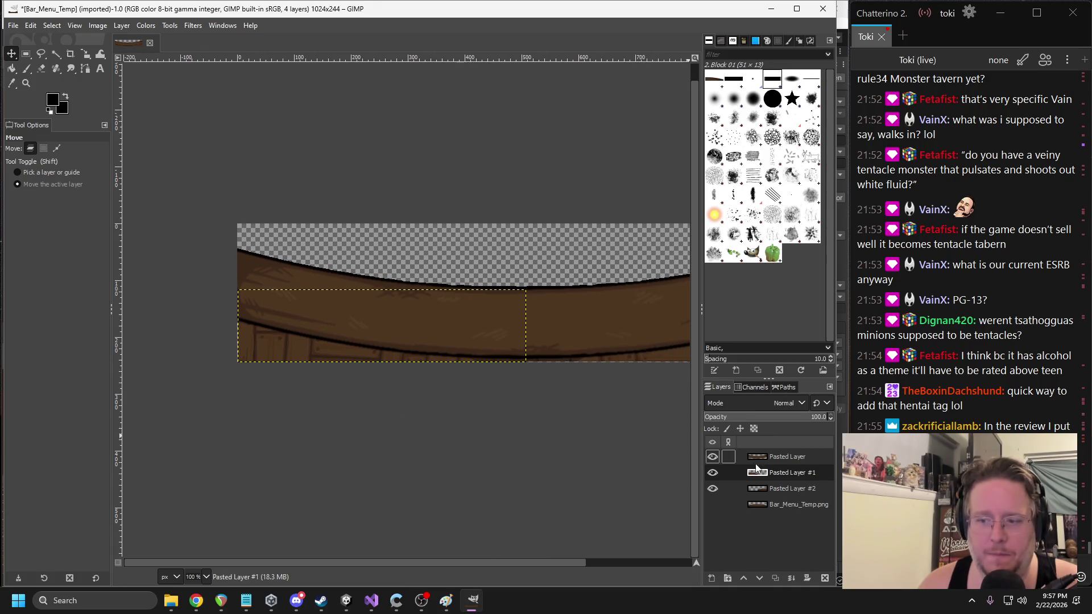
click(782, 490)
click(783, 505)
mouse_move(423, 384)
mouse_down()
mouse_move(252, 370)
mouse_move(472, 368)
mouse_up()
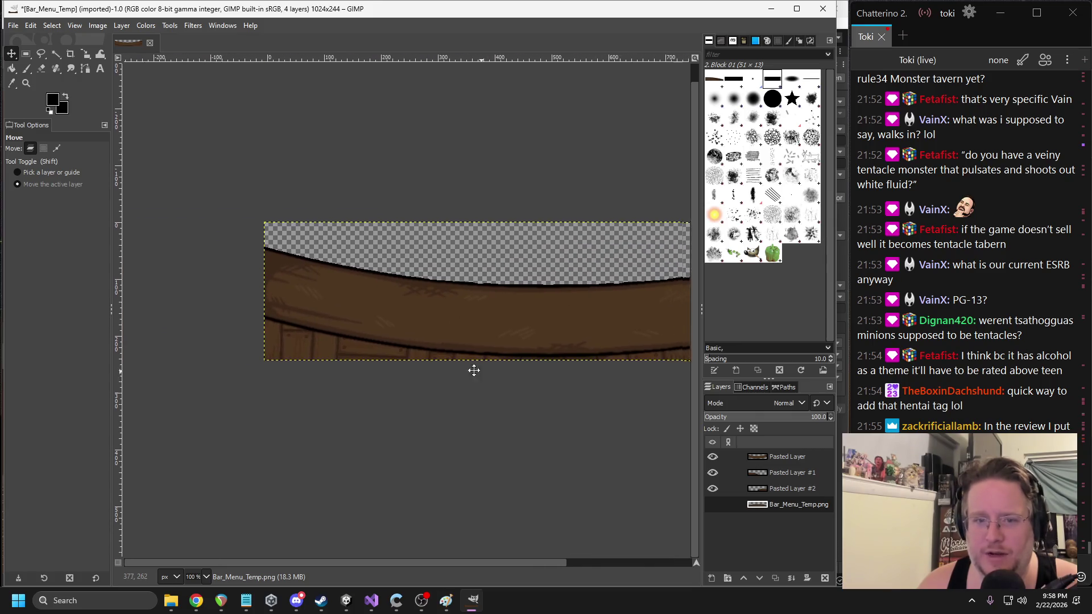
scroll(473, 368, right, 3)
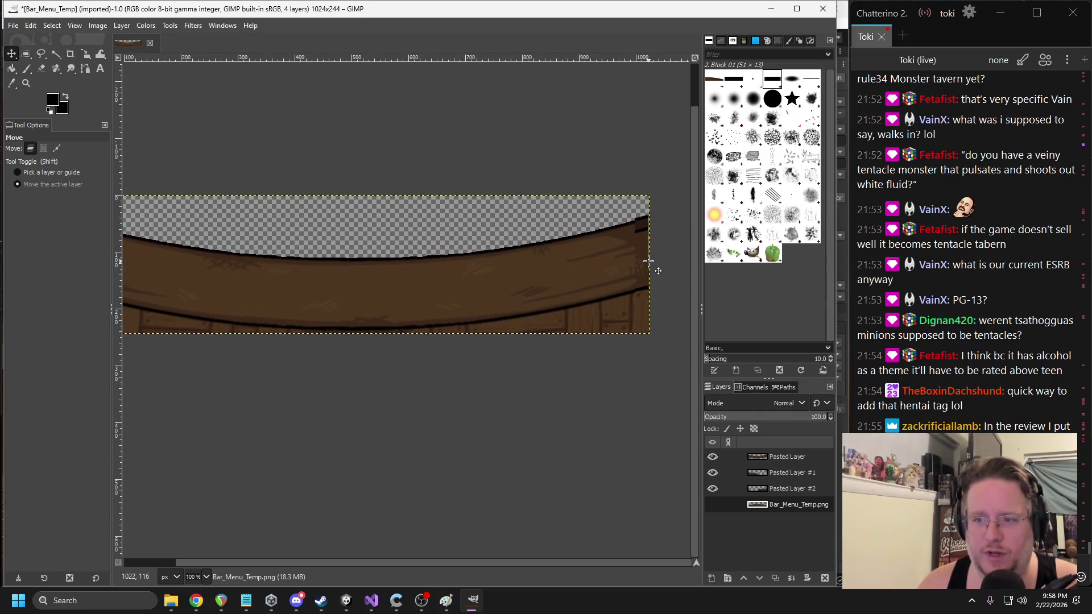
ctrl+scroll(625, 256, up, 1)
scroll(524, 302, up, 3)
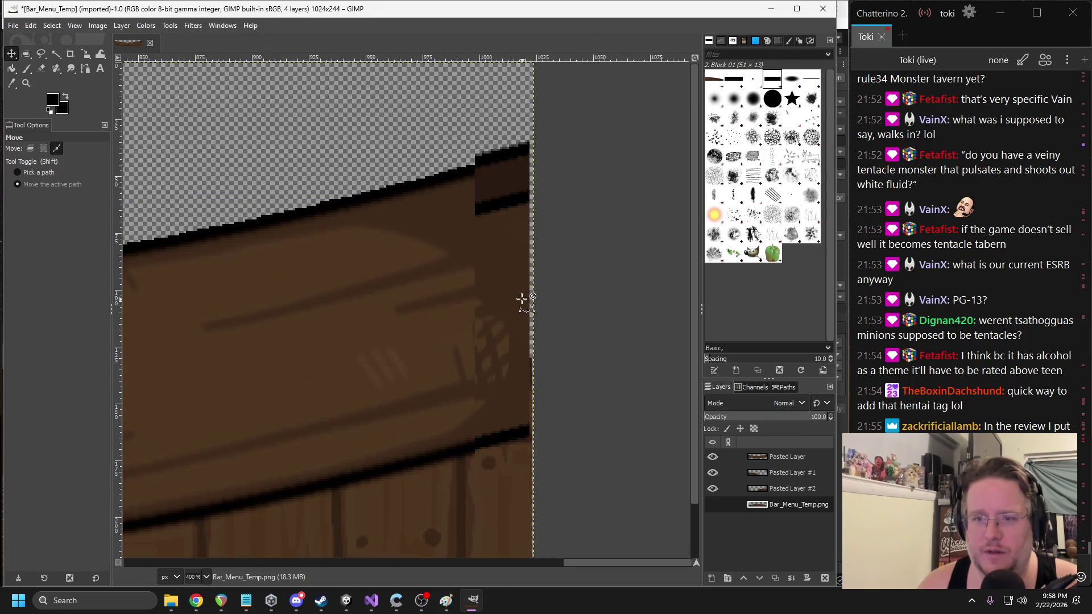
- Set the Move tool to layer mode and inspect Pasted Layer alone, with #1 and #2 hidden
key(m)
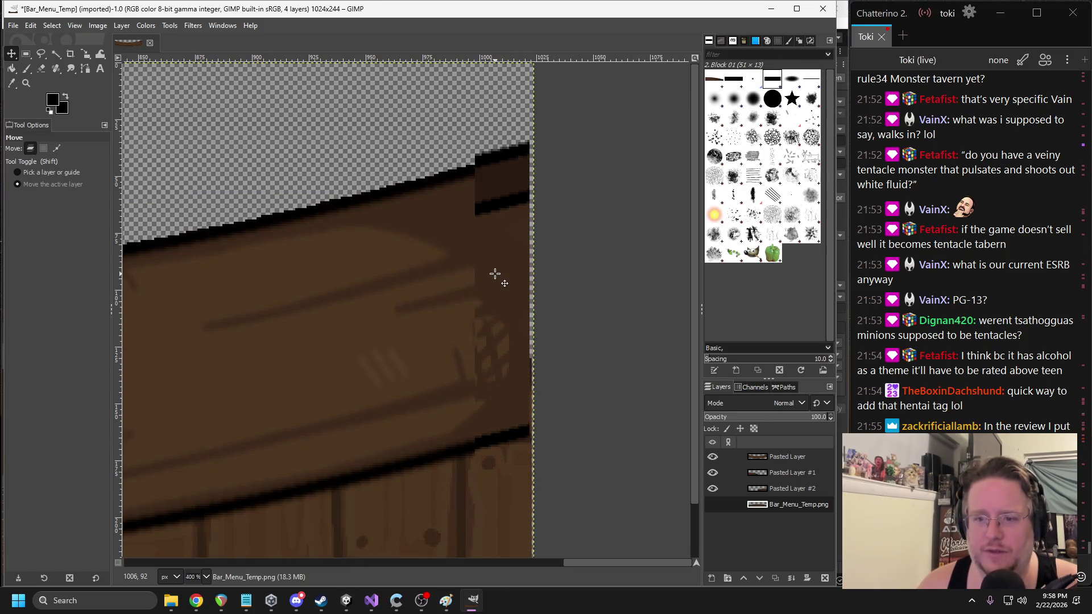
click(713, 489)
click(713, 473)
click(757, 458)
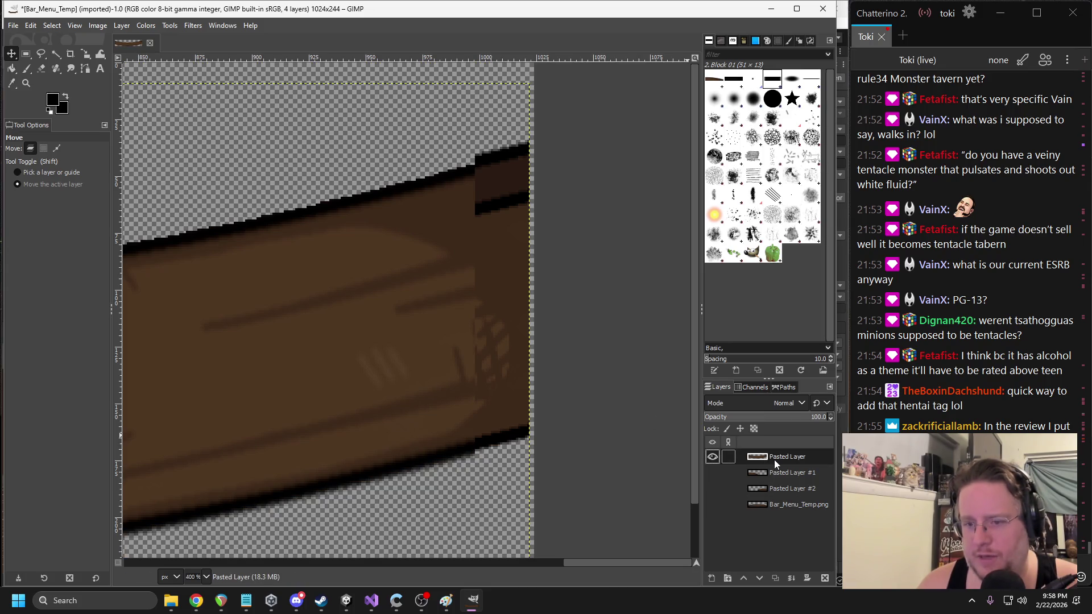
right_click(774, 461)
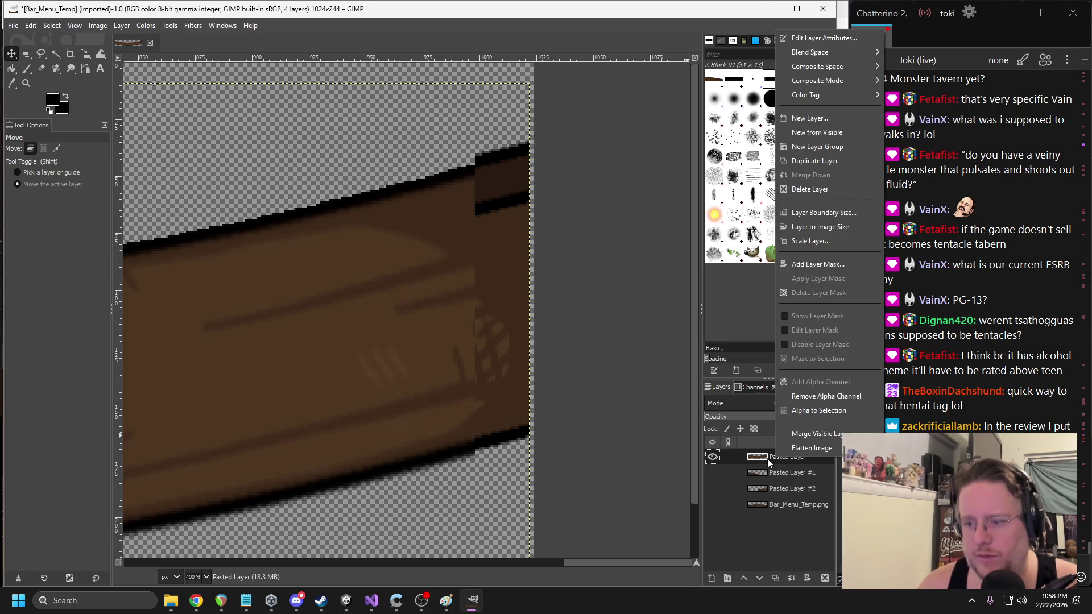
click(766, 459)
ctrl+scroll(476, 394, down, 2)
ctrl+scroll(475, 393, down, 5)
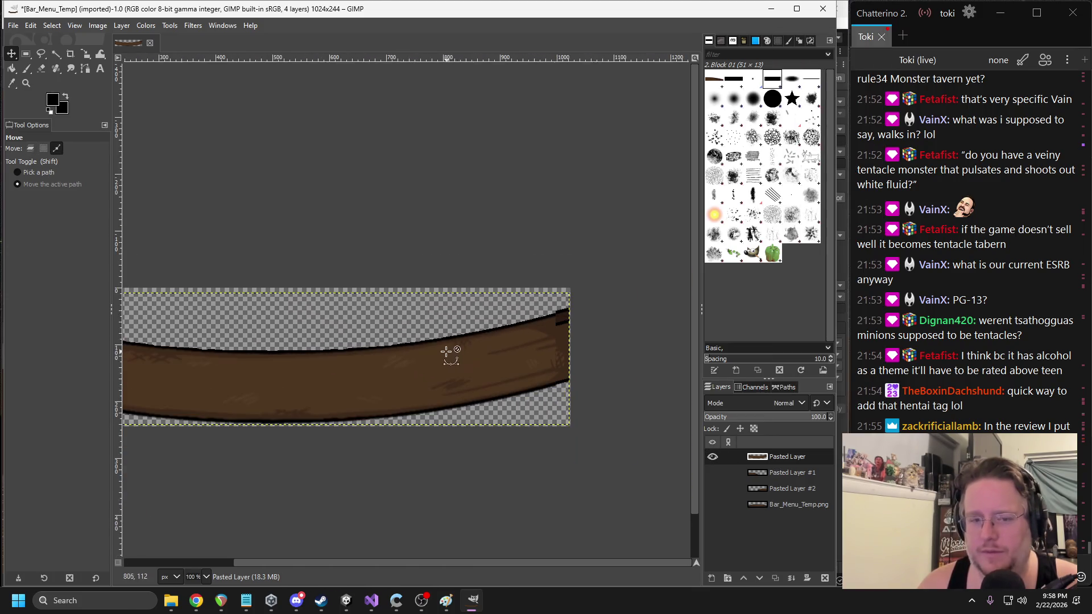
ctrl+scroll(505, 351, up, 1)
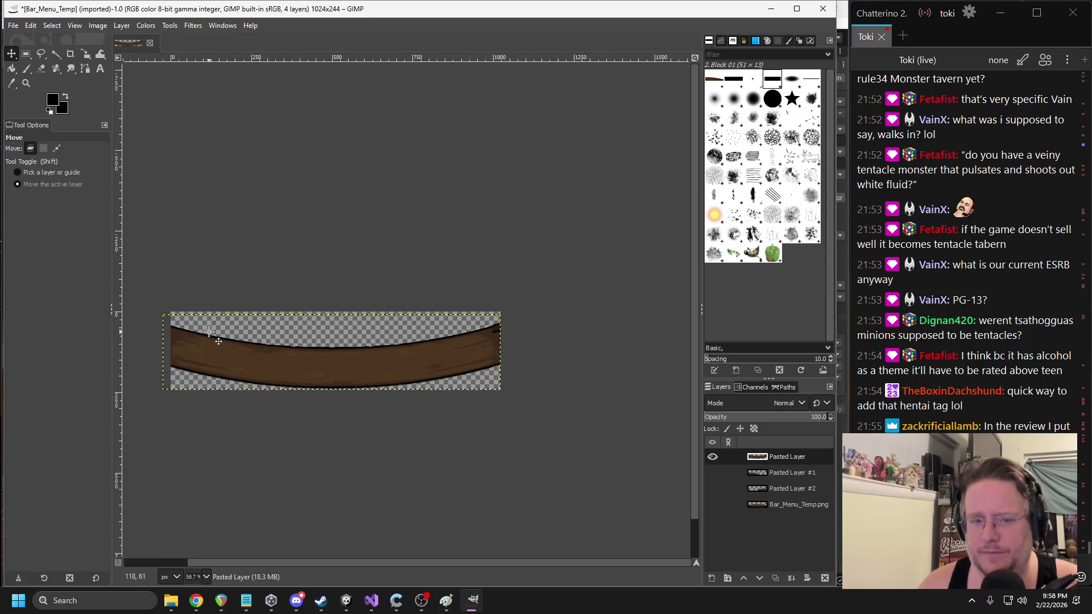
scroll(341, 335, left, 4)
scroll(398, 319, right, 4)
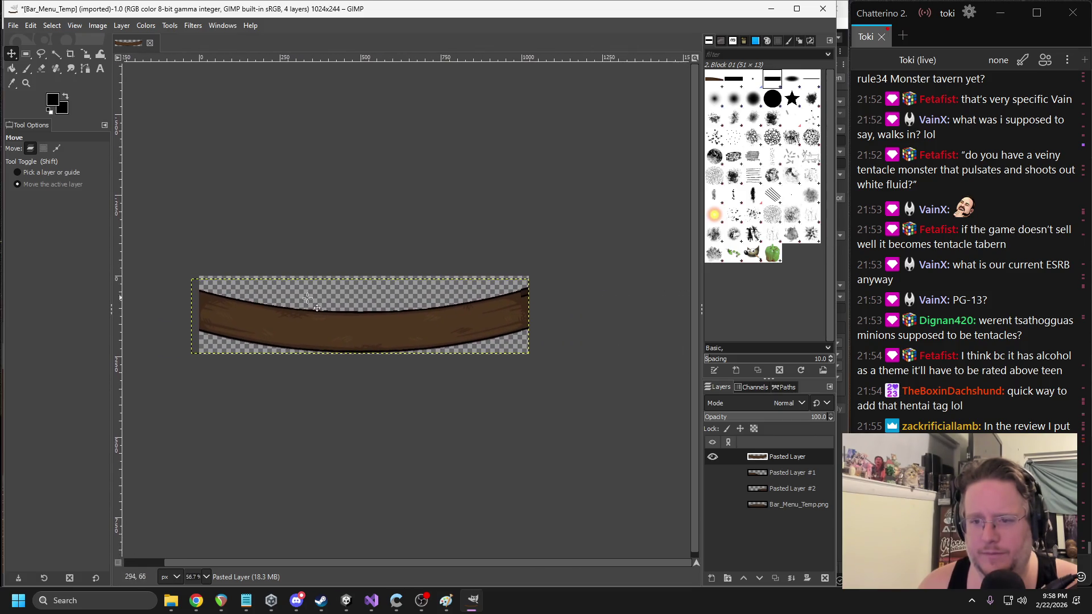
ctrl+scroll(488, 317, up, 2)
ctrl+scroll(534, 312, up, 1)
scroll(285, 339, right, 4)
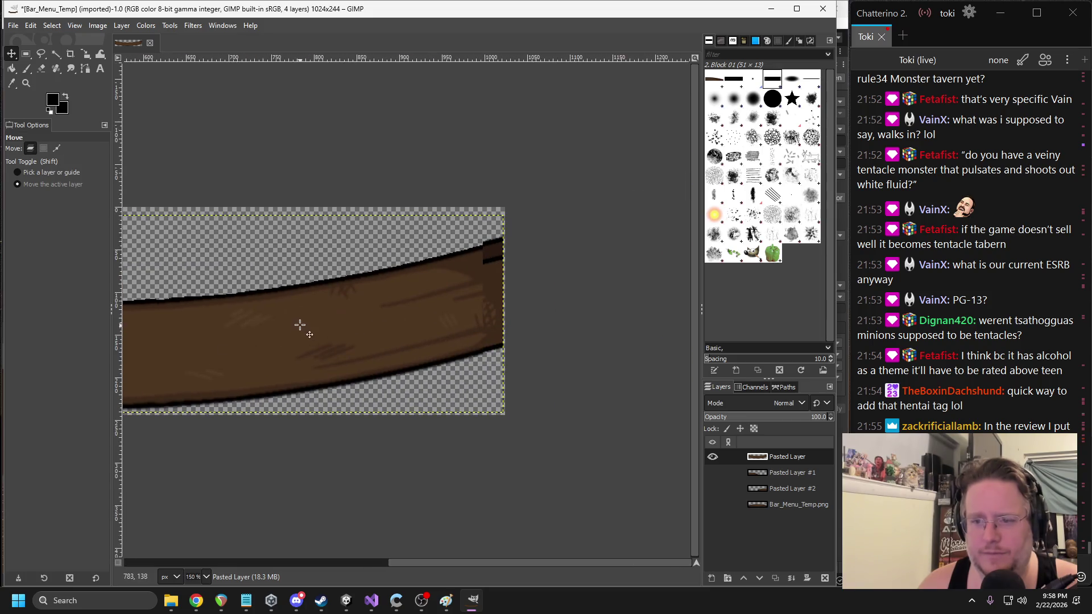
- Make Pasted Layer #1, Pasted Layer #2 and the base layer visible again
click(713, 473)
click(712, 488)
click(713, 505)
ctrl+scroll(445, 404, down, 1)
ctrl+scroll(445, 404, down, 1)
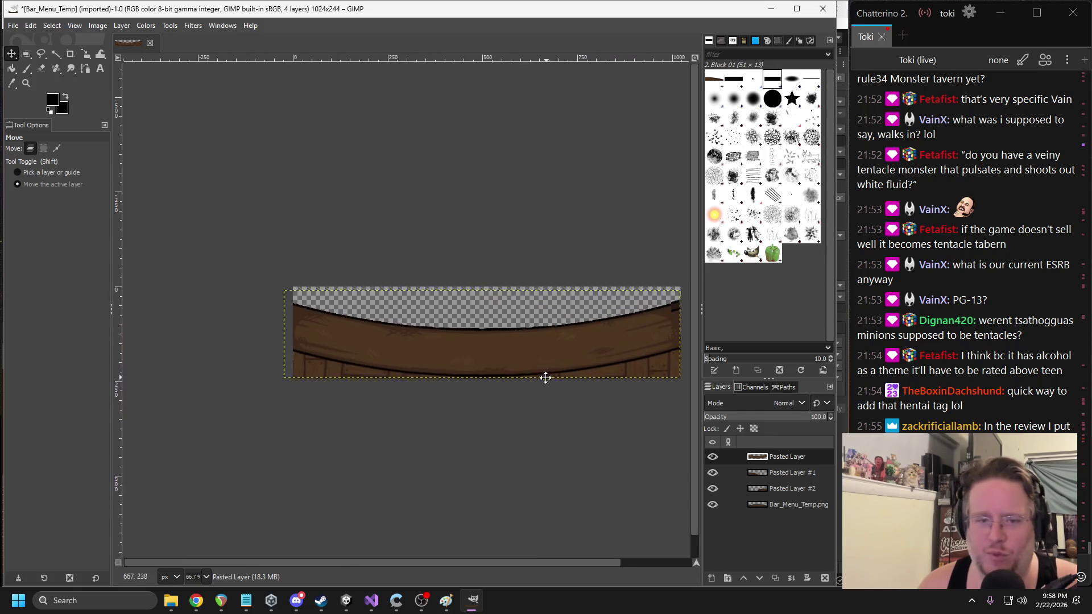
click(9, 28)
- Export over Bar_Menu_Temp.png in the UI folder, confirming Replace and accepting the PNG options
click(82, 215)
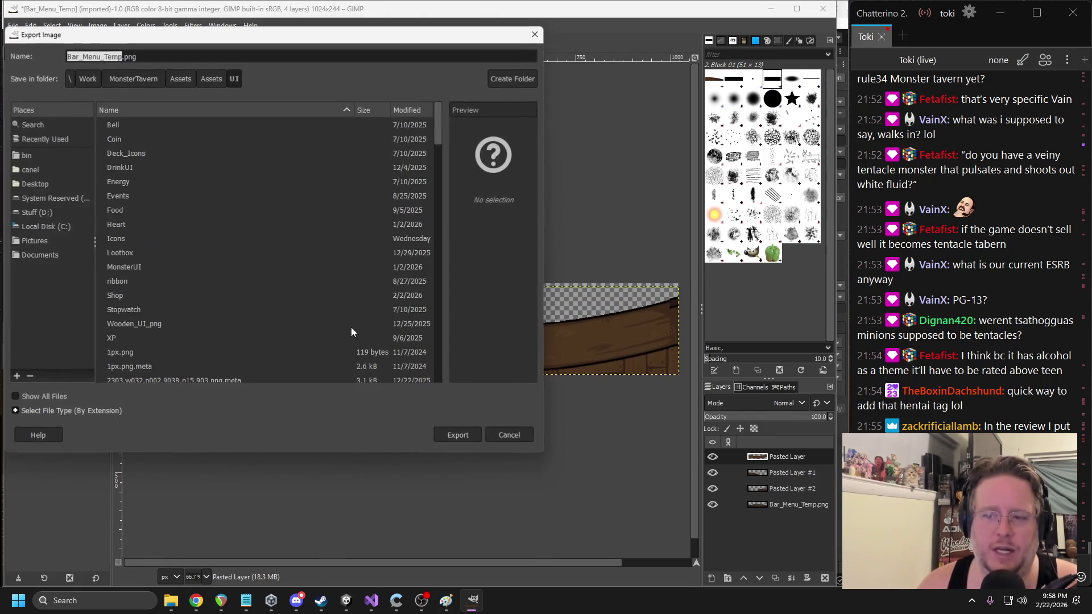
click(465, 433)
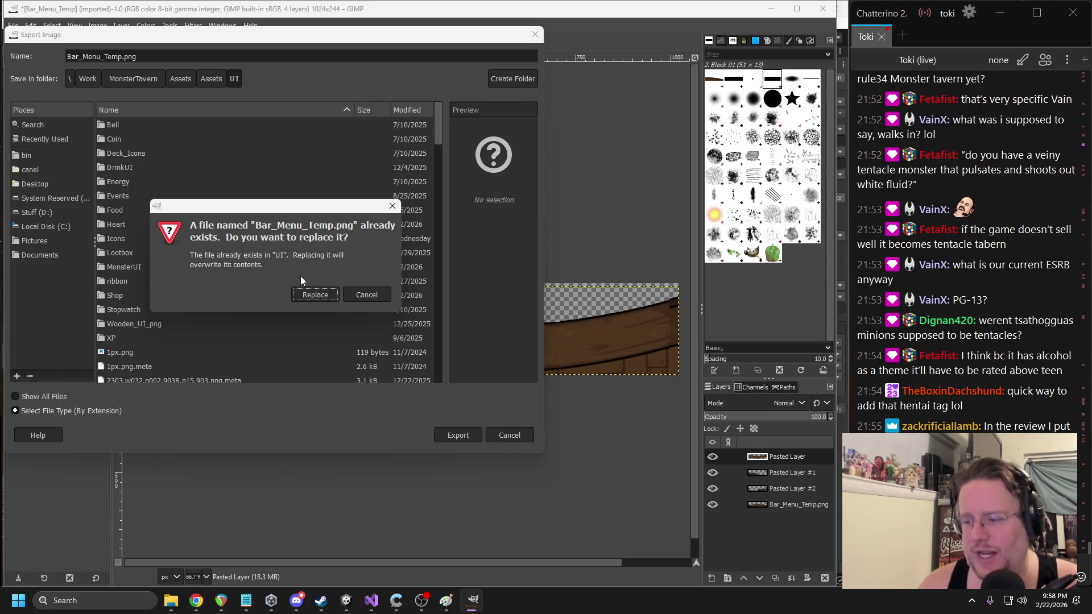
click(302, 293)
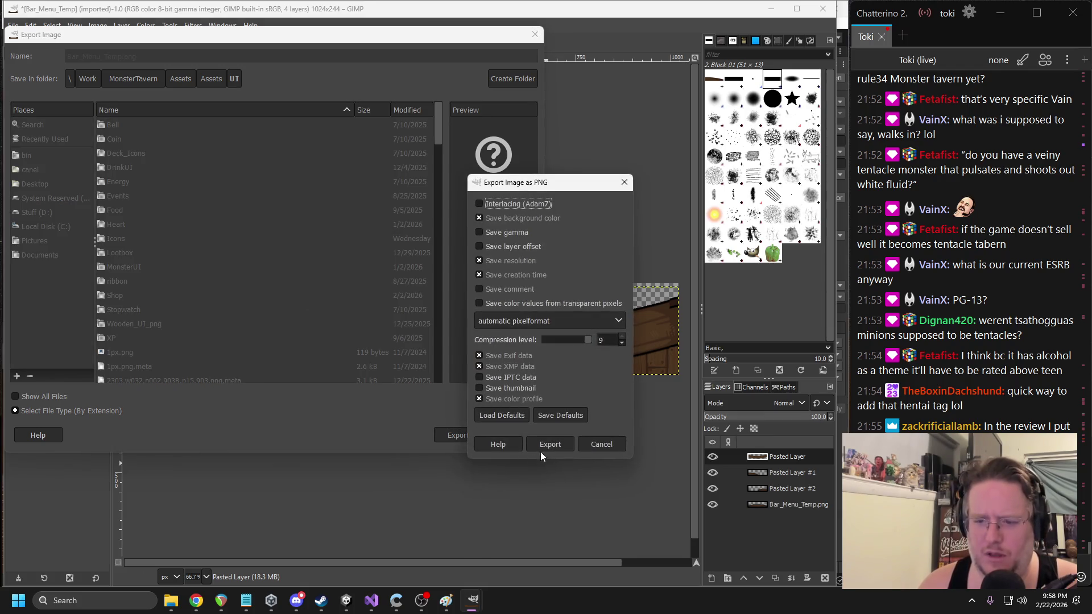
click(546, 446)
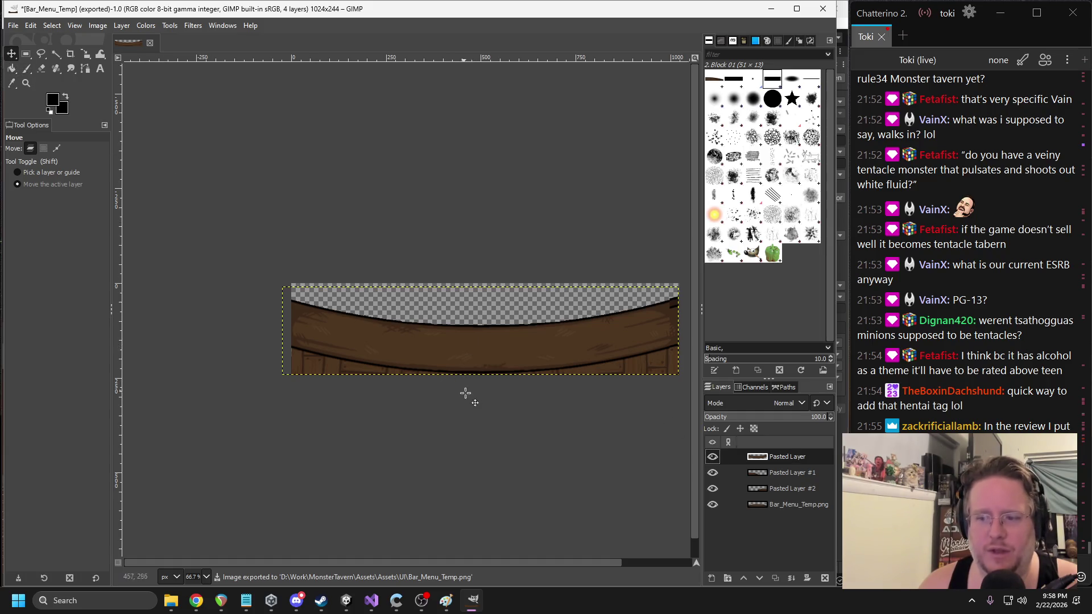
- Centre the image and nudge the top pasted bar piece a few pixels
key(shift+j)
mouse_move(348, 360)
mouse_down()
mouse_move(366, 361)
mouse_move(352, 358)
mouse_up()
scroll(456, 383, up, 1)
scroll(463, 408, down, 2)
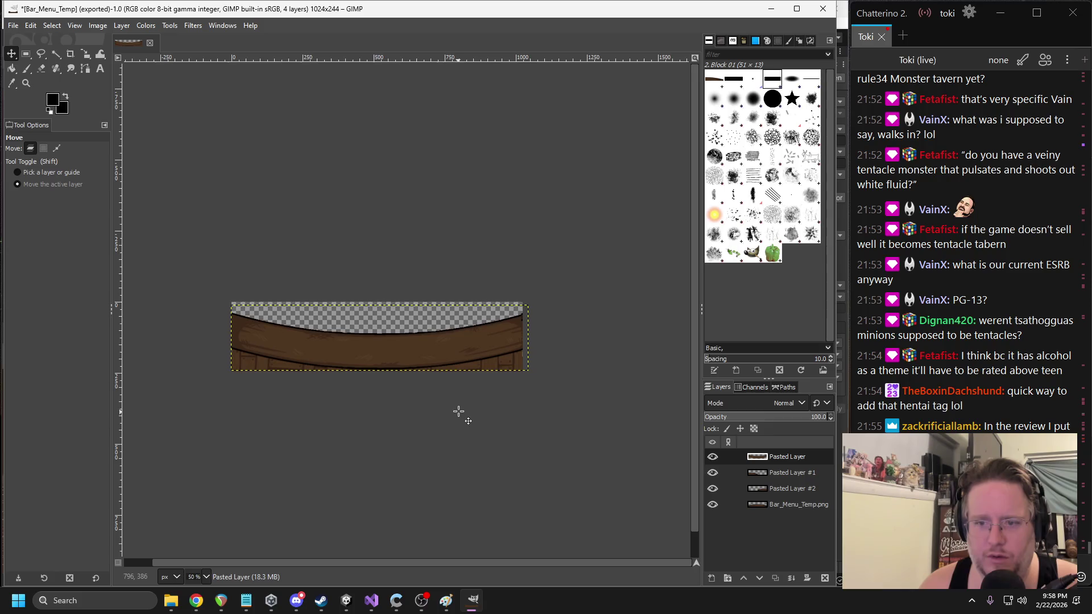
scroll(540, 361, up, 4)
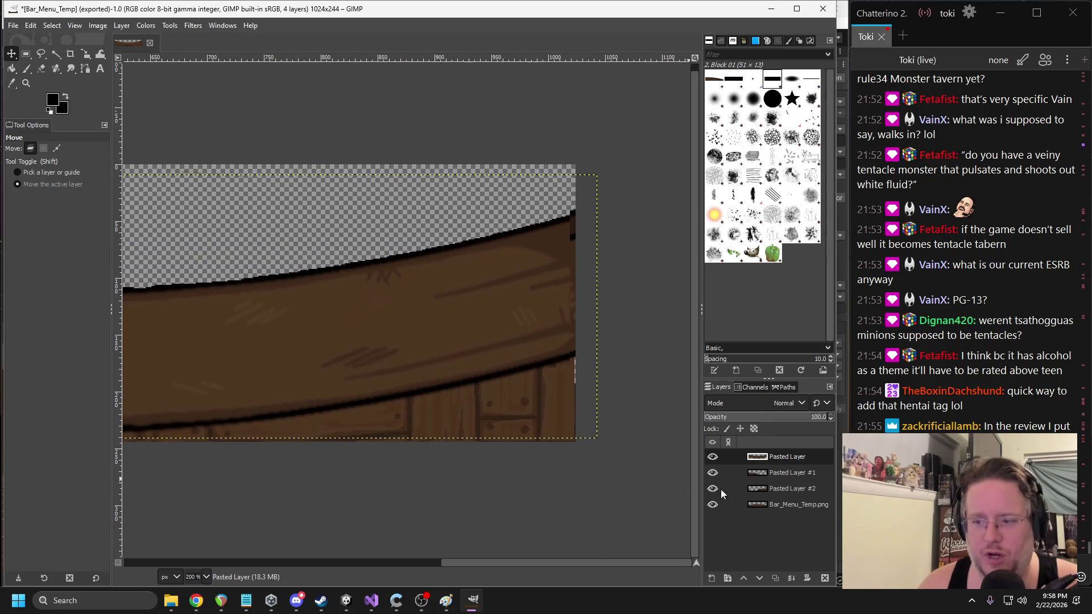
- Nudge Pasted Layer #2 a couple of pixels right and select its area
click(721, 490)
drag(560, 419, 558, 415)
scroll(341, 434, left, 10)
scroll(546, 448, up, 2)
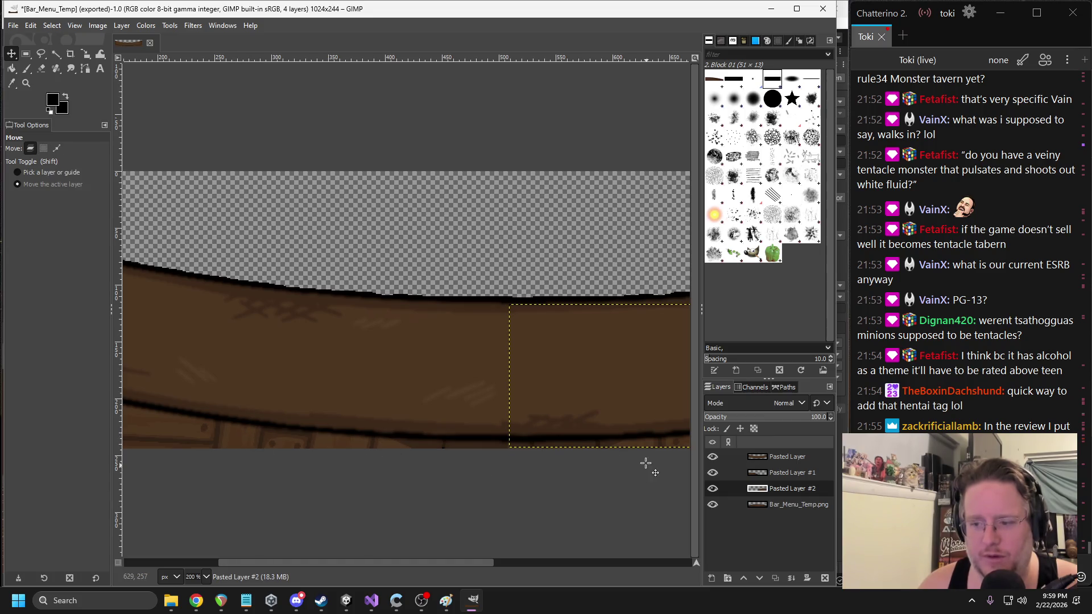
key(ctrl+a)
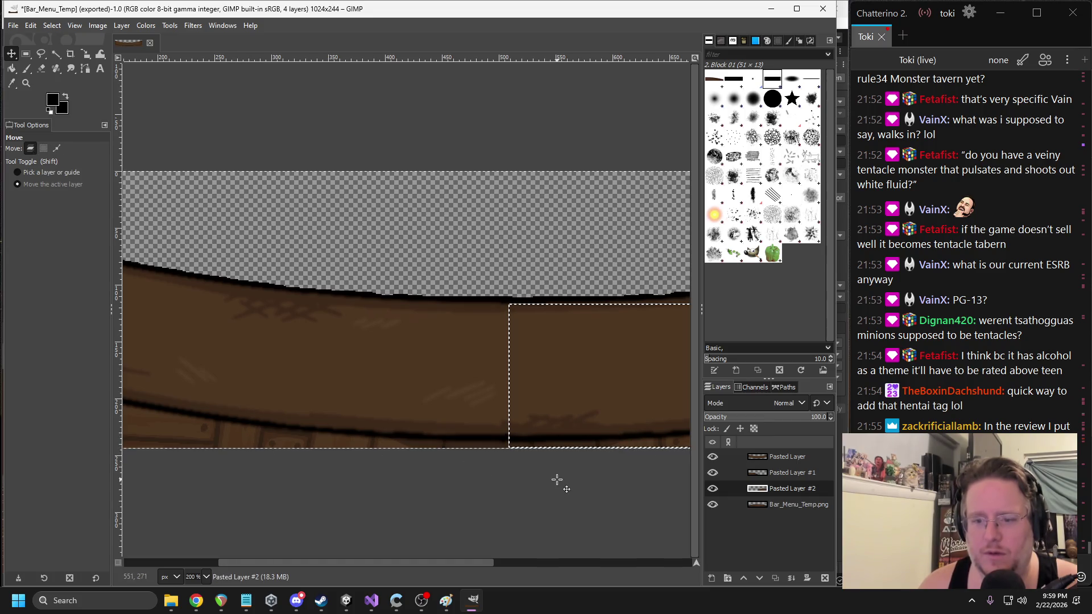
scroll(361, 472, left, 6)
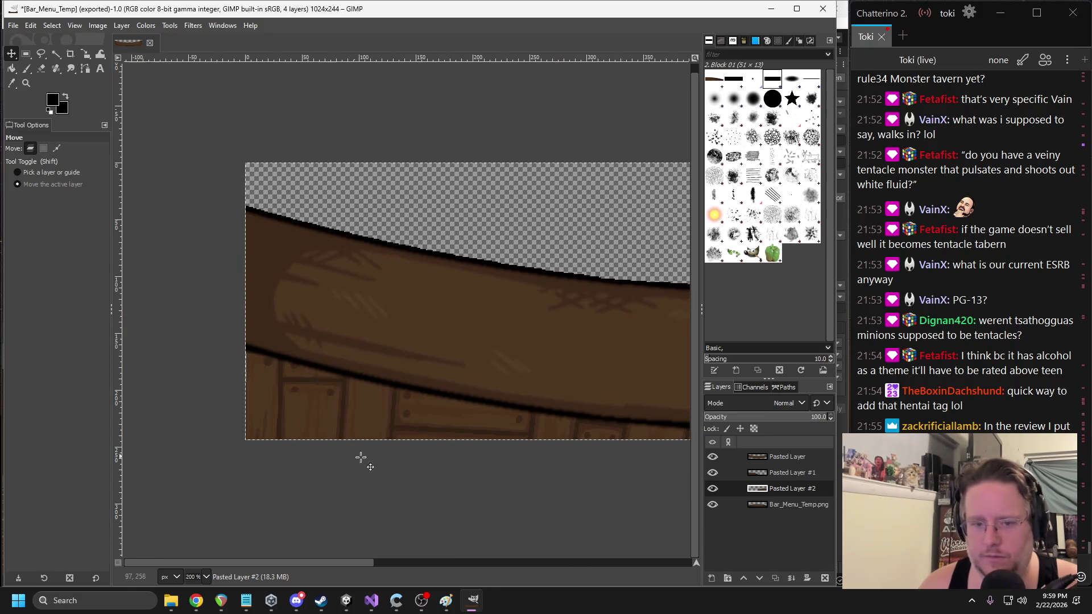
scroll(427, 419, down, 2)
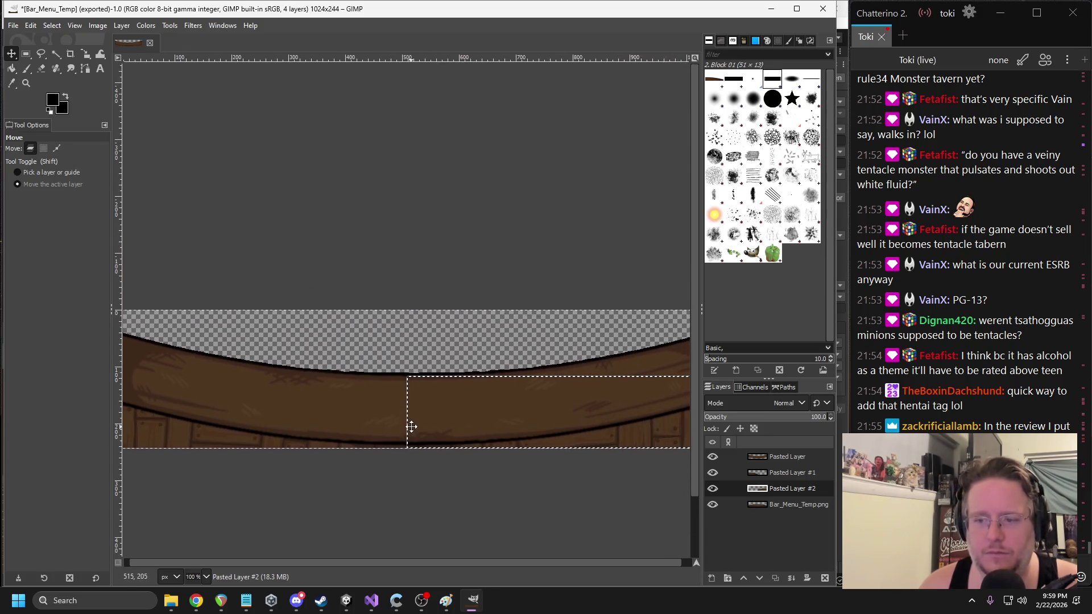
scroll(412, 426, down, 1)
click(8, 26)
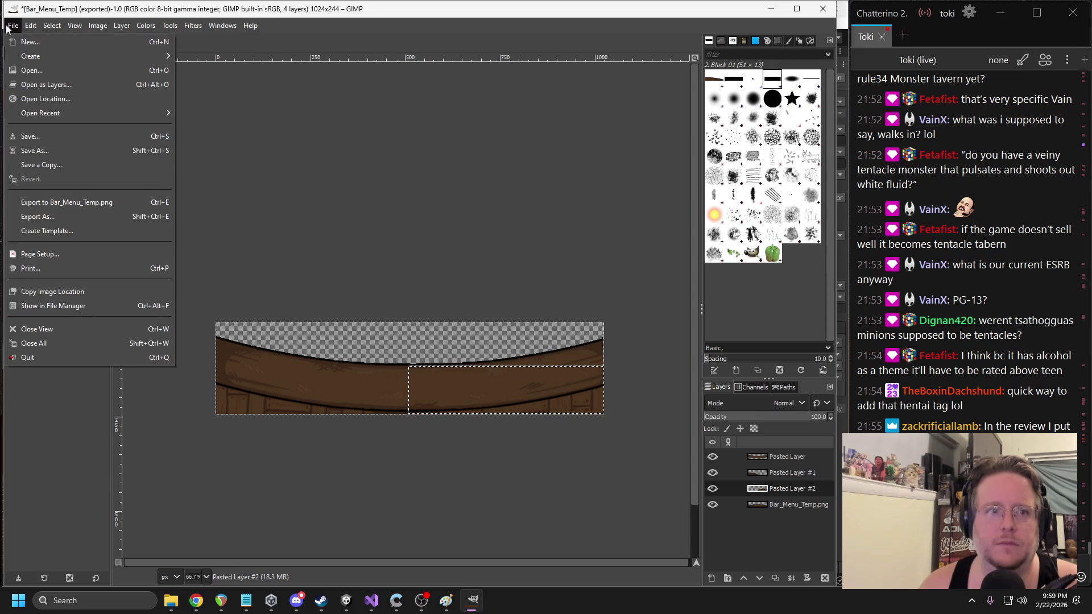
- Re-export over Bar_Menu_Temp.png, replacing the old file, then minimize GIMP
click(79, 214)
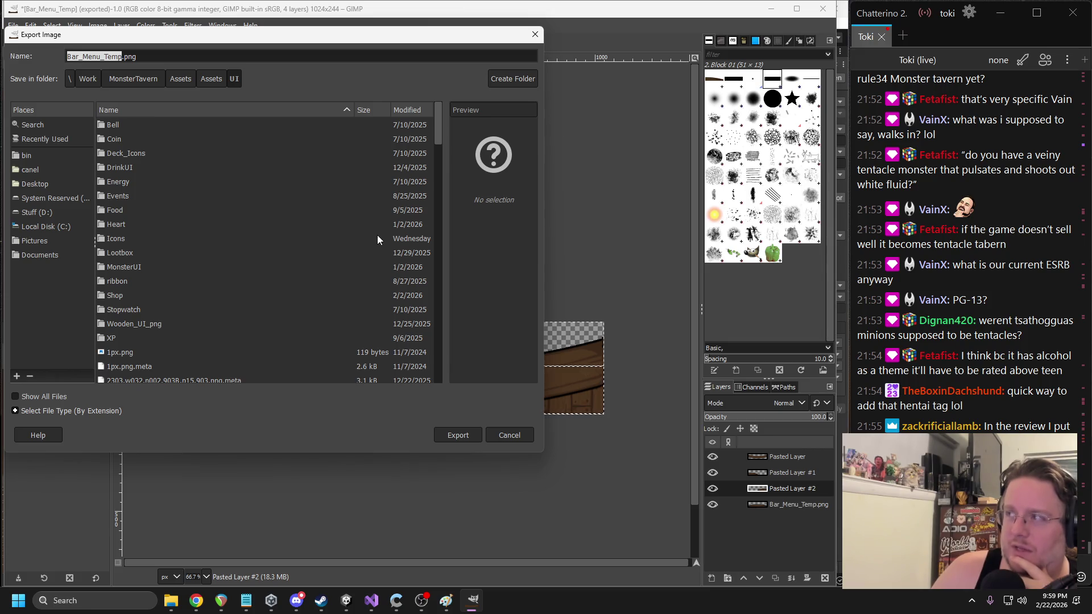
click(465, 436)
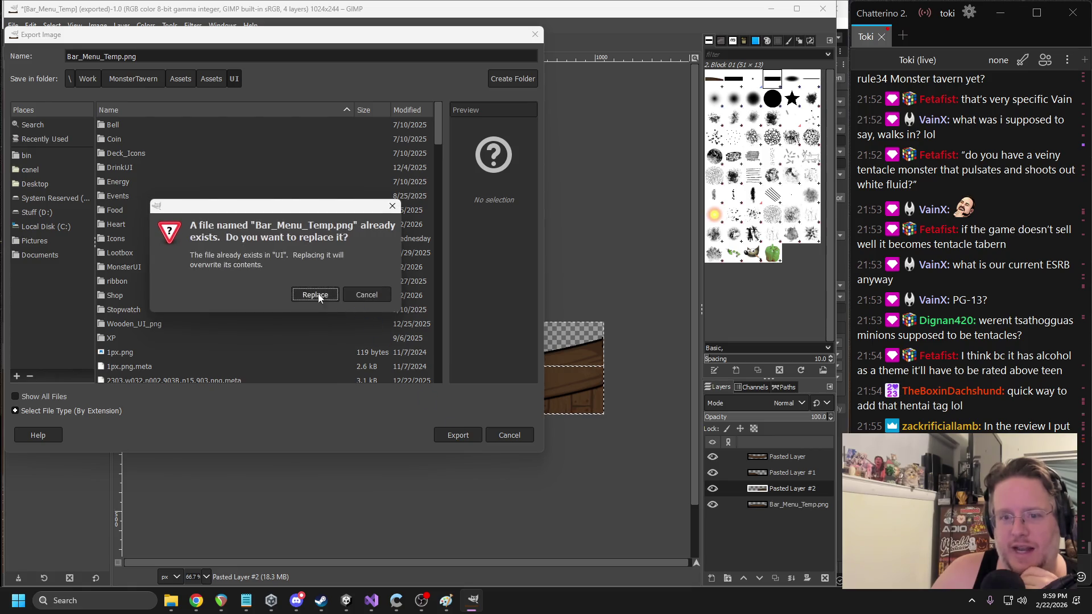
click(310, 294)
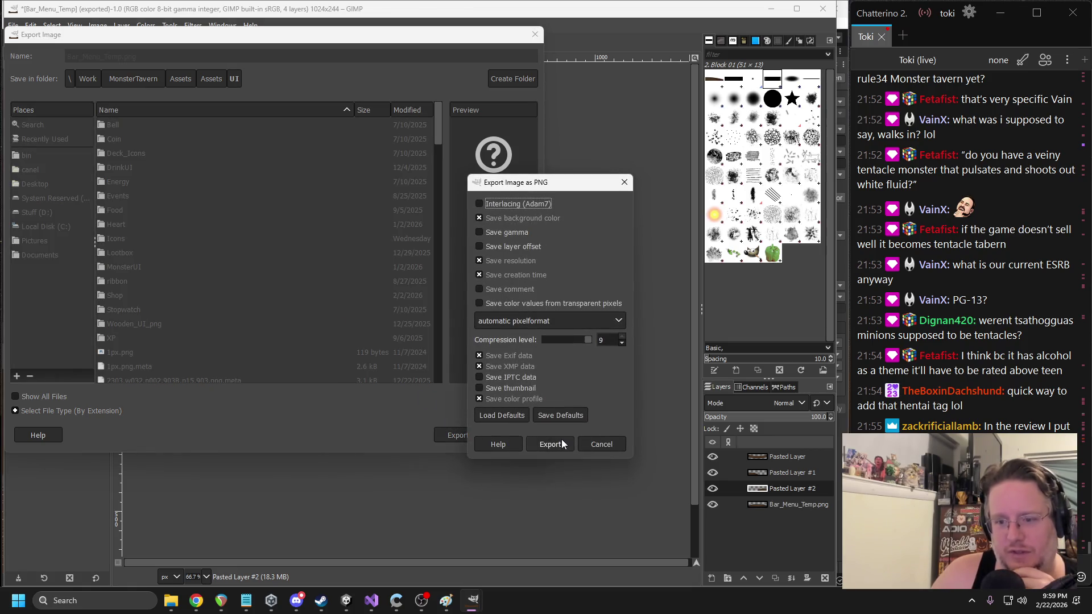
click(550, 445)
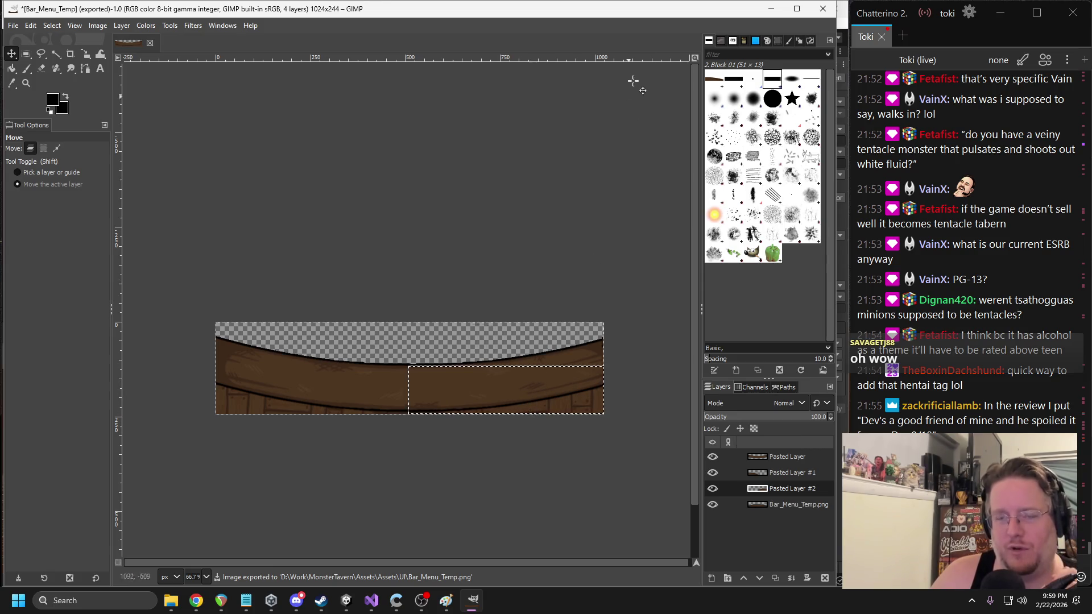
click(773, 10)
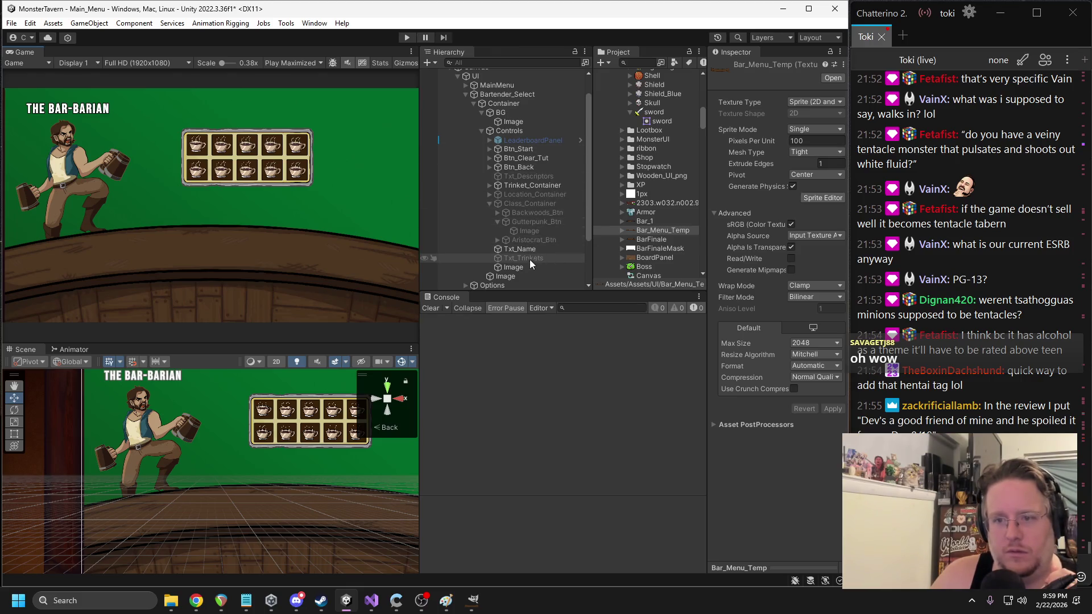
- Assign the Bar_Menu_Temp sprite to the bar Image's Source Image
click(515, 267)
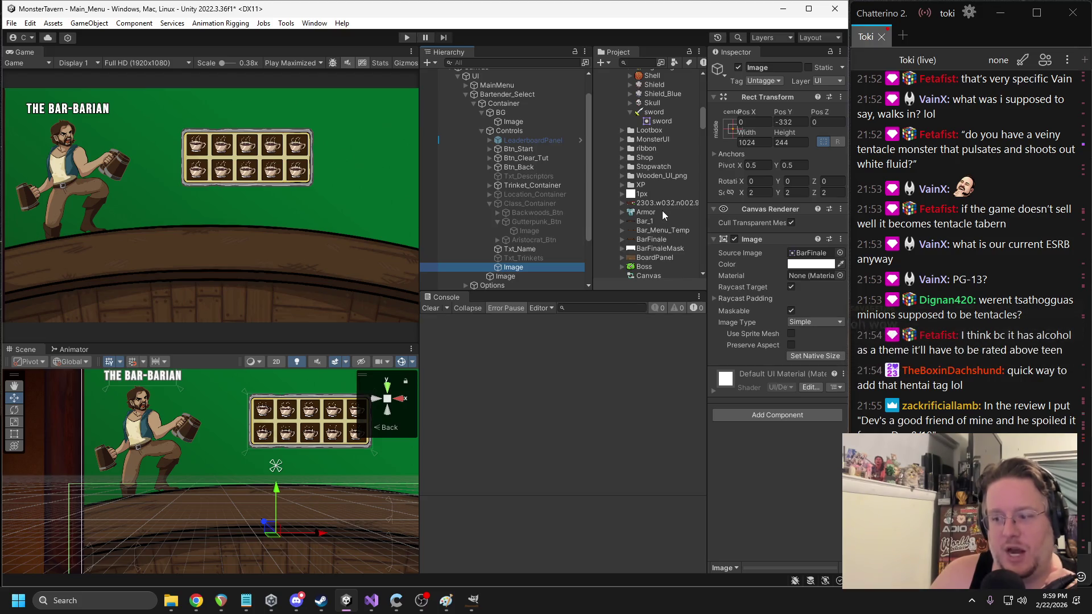
scroll(666, 240, up, 10)
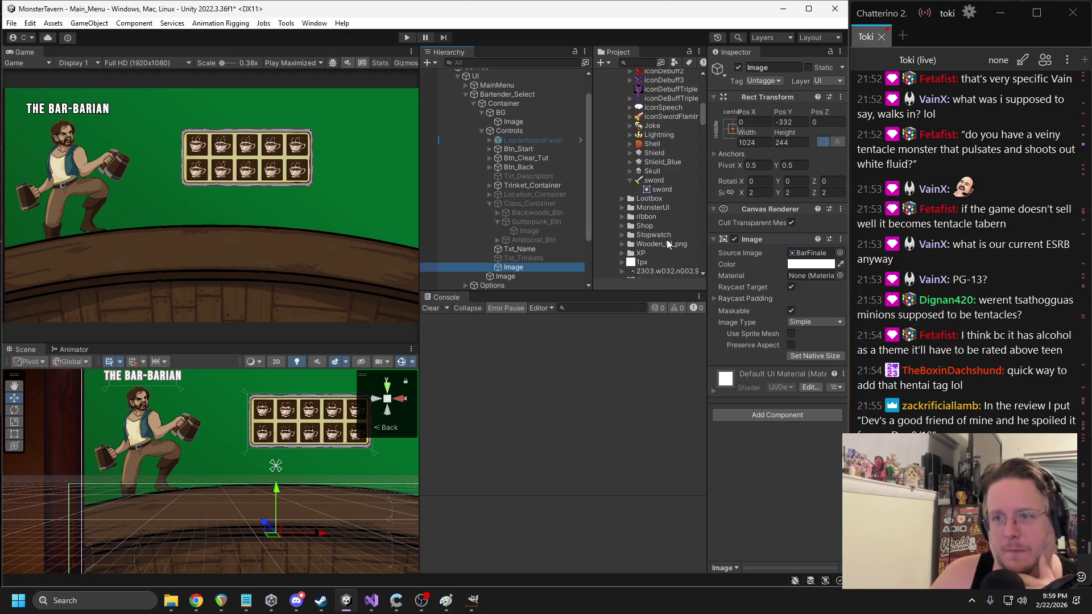
scroll(671, 234, down, 10)
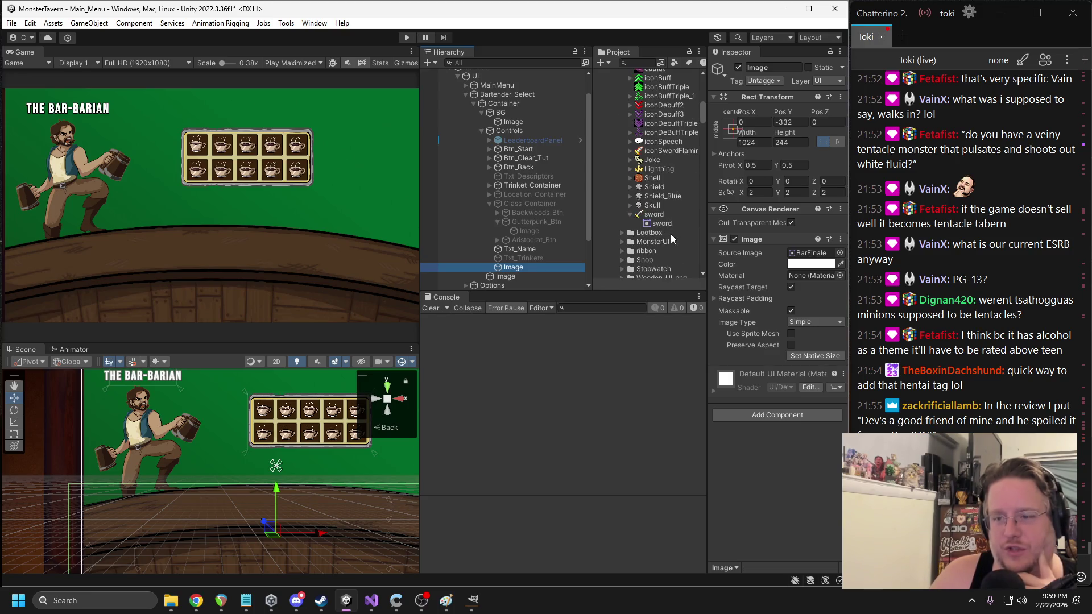
click(810, 253)
mouse_move(674, 233)
mouse_down()
mouse_move(824, 257)
mouse_move(813, 256)
mouse_up()
- Move the Image object up under LeaderboardPanel in the Hierarchy
mouse_move(284, 381)
mouse_down()
mouse_move(248, 411)
mouse_move(223, 455)
mouse_move(206, 450)
mouse_up()
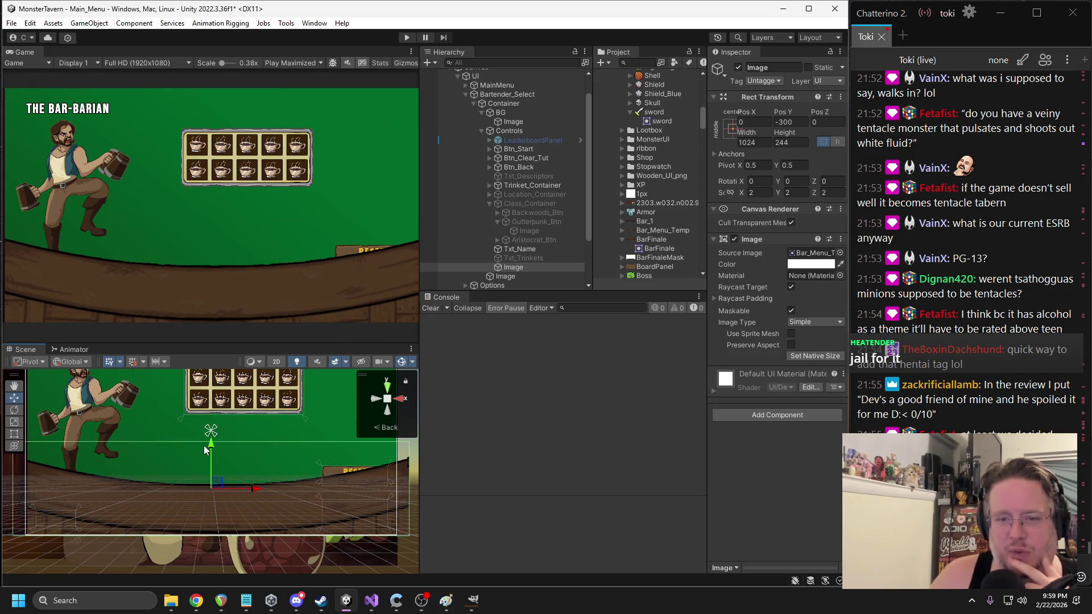
drag(512, 267, 511, 149)
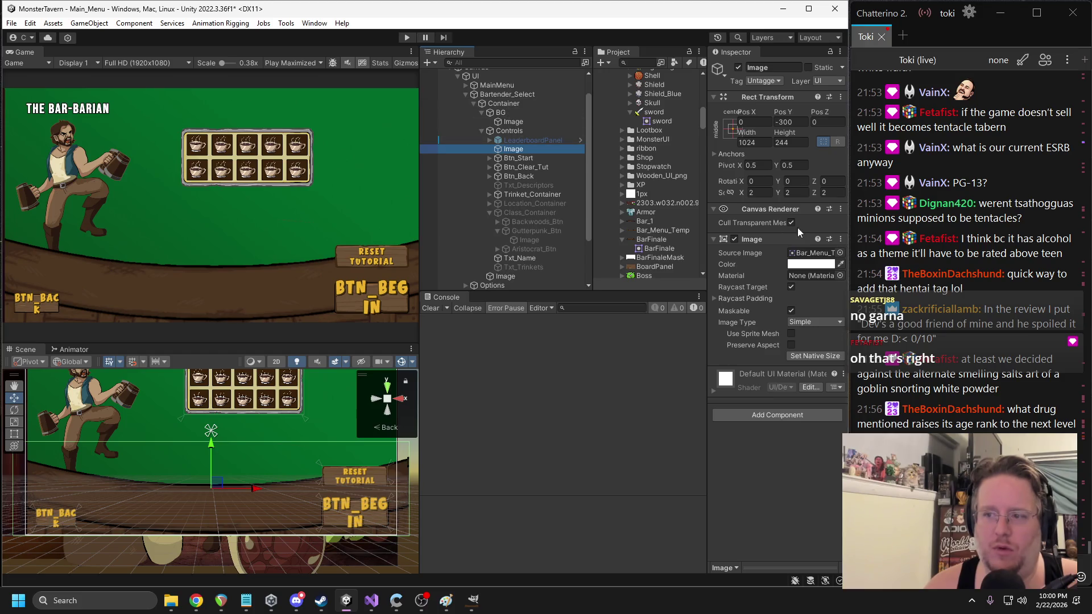
click(811, 253)
- Raise the bar to Pos Y -232, then duplicate it as a child using the BarFinale sprite
drag(209, 437, 211, 430)
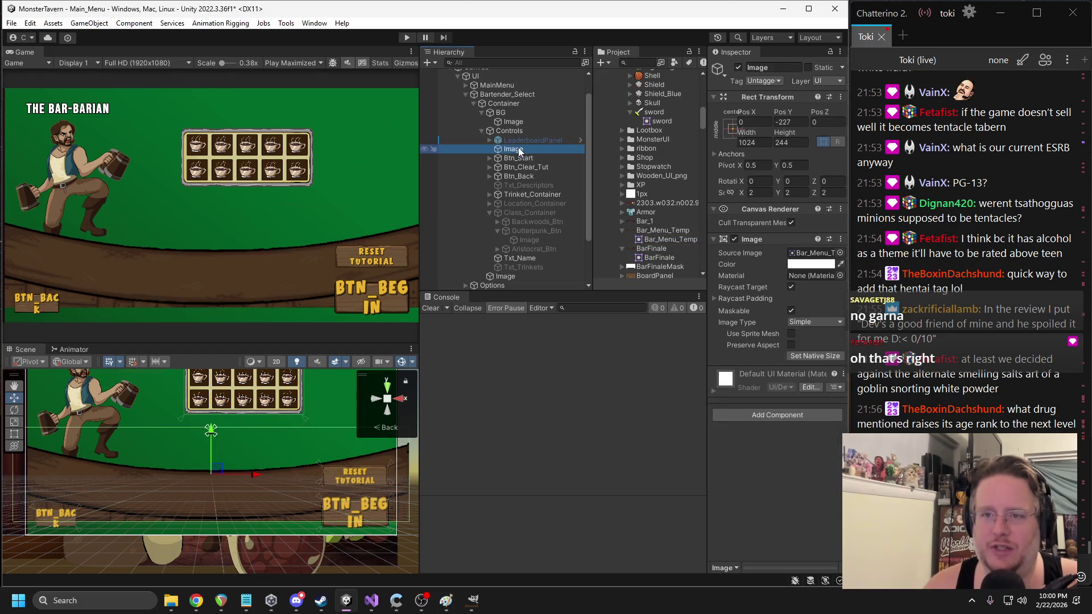
key(ctrl+d)
drag(528, 161, 527, 150)
click(812, 252)
drag(652, 259, 812, 253)
drag(182, 501, 193, 447)
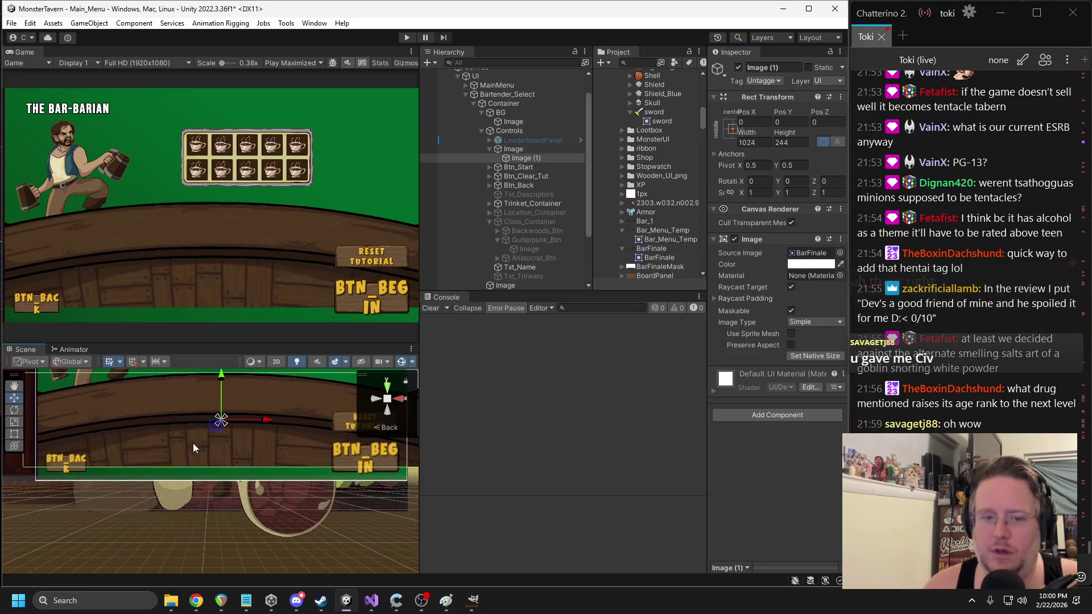
mouse_move(221, 382)
mouse_down()
mouse_move(224, 458)
mouse_move(233, 463)
mouse_move(234, 451)
mouse_move(233, 461)
mouse_up()
- Set the duplicate's Scale Y to -1 and shift it slightly lower and right
click(795, 193)
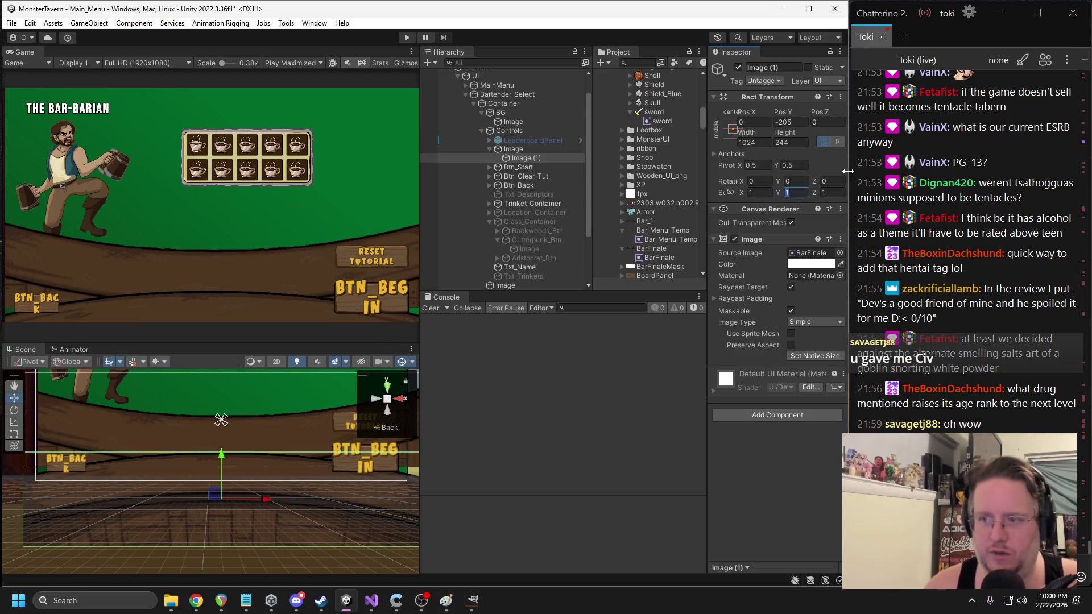
text(-1)
mouse_move(220, 455)
mouse_down()
mouse_move(220, 478)
mouse_move(216, 468)
mouse_up()
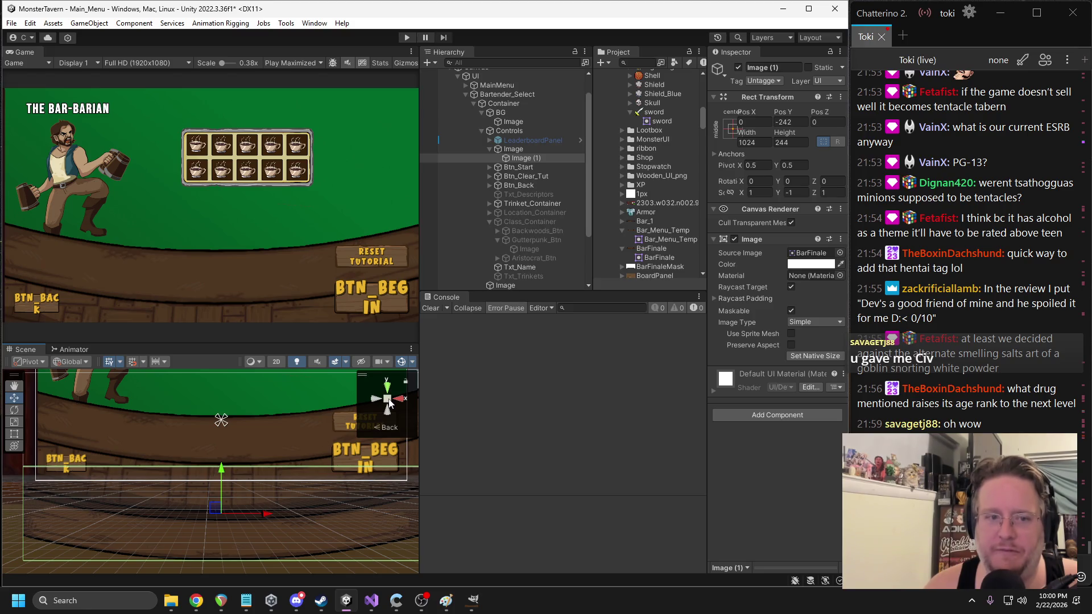
drag(265, 515, 268, 516)
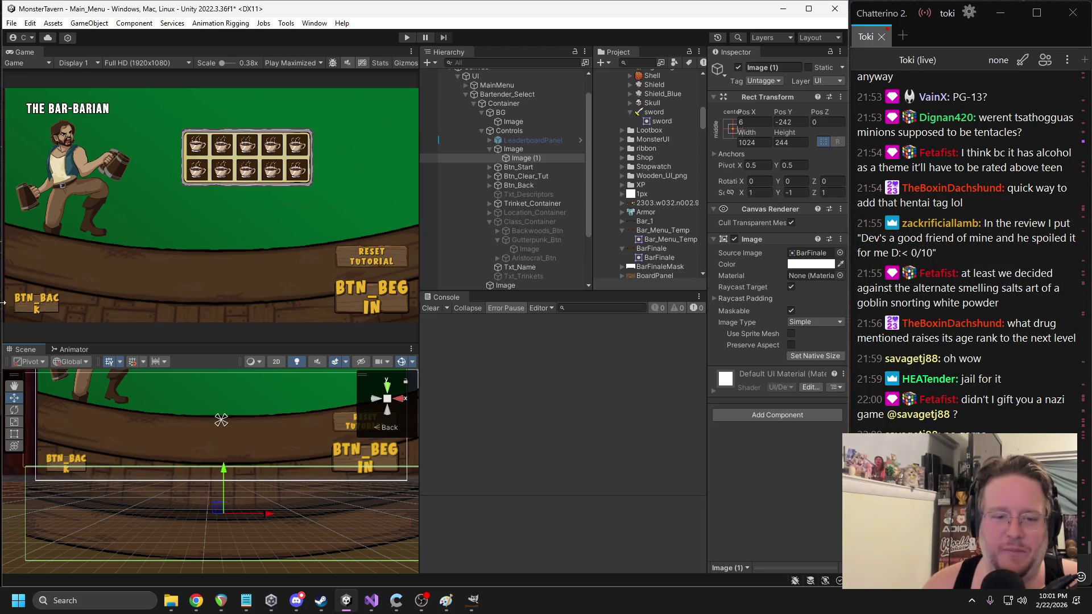
scroll(196, 530, down, 1)
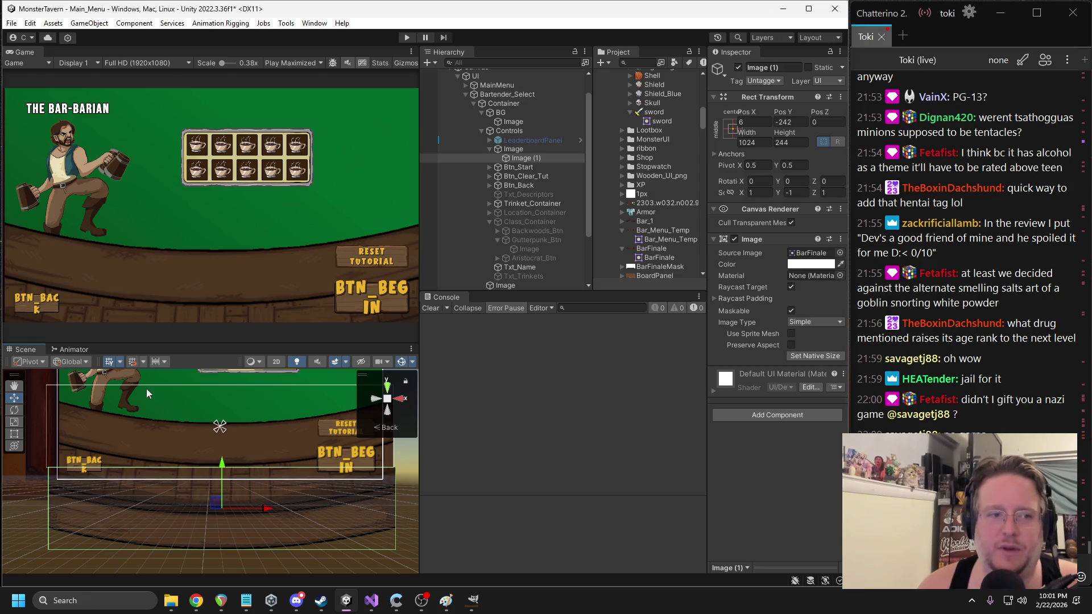
- Recentre the scene and collapse BG and Controls, selecting the steampunk frame image
drag(145, 388, 211, 459)
click(164, 424)
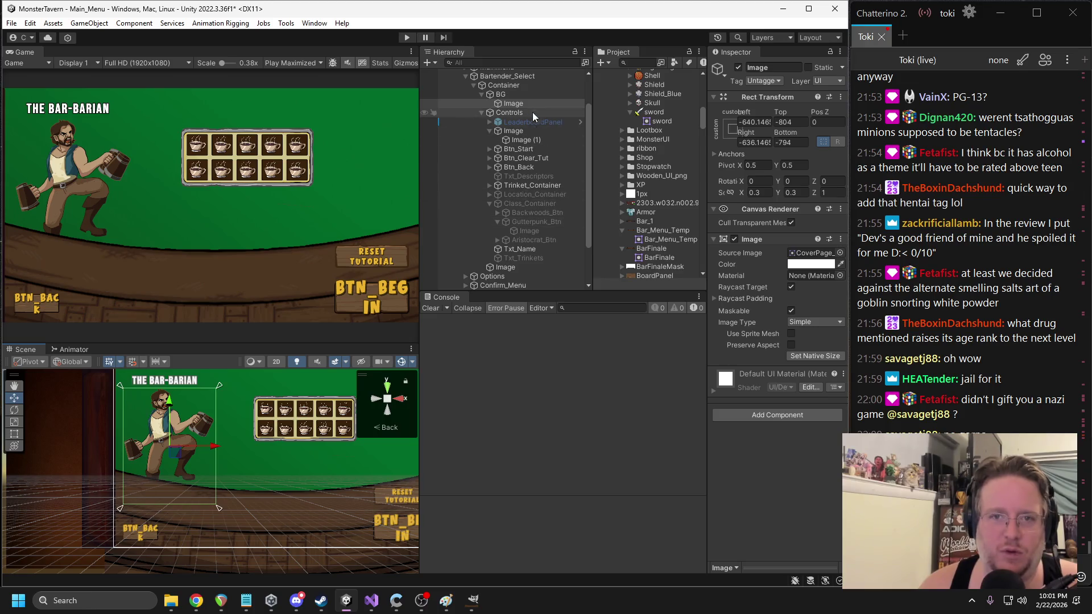
click(513, 96)
click(482, 95)
click(482, 102)
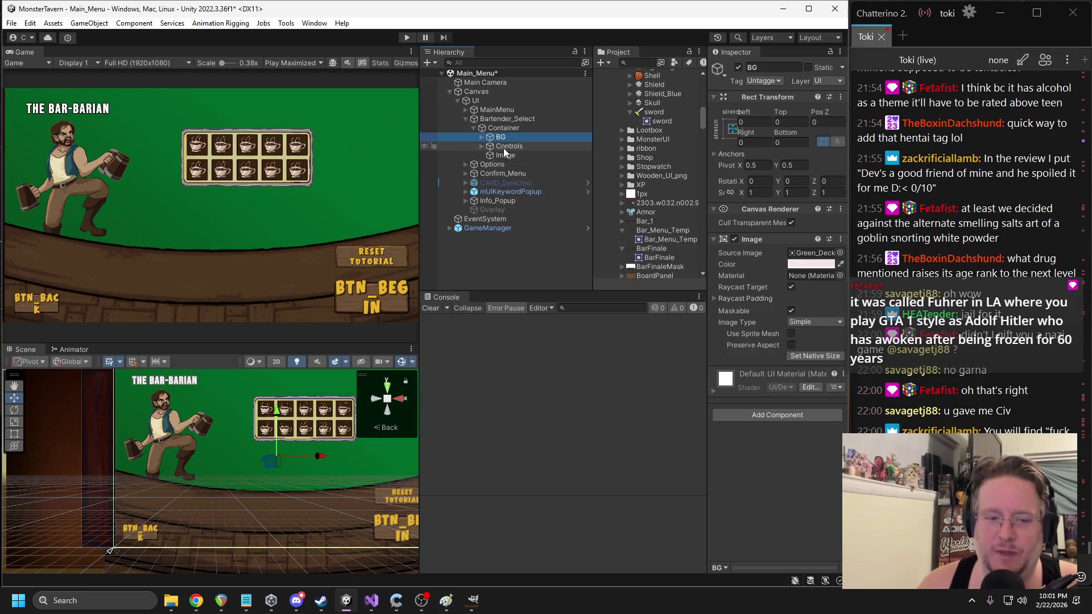
click(506, 154)
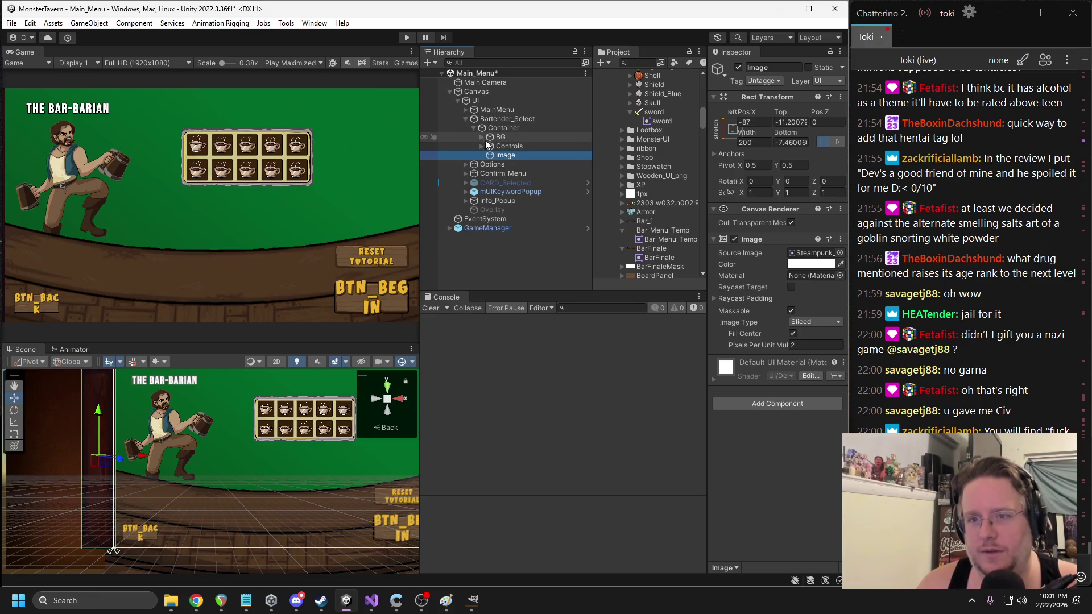
- Rename the Image under Controls to the pasted Bar name
click(482, 148)
click(497, 165)
click(765, 67)
key(ctrl+v)
key(Return)
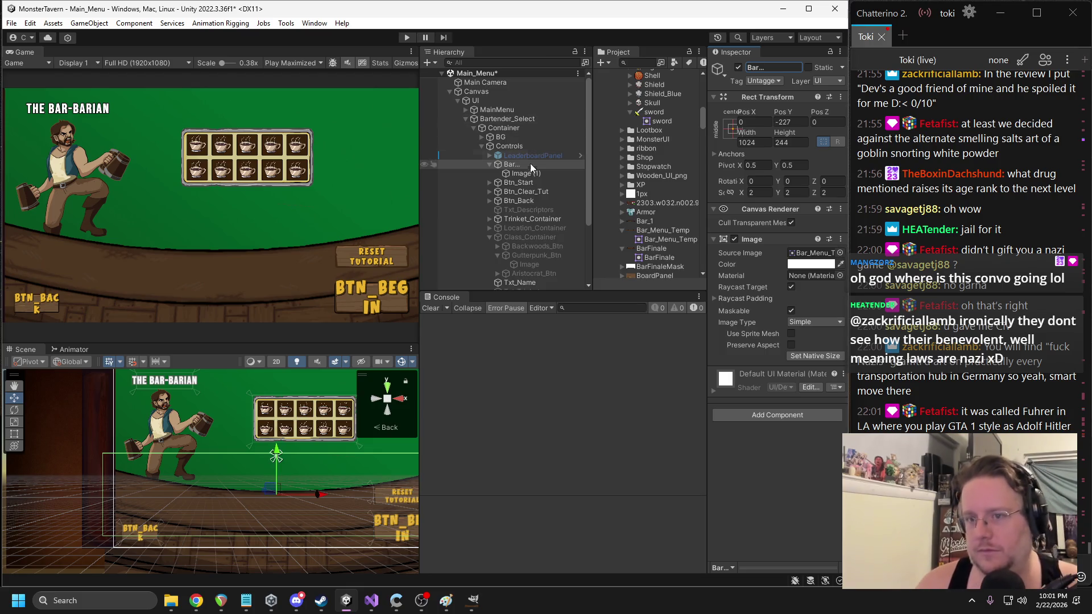
click(489, 164)
click(509, 174)
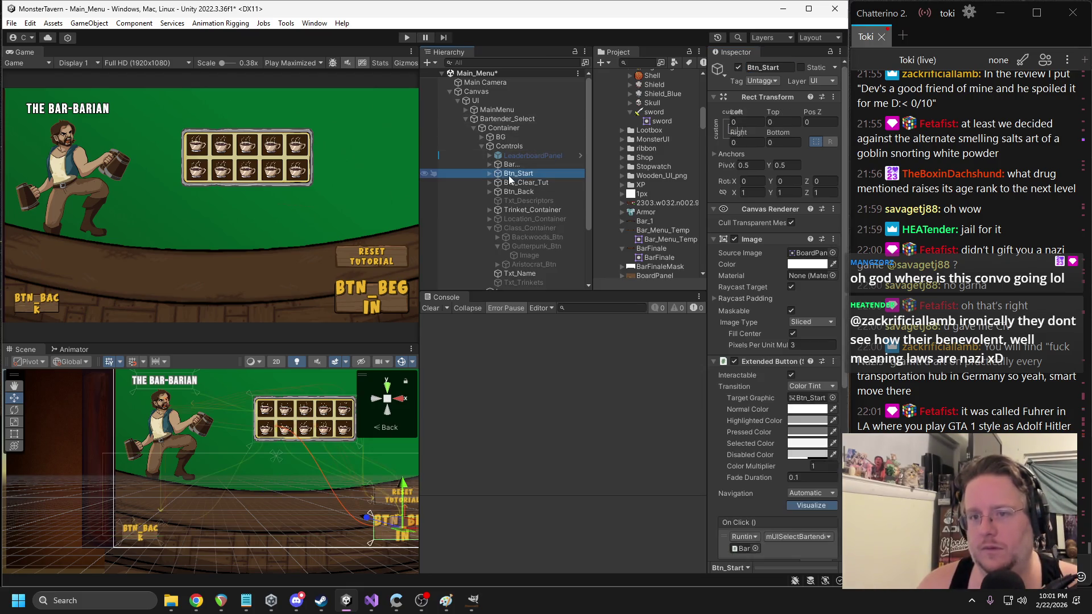
- Deactivate the Btn_Clear_Tut Reset Tutorial button
drag(296, 472, 187, 460)
scroll(546, 230, down, 3)
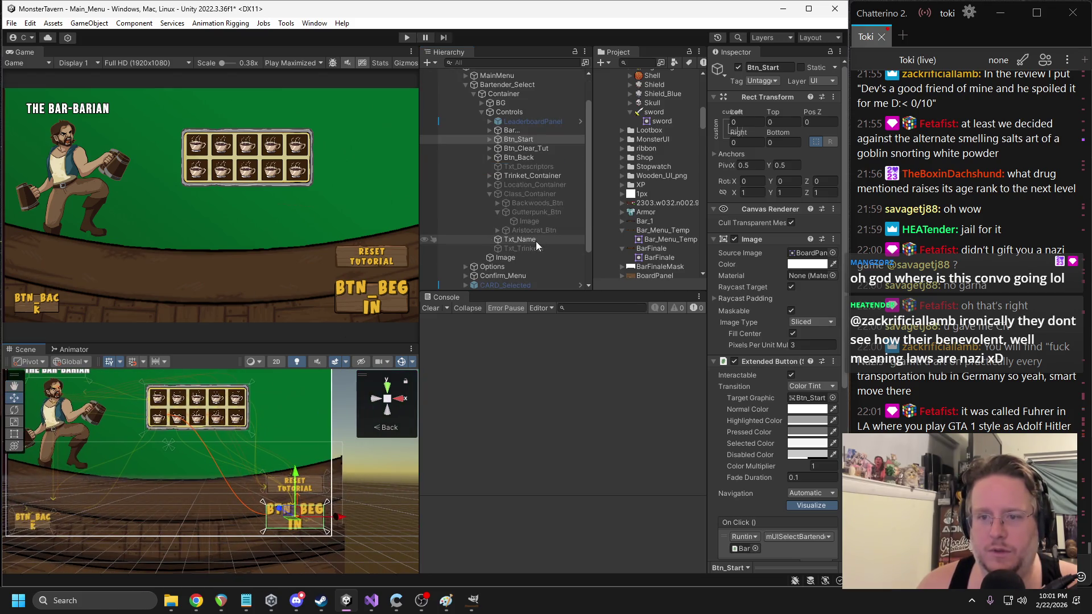
click(531, 148)
click(738, 67)
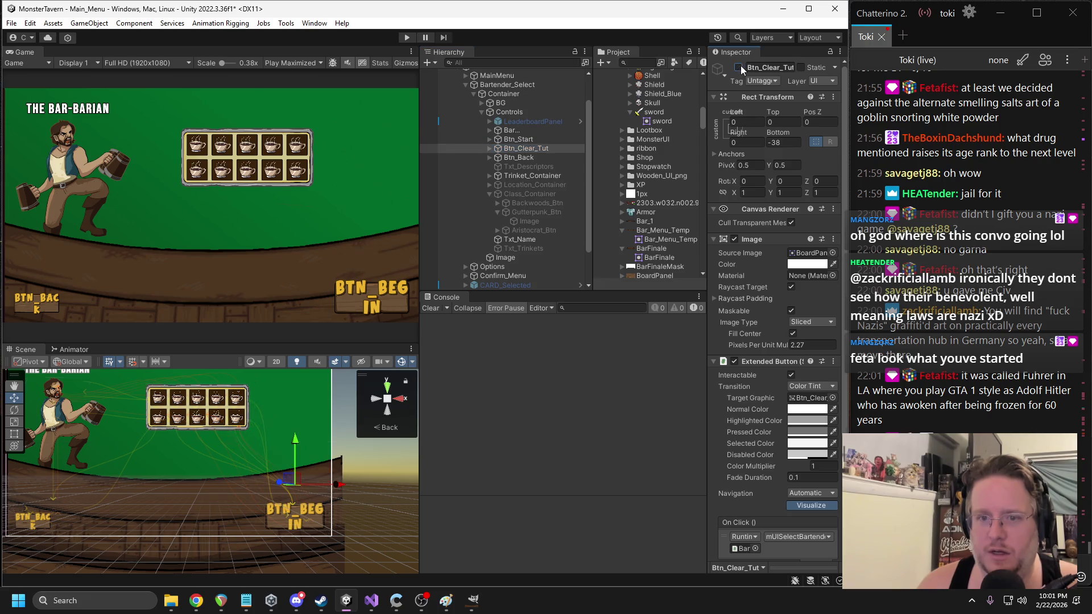
- Try raising the Back and Begin buttons, then undo the repositioning
click(546, 158)
drag(147, 455, 152, 418)
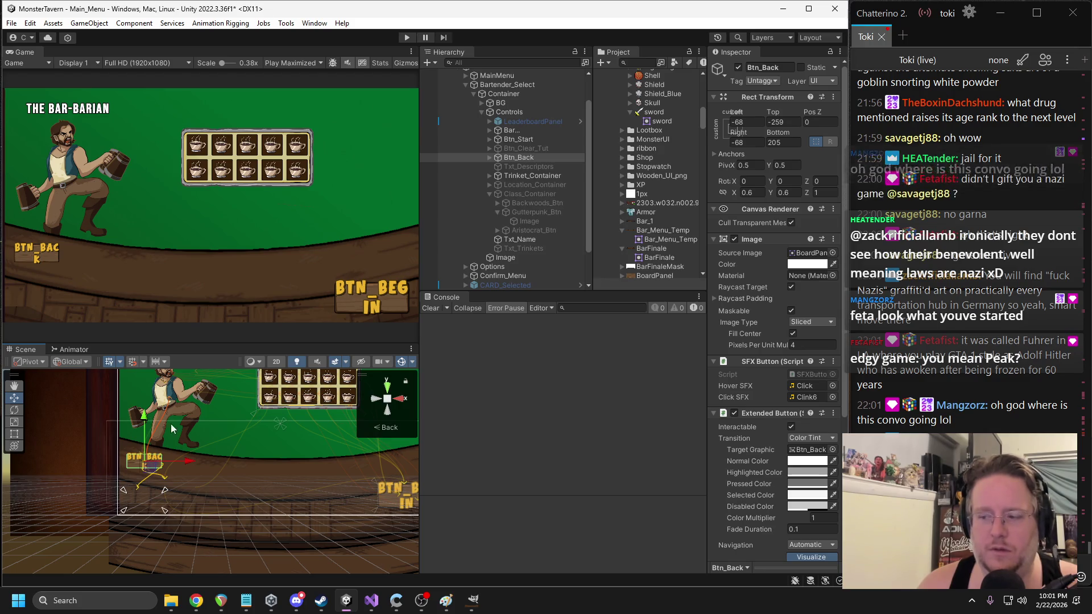
key(ctrl+z)
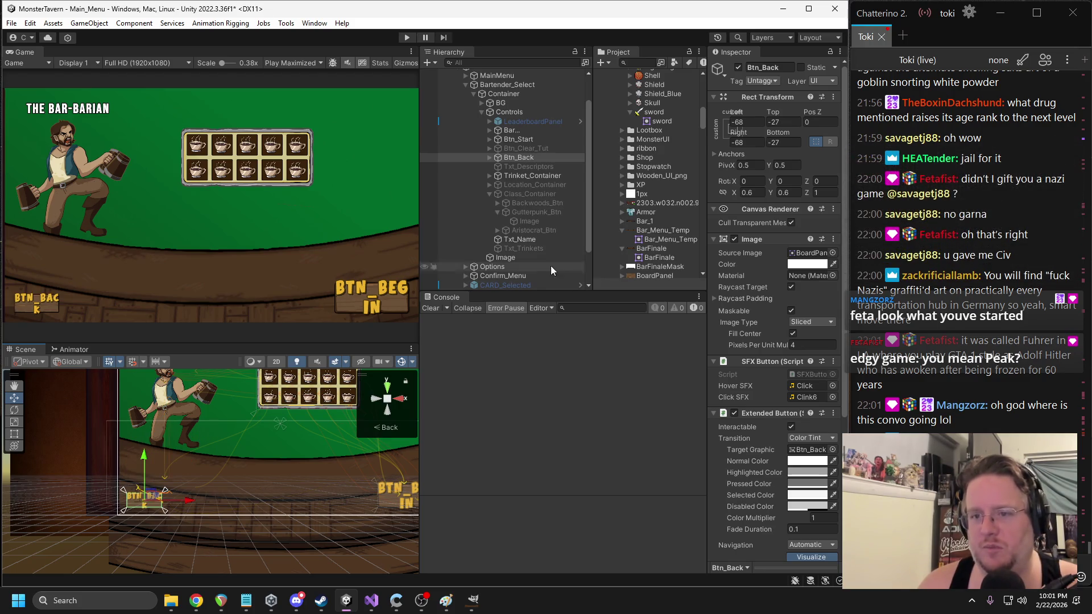
click(490, 195)
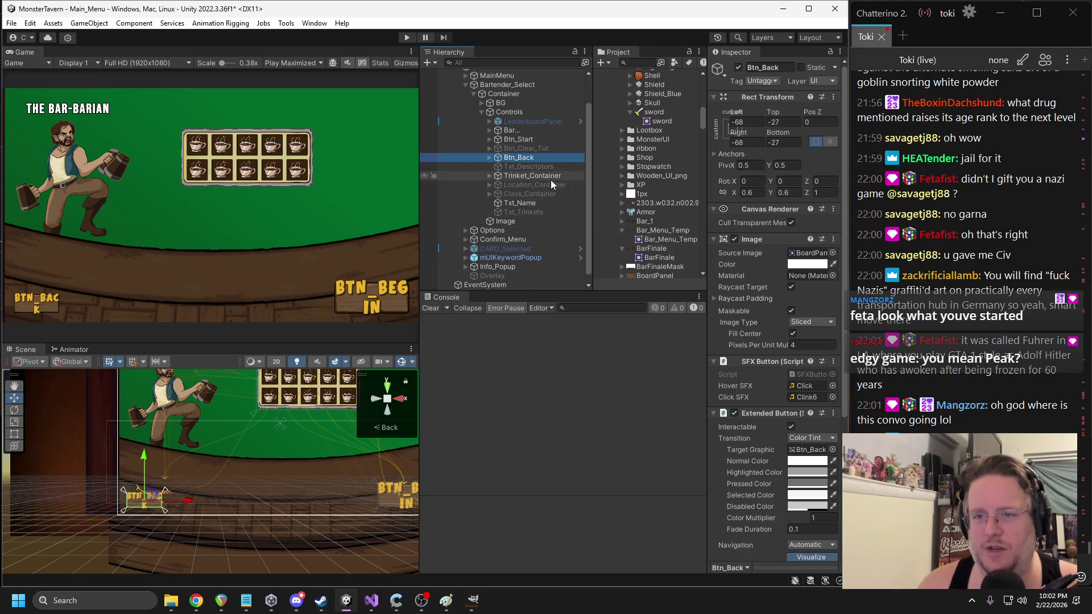
ctrl+click(518, 139)
scroll(270, 438, down, 2)
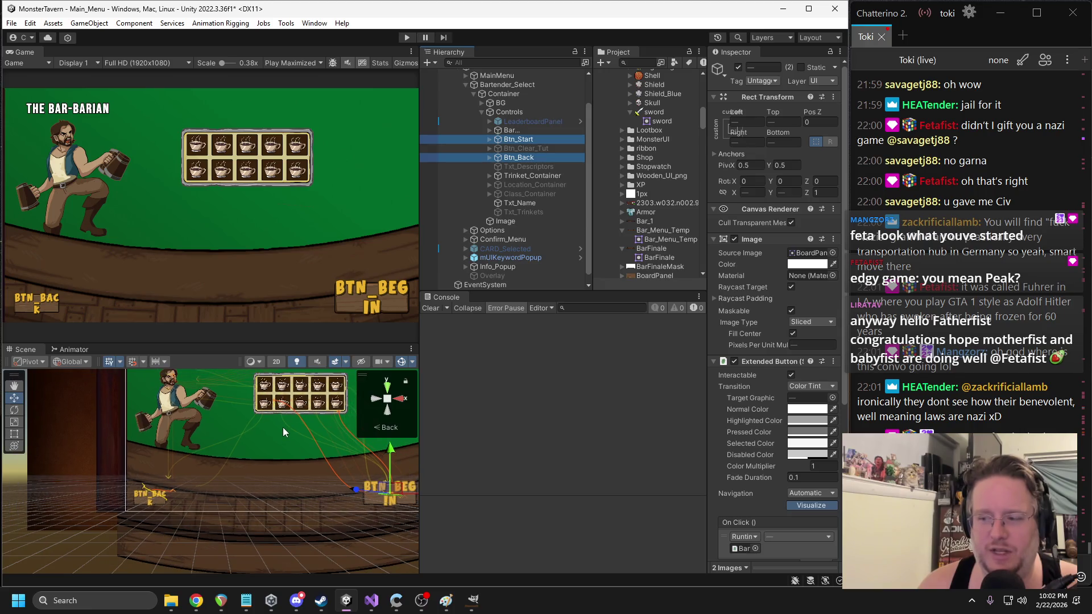
drag(283, 432, 220, 437)
drag(328, 462, 329, 419)
click(529, 158)
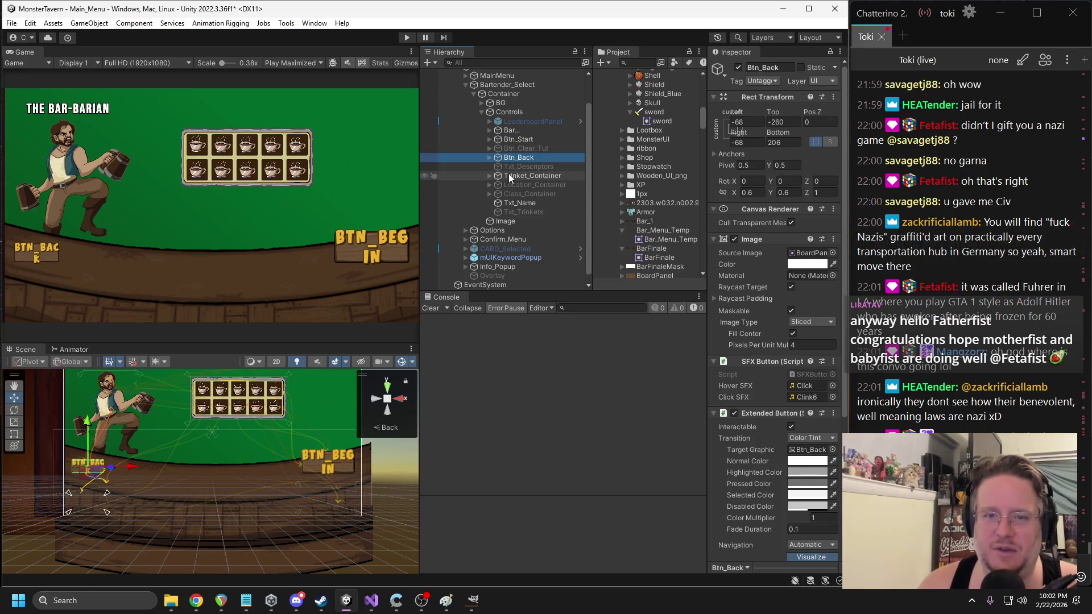
click(520, 140)
mouse_move(329, 438)
mouse_down()
mouse_move(327, 447)
mouse_move(323, 434)
mouse_up()
key(ctrl+z)
key(ctrl+z)
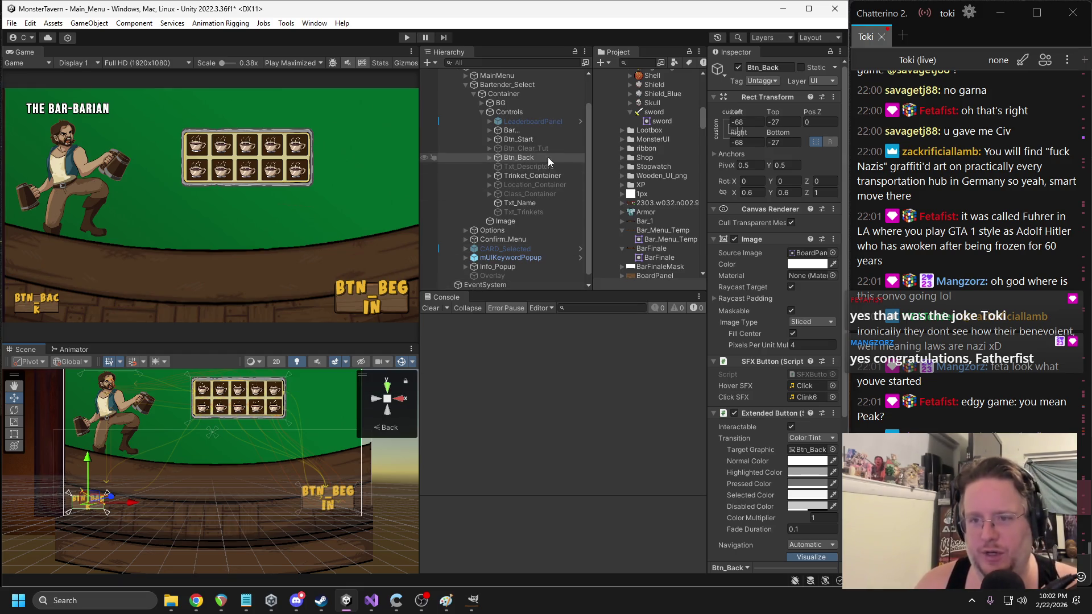
- Shift the Trinket_Container coaster grid left to Pos X -9, Pos Y -48
click(524, 177)
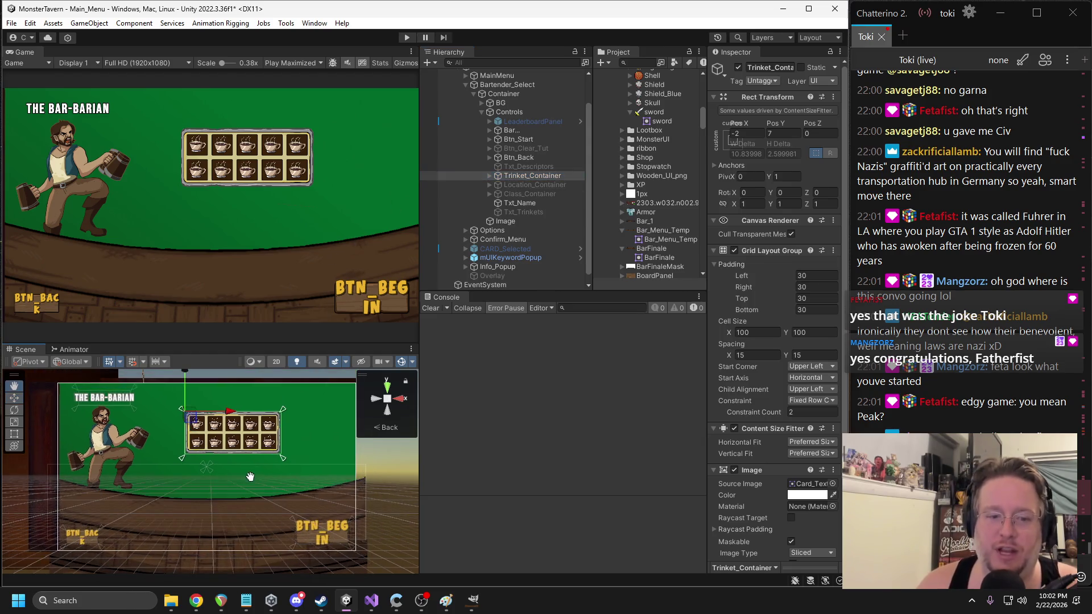
drag(280, 413, 275, 449)
drag(228, 412, 175, 389)
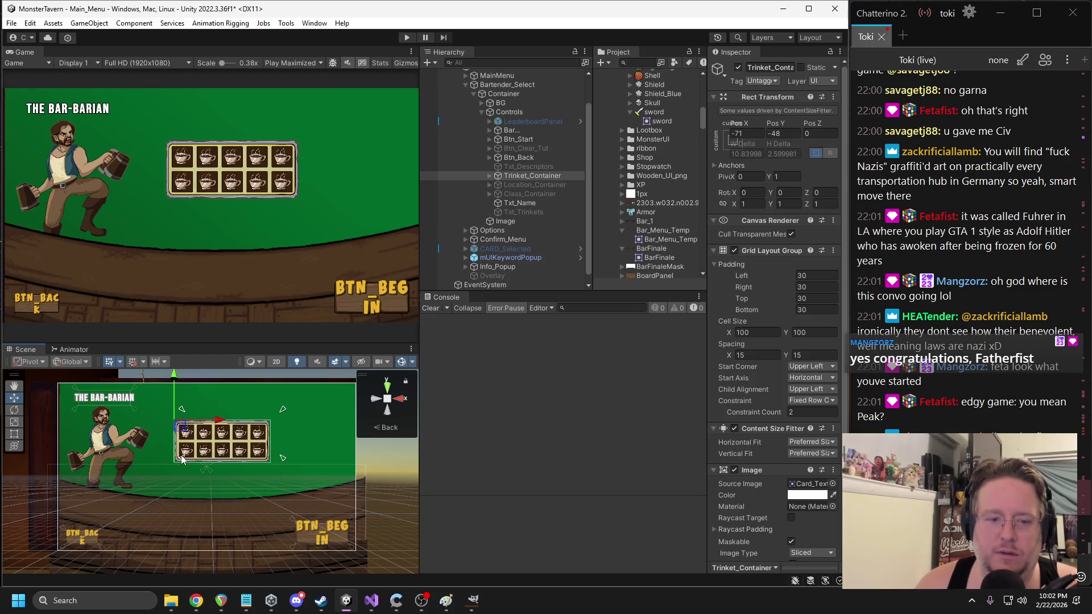
drag(181, 458, 174, 468)
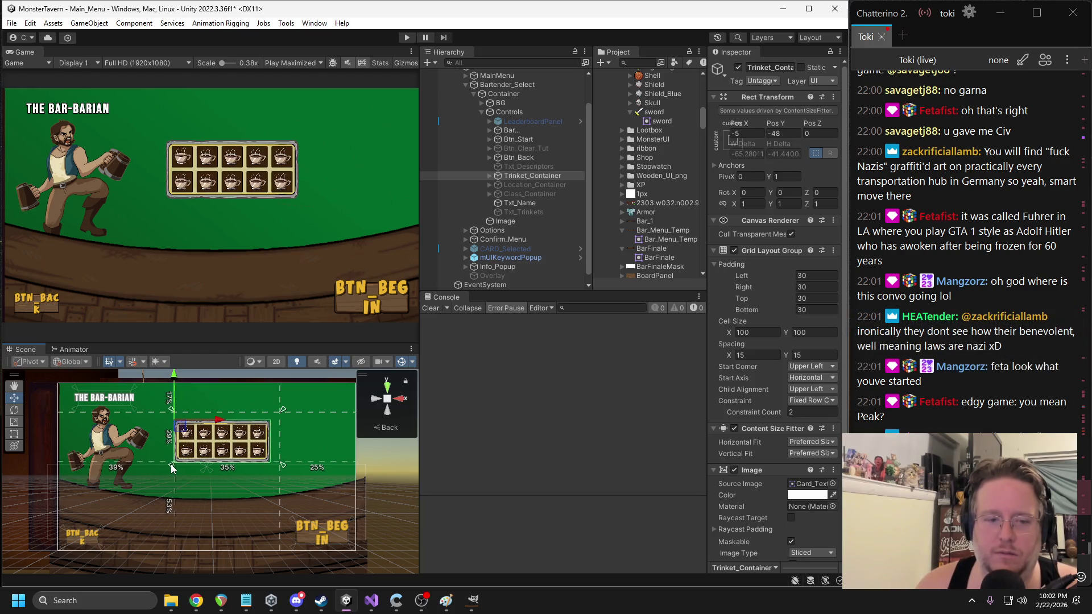
- Quit GIMP discarding its unsaved changes, and minimize the Paint notes
click(473, 600)
click(811, 13)
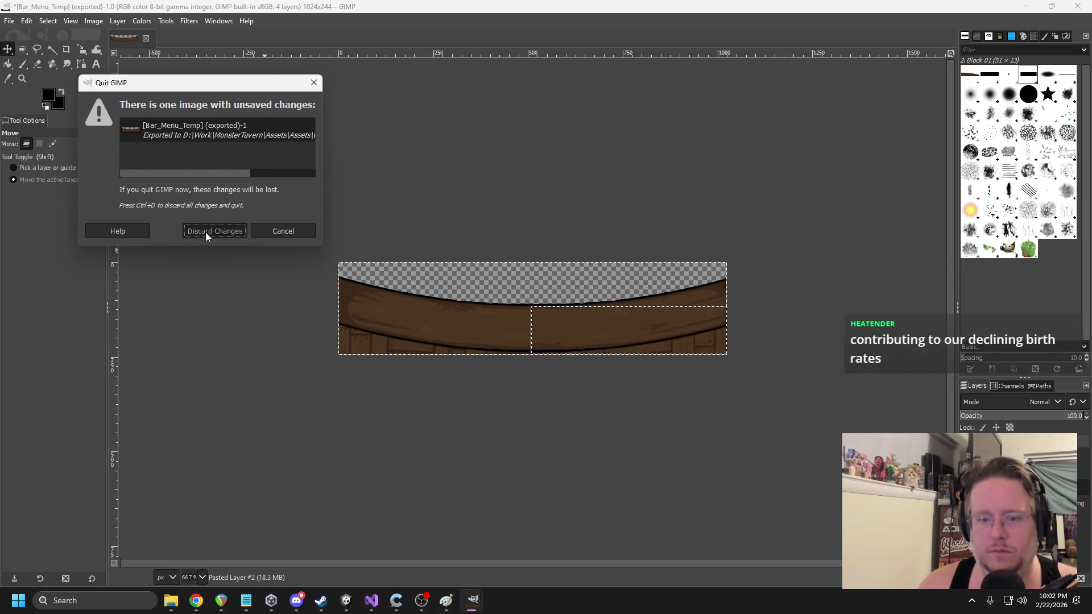
click(215, 231)
click(453, 609)
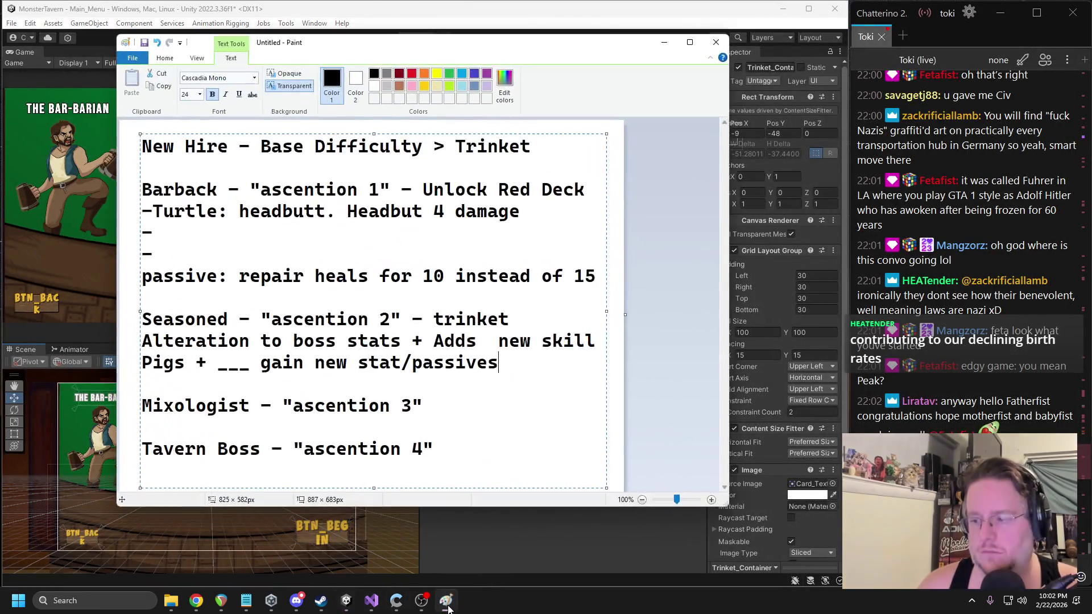
click(664, 42)
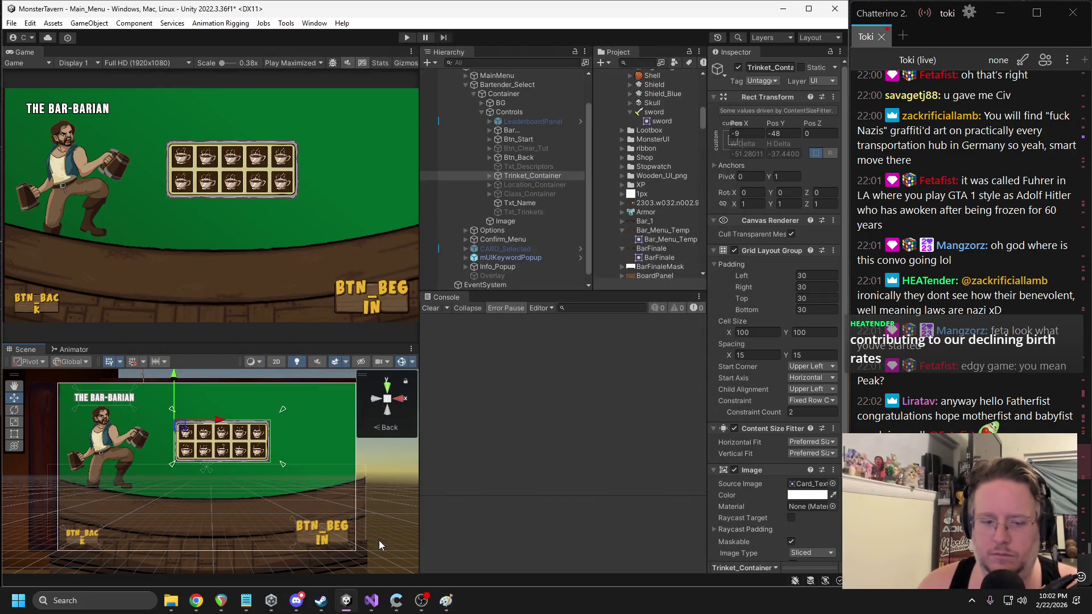
click(296, 600)
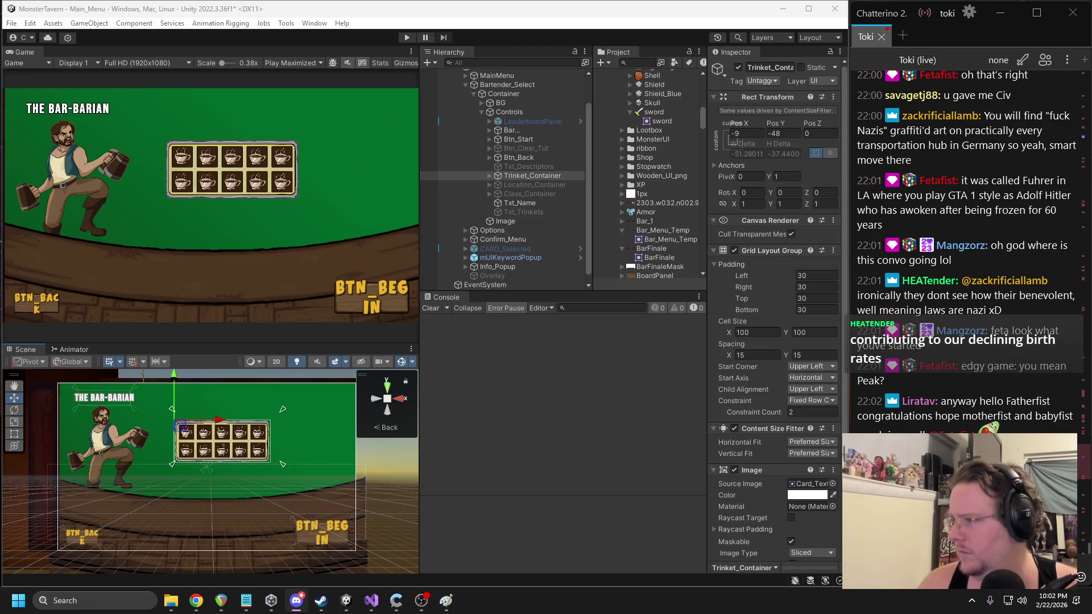
key(alt+Tab)
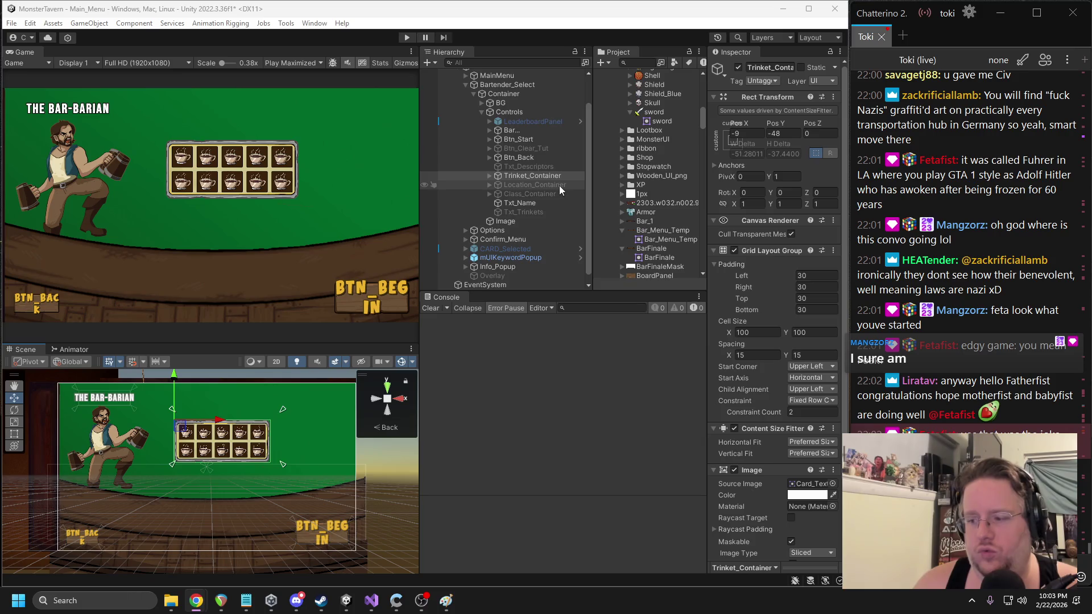
click(527, 203)
click(524, 170)
click(512, 130)
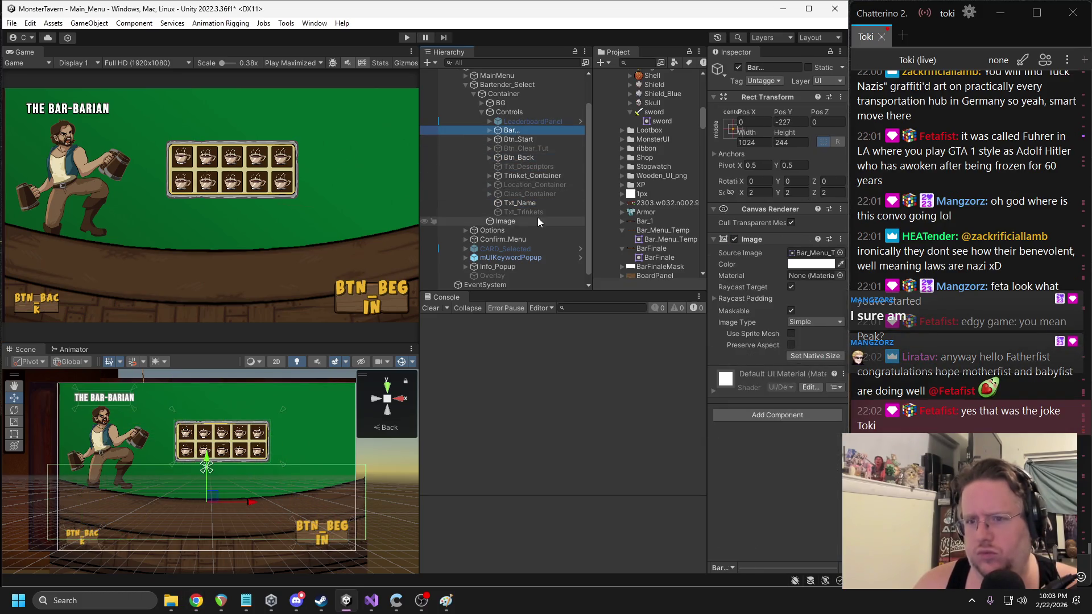
click(528, 203)
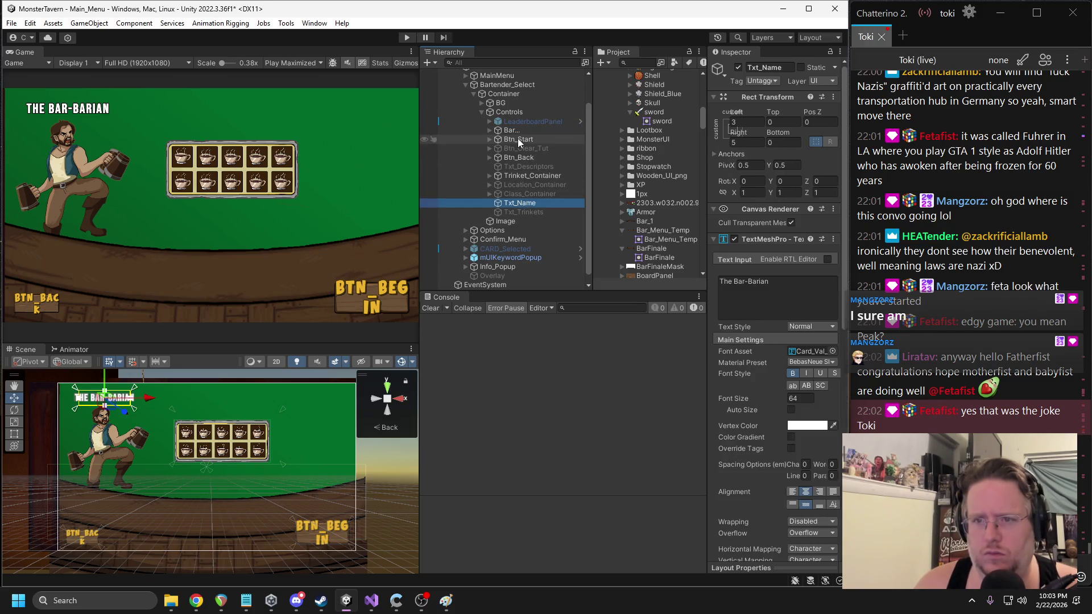
click(492, 131)
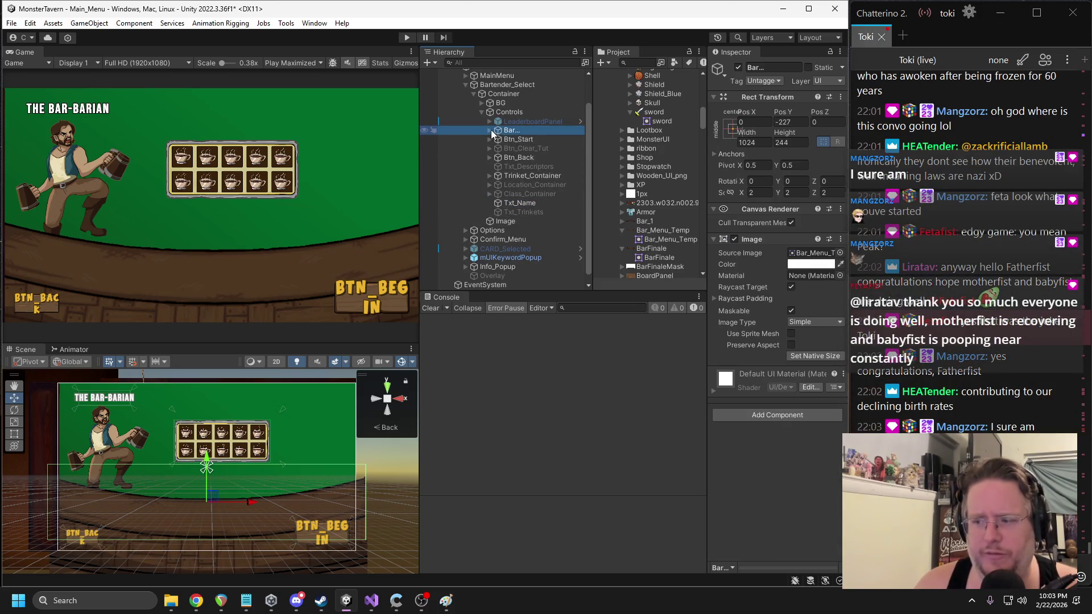
click(490, 131)
click(512, 139)
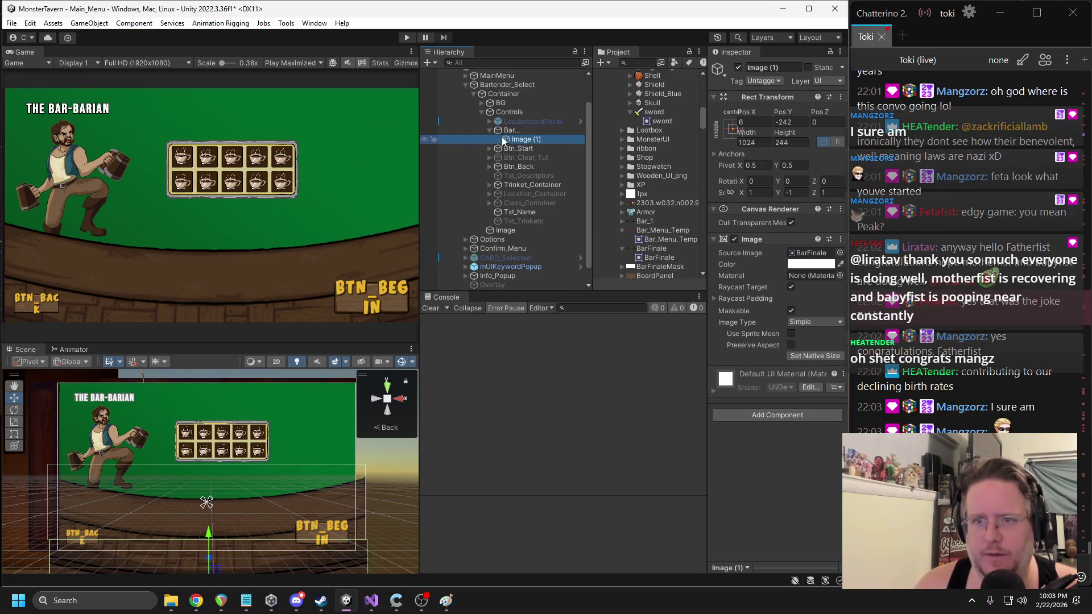
click(489, 130)
click(524, 177)
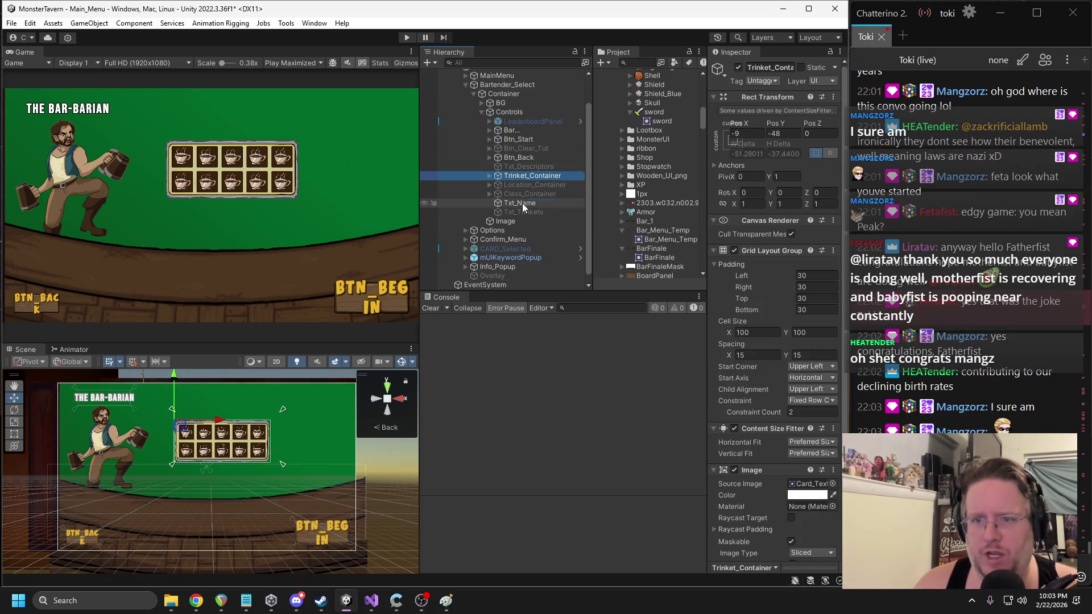
click(522, 203)
click(511, 131)
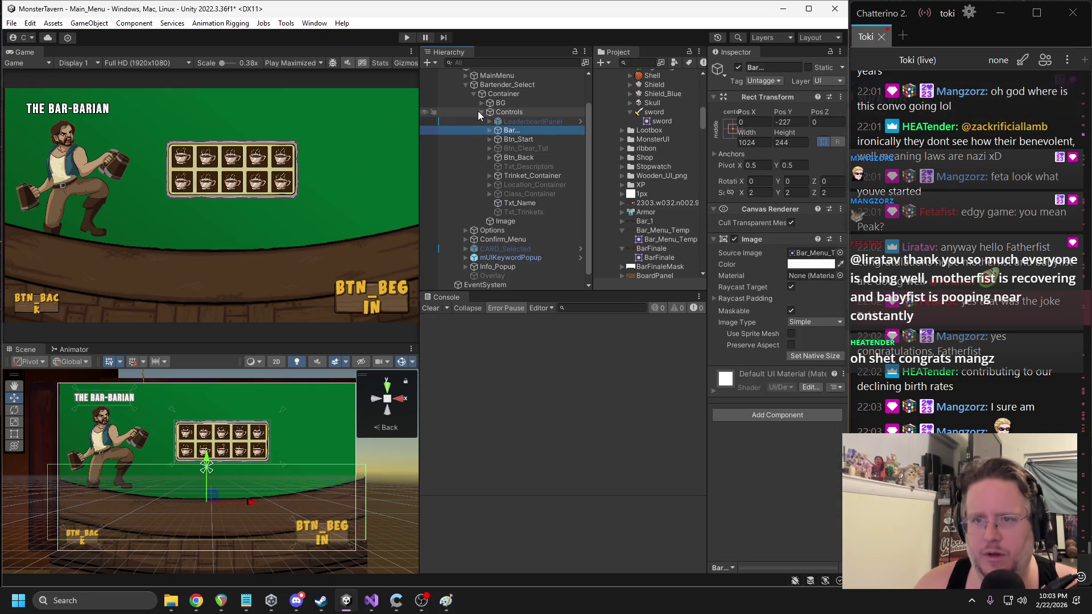
click(481, 112)
click(504, 155)
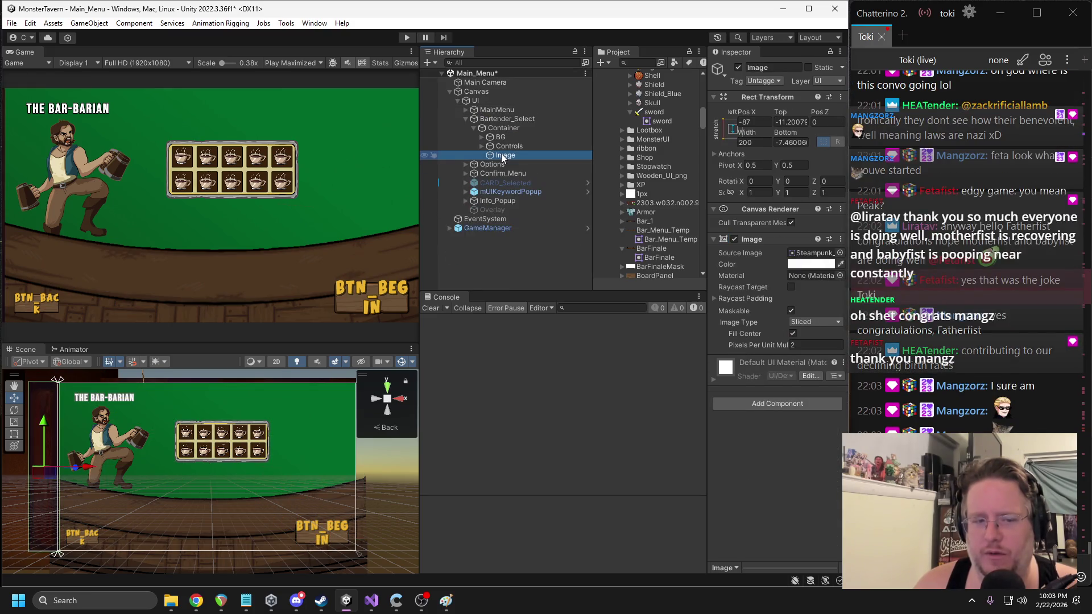
- Move the bartender image into Controls, just below LeaderboardPanel
scroll(244, 435, up, 3)
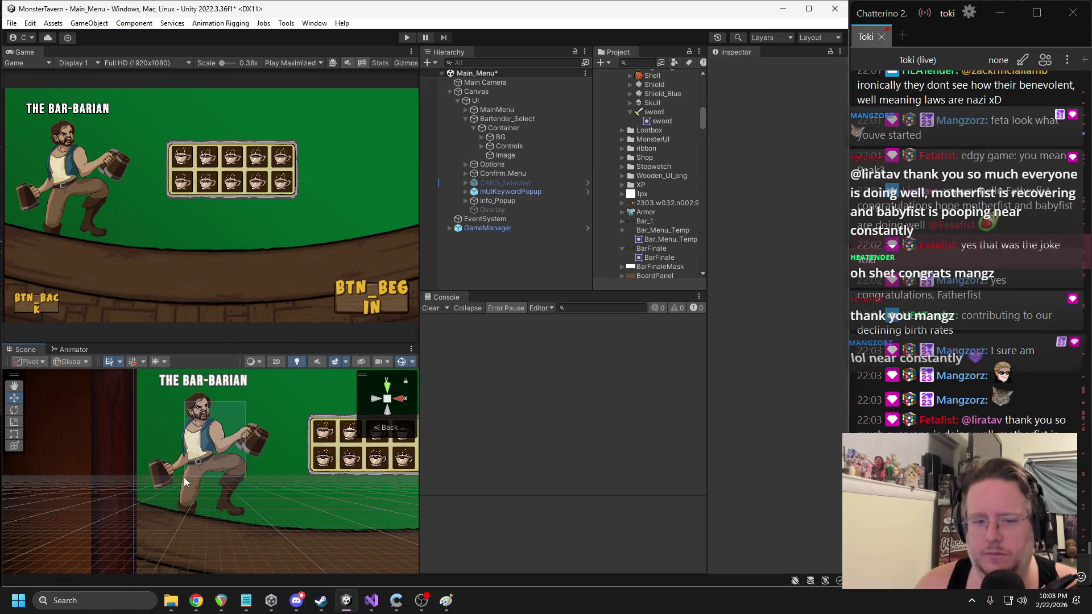
click(202, 456)
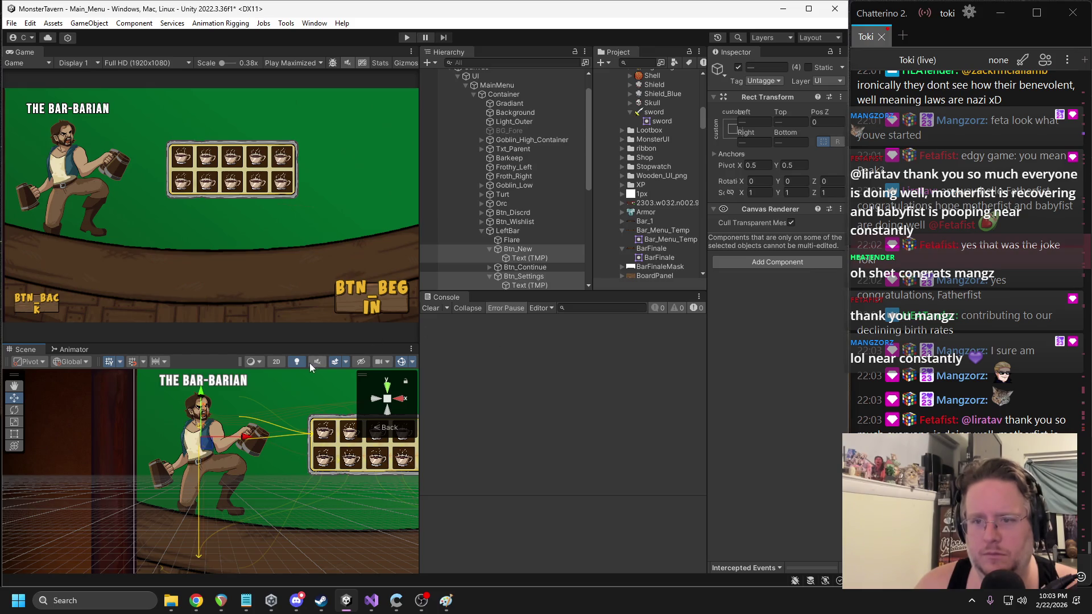
click(207, 426)
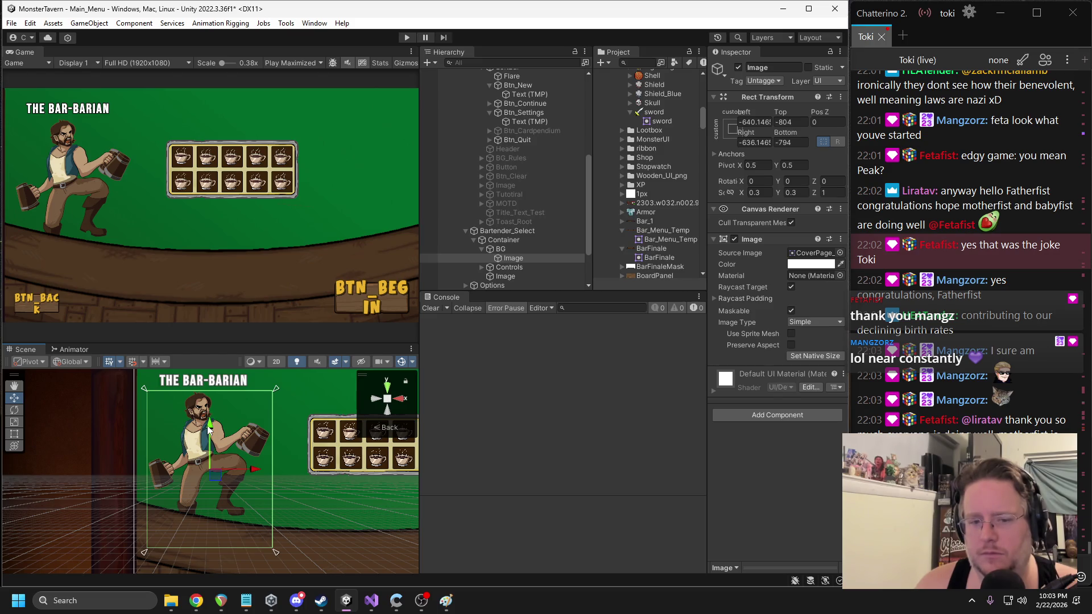
scroll(534, 234, up, 4)
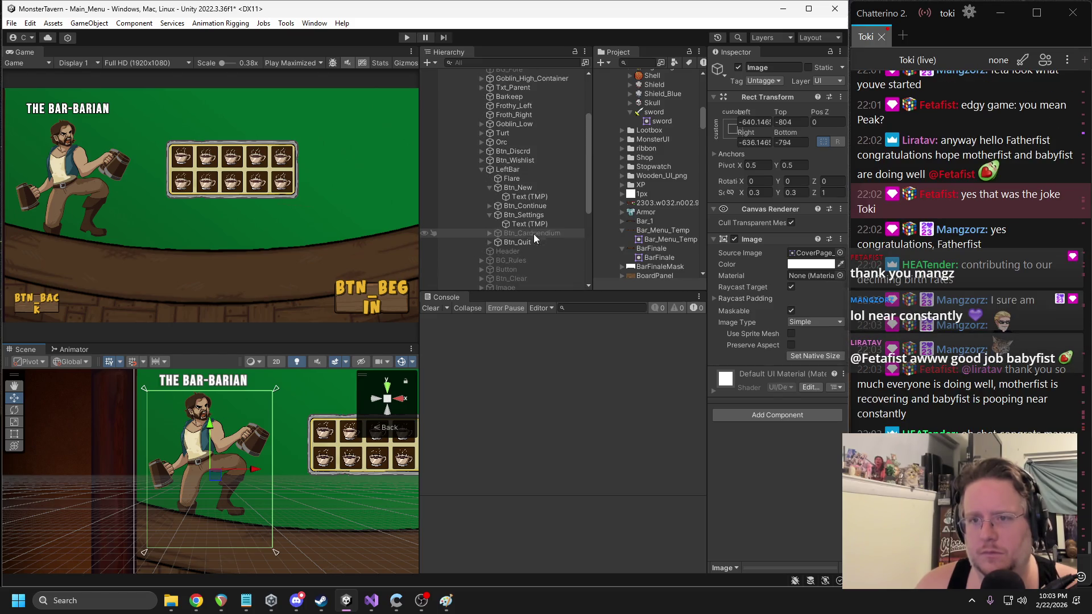
click(481, 169)
scroll(493, 165, up, 3)
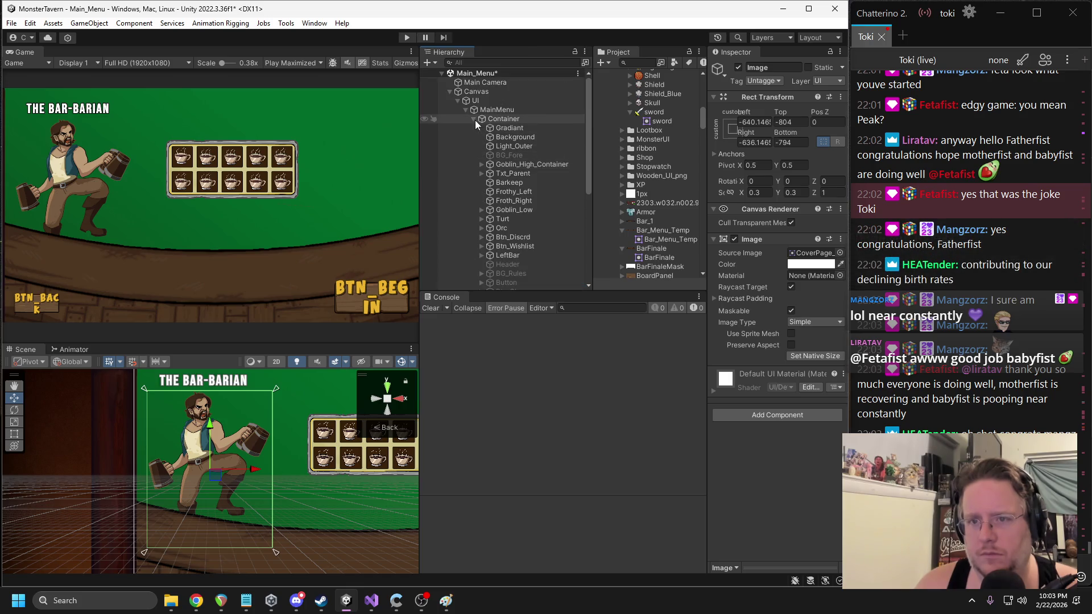
click(466, 109)
click(505, 139)
click(513, 146)
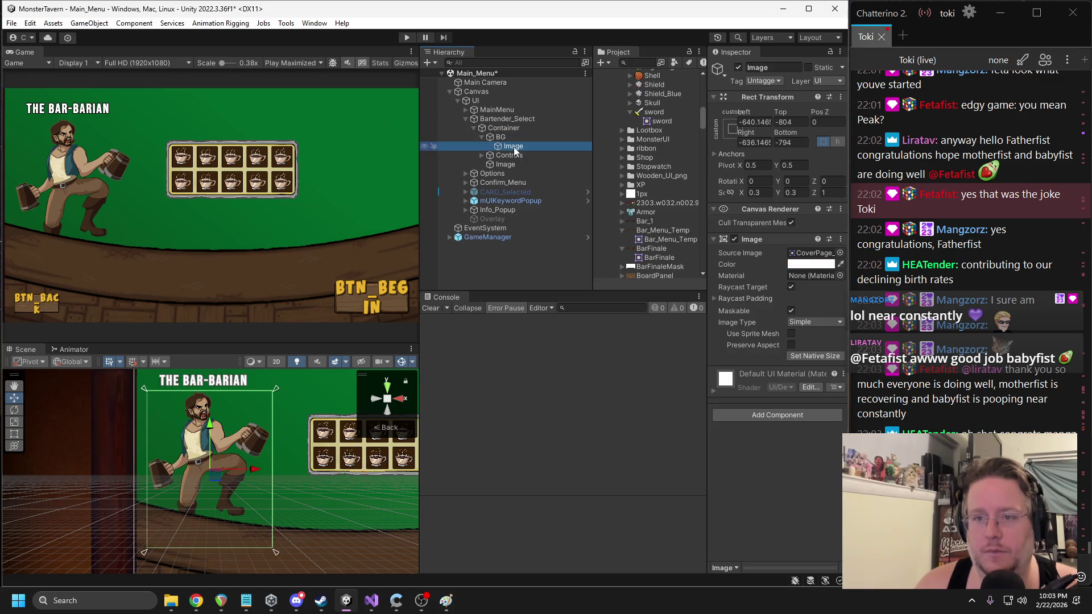
mouse_move(512, 147)
mouse_down()
mouse_move(529, 265)
mouse_move(512, 260)
mouse_up()
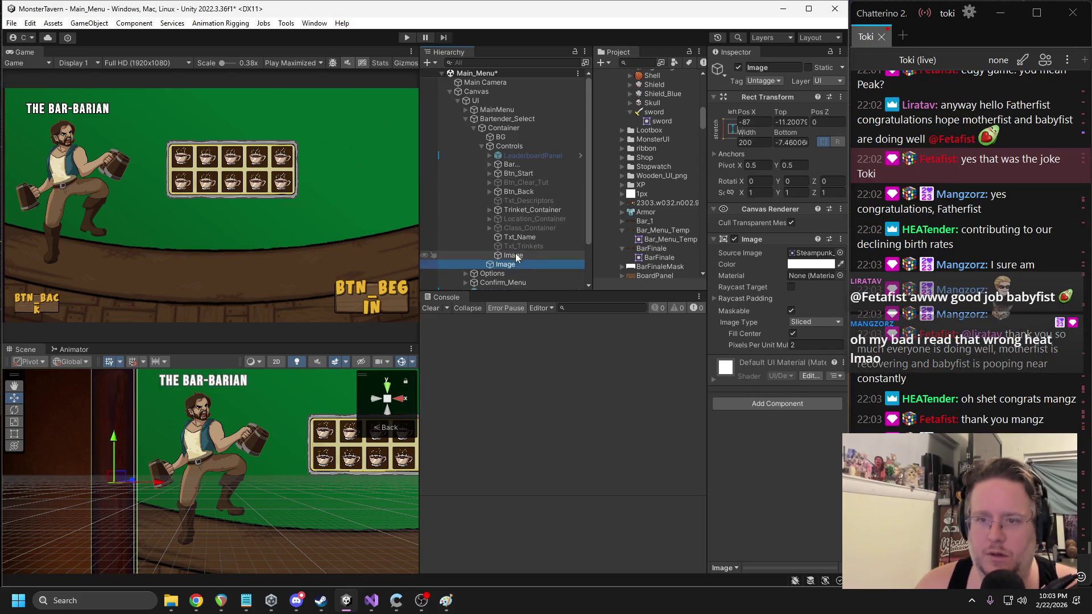
click(516, 247)
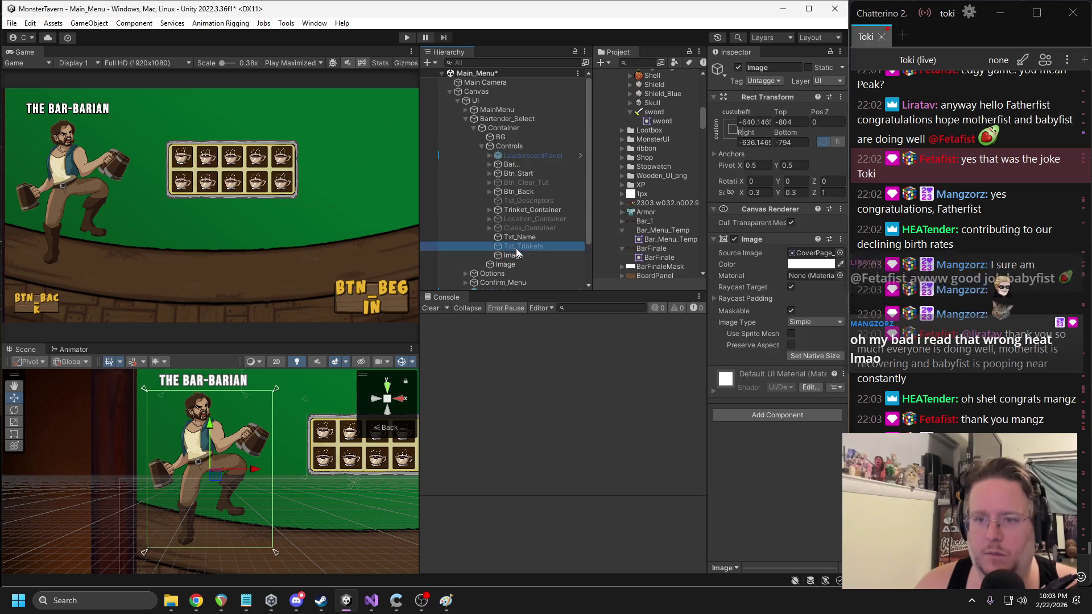
drag(519, 184, 512, 160)
- Rename the bartender image 'Character' and nudge it slightly lower in the scene
click(773, 68)
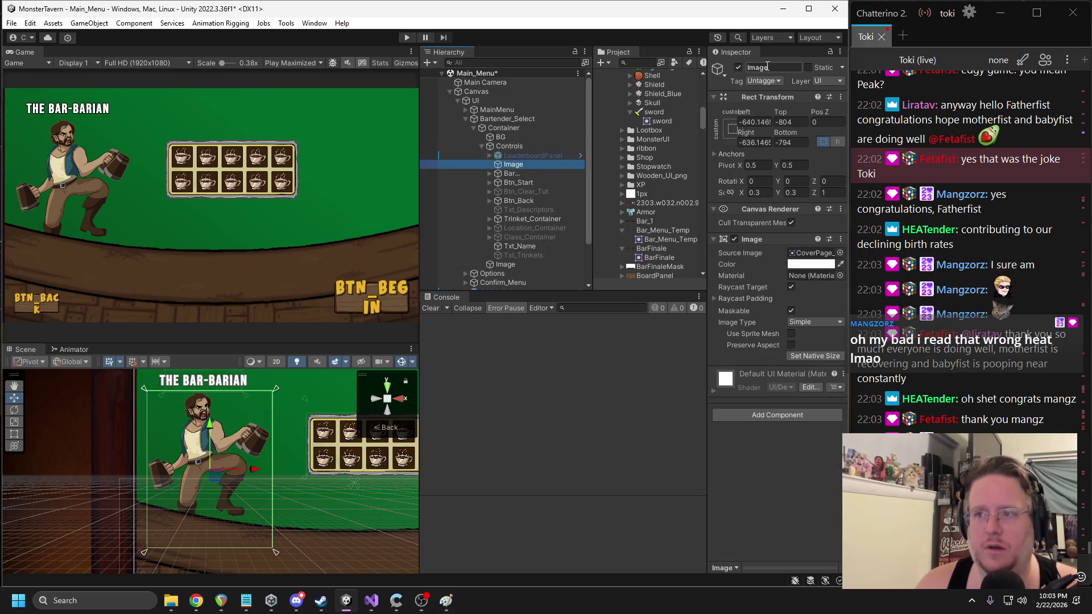
text(Character)
key(Return)
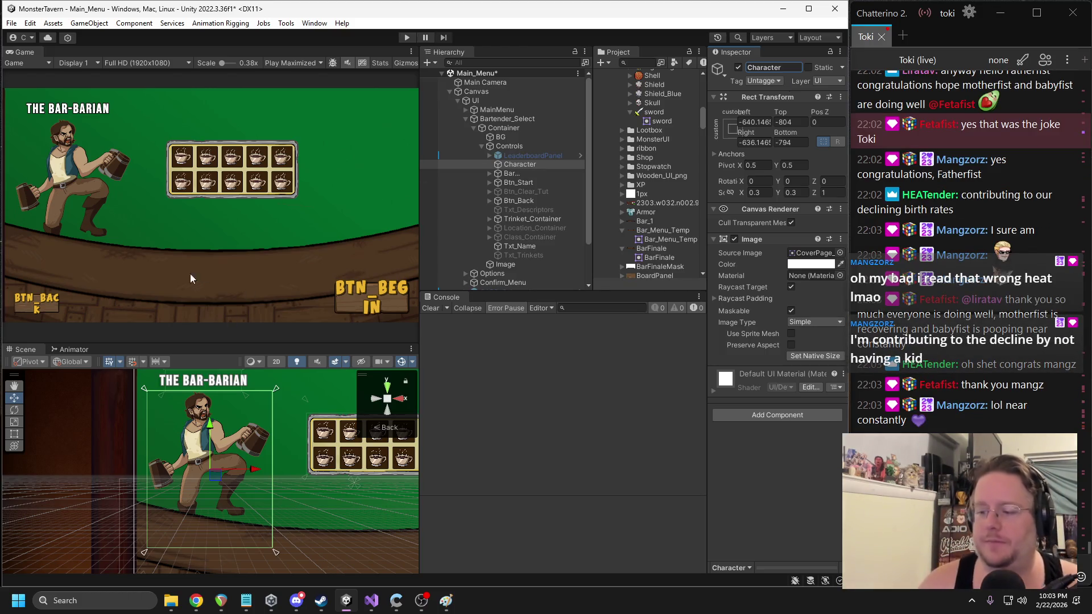
drag(219, 425, 215, 446)
- Try a 0.35 scale on Character, then undo back to 0.3
click(758, 193)
text(0.35)
key(Tab)
text(0.35)
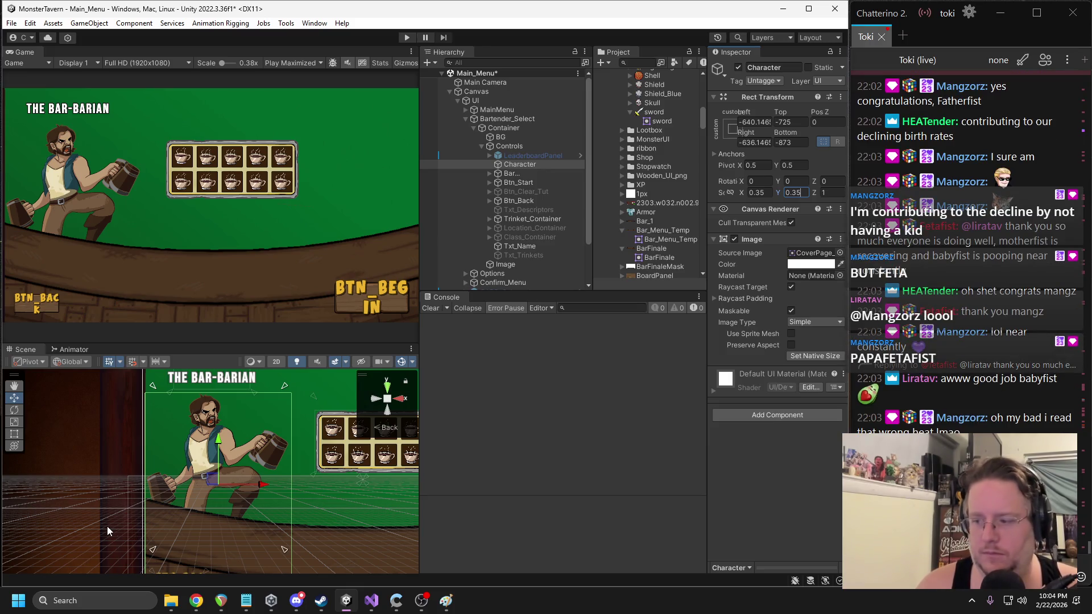
key(ctrl+z)
key(ctrl+z)
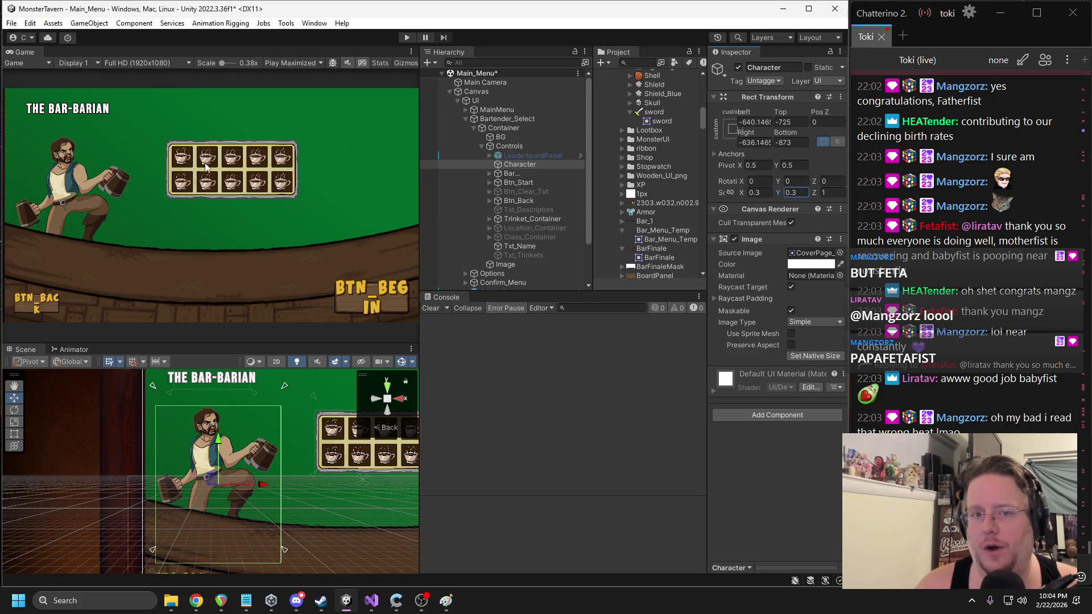
- Try Graidant_Backdrop, Health-90, image-square, Kicked_Keg and MonsterTavern_Logo_Board as BG's sprite
click(500, 137)
click(840, 253)
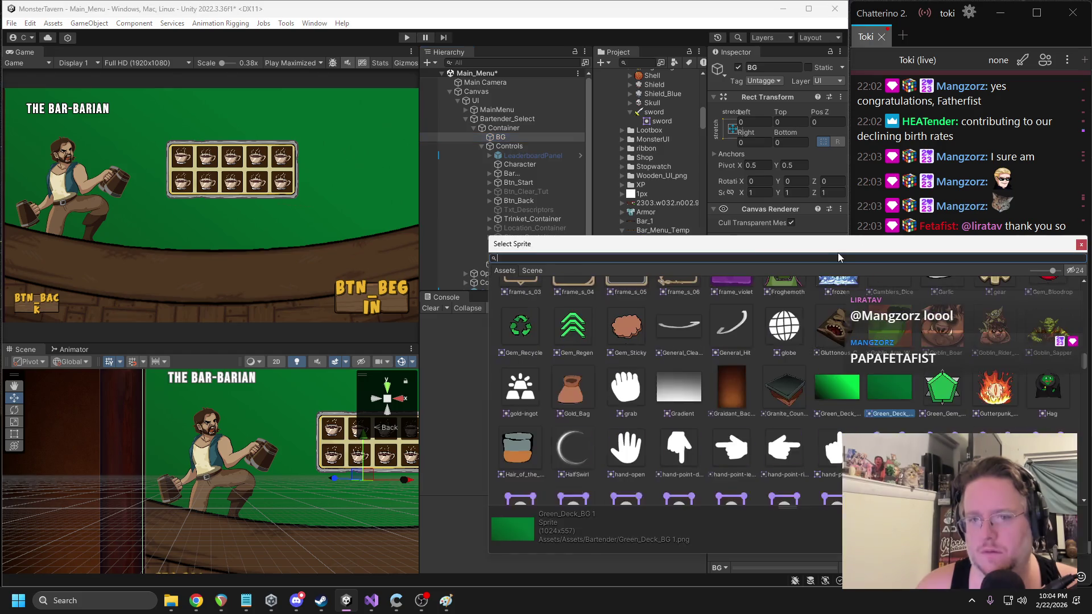
click(725, 385)
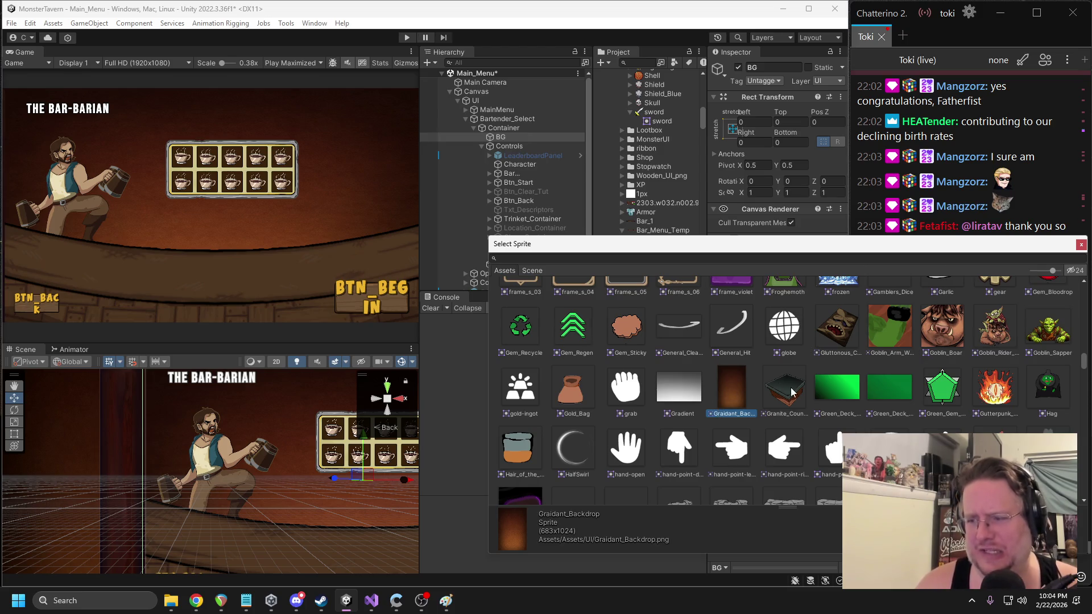
scroll(821, 405, down, 3)
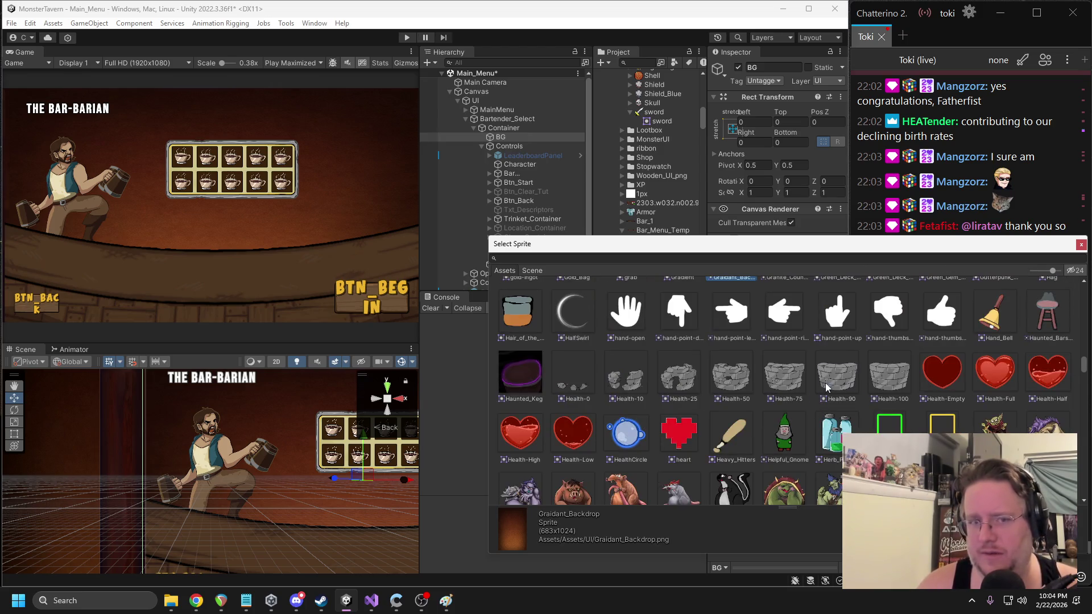
click(826, 387)
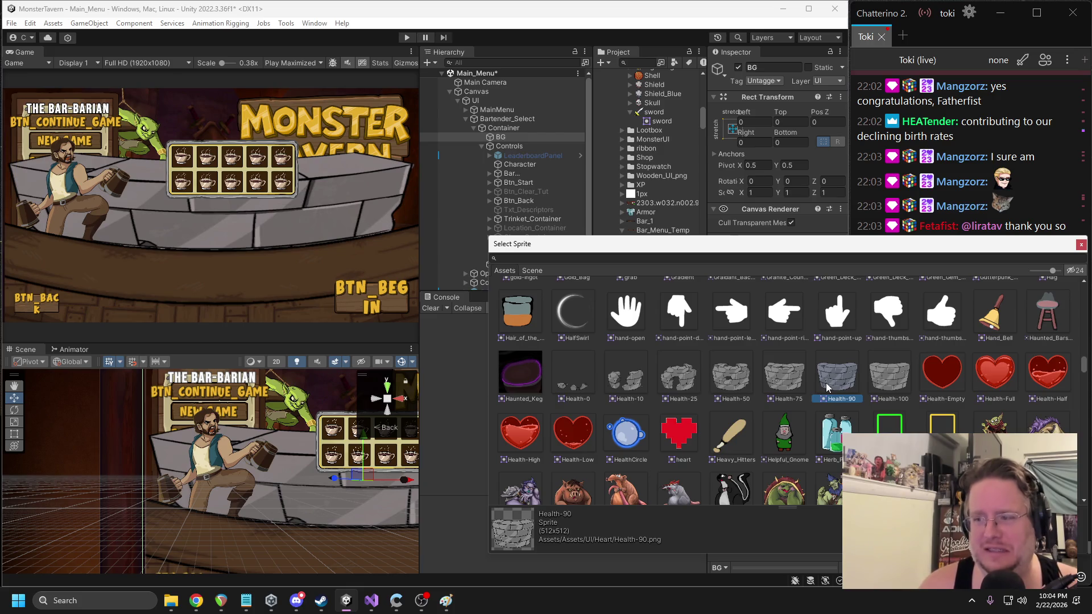
scroll(830, 393, down, 8)
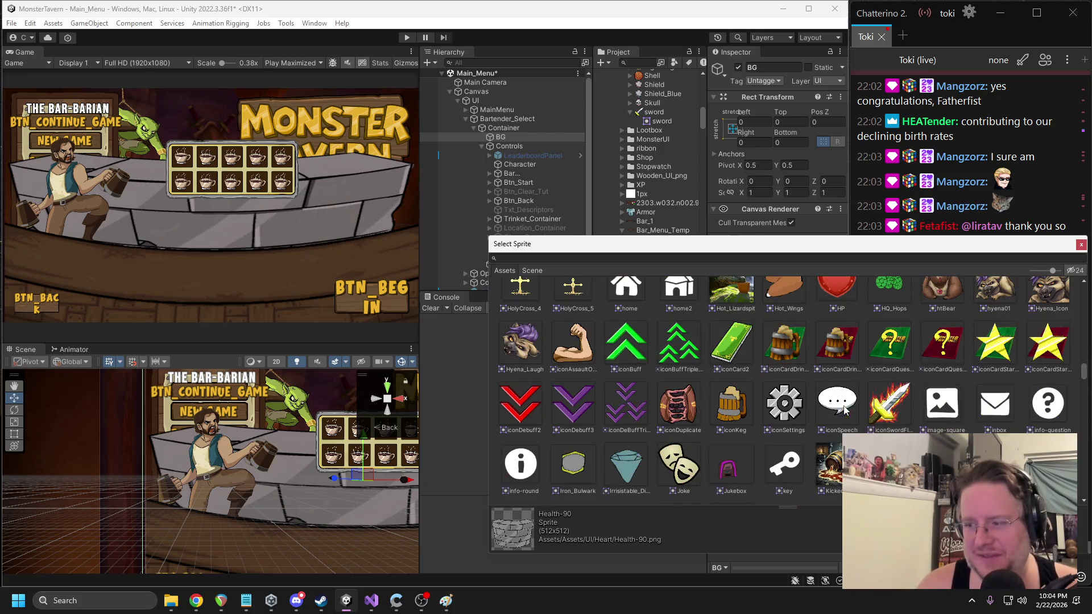
click(956, 405)
scroll(903, 420, down, 3)
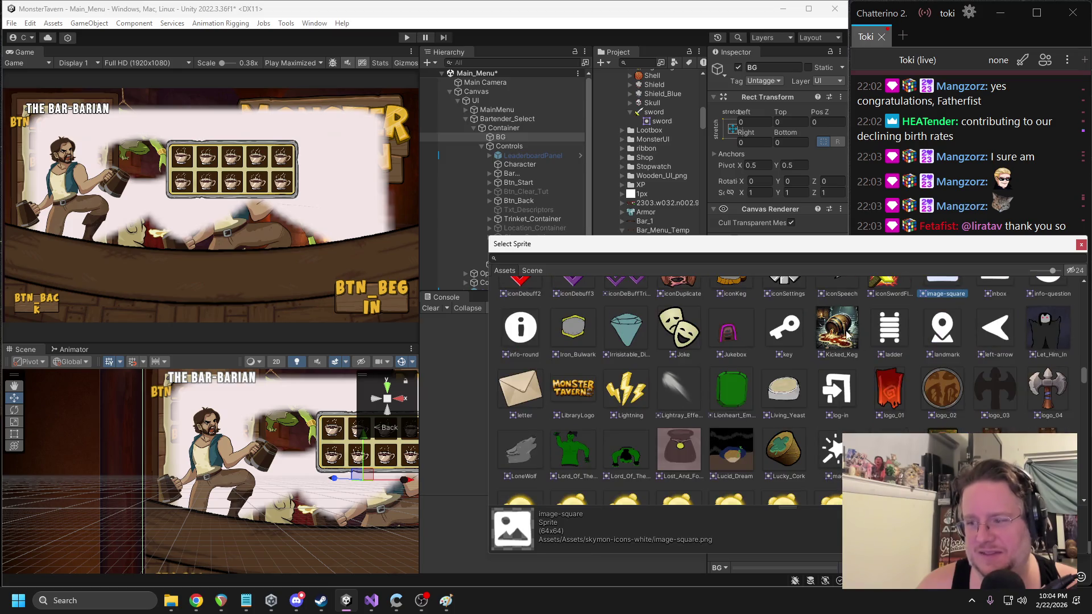
click(846, 335)
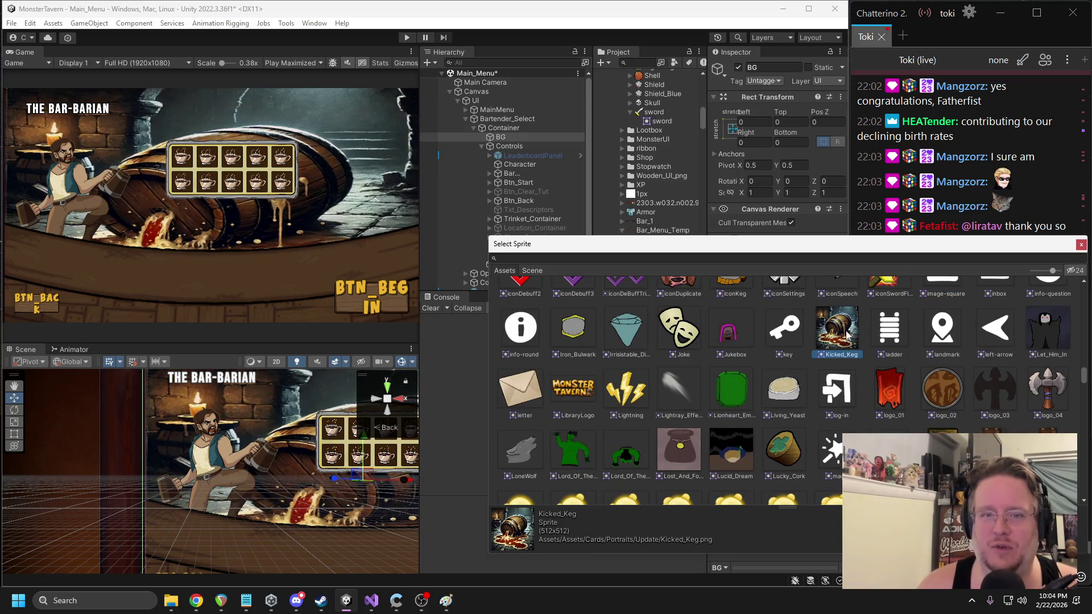
scroll(842, 338, down, 5)
click(790, 460)
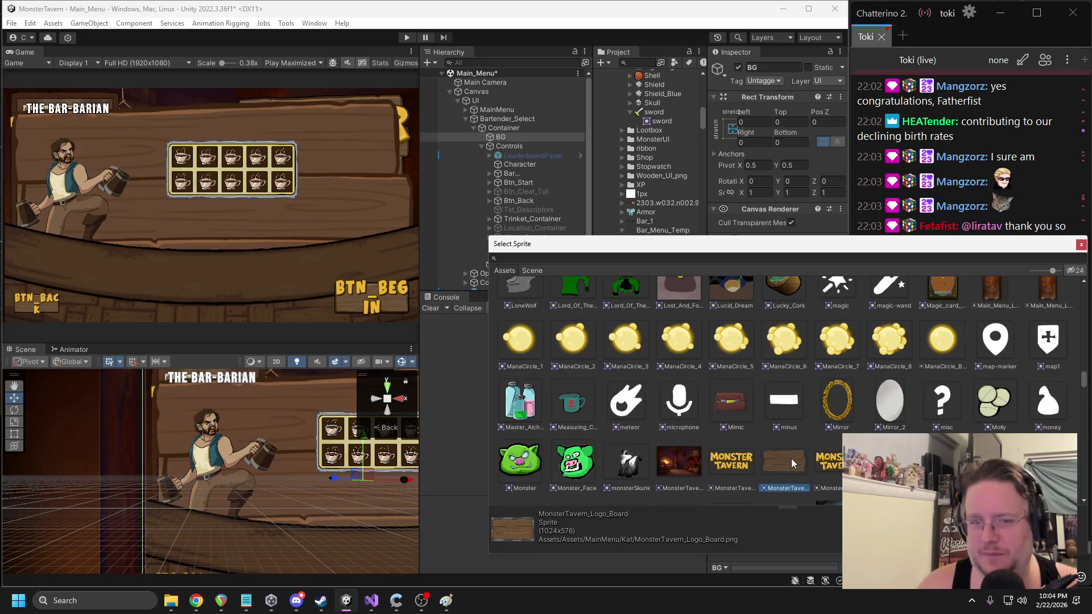
- Set BG's sprite to MonsterTavern_Character_less and keep browsing the resized sprite picker
mouse_move(918, 249)
mouse_down()
mouse_move(849, 223)
mouse_move(664, 223)
mouse_move(702, 271)
mouse_up()
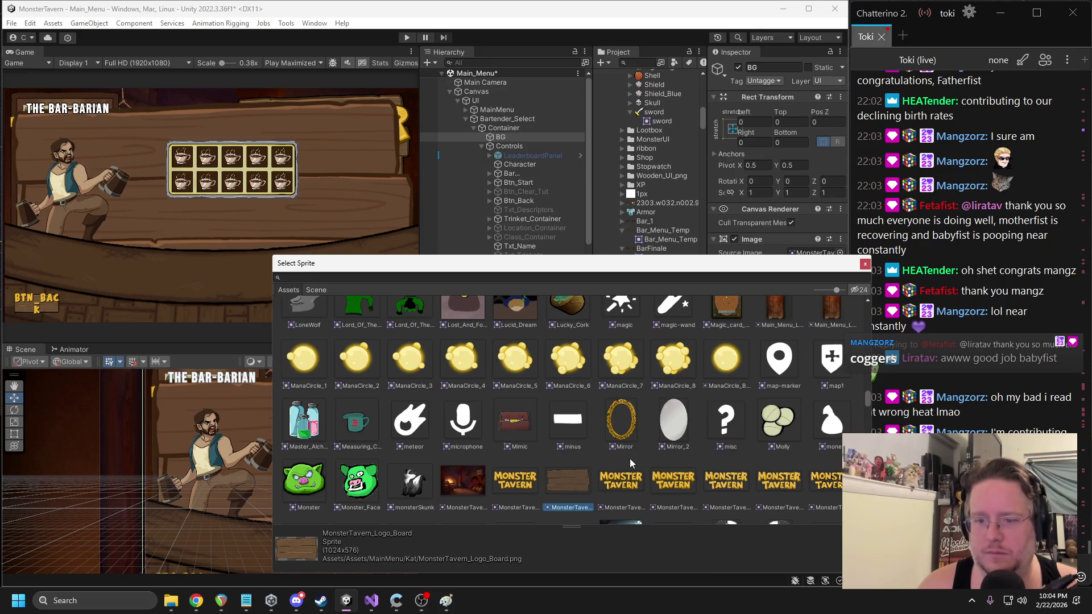
scroll(629, 458, down, 2)
click(463, 412)
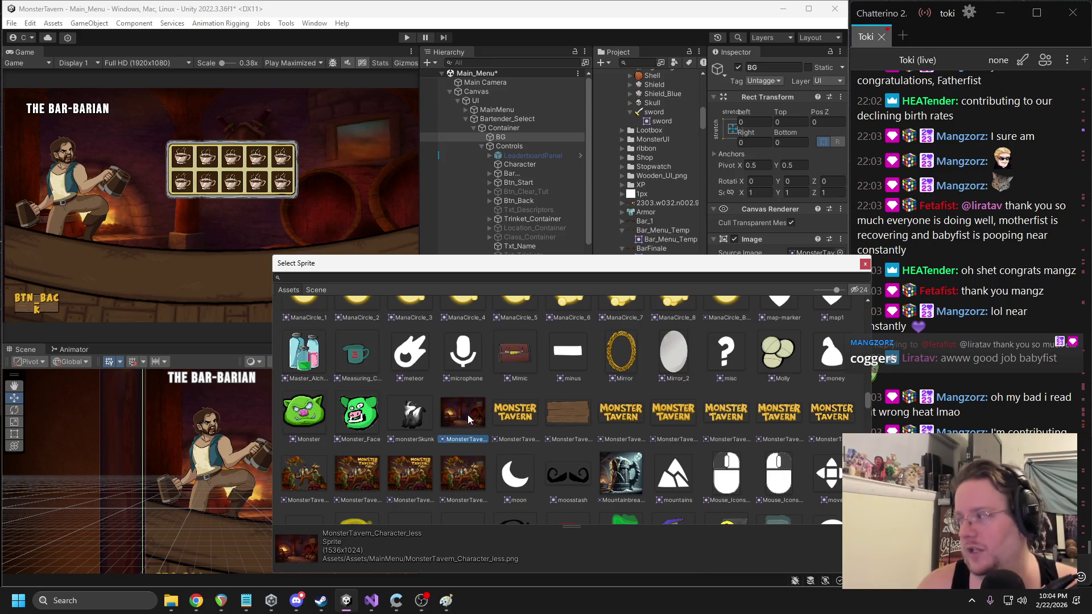
scroll(470, 420, down, 3)
scroll(470, 416, down, 15)
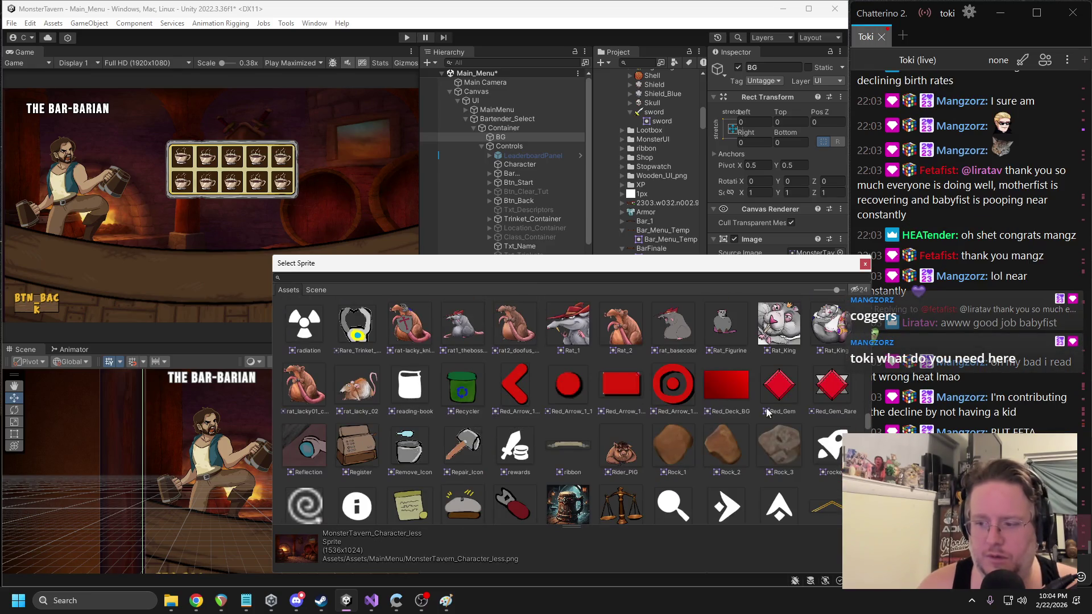
drag(871, 402, 835, 402)
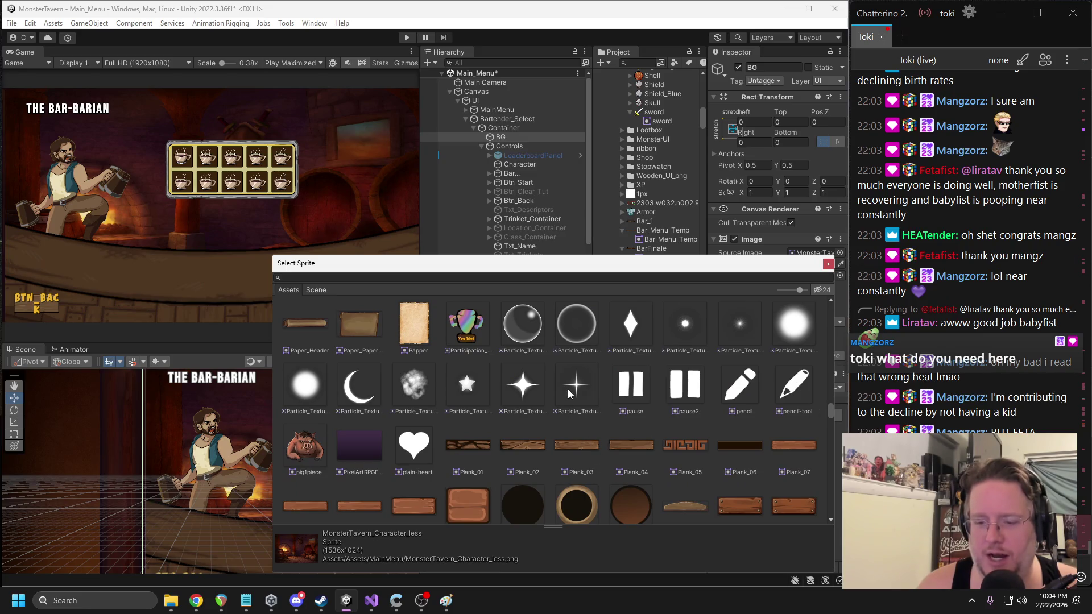
scroll(569, 392, down, 10)
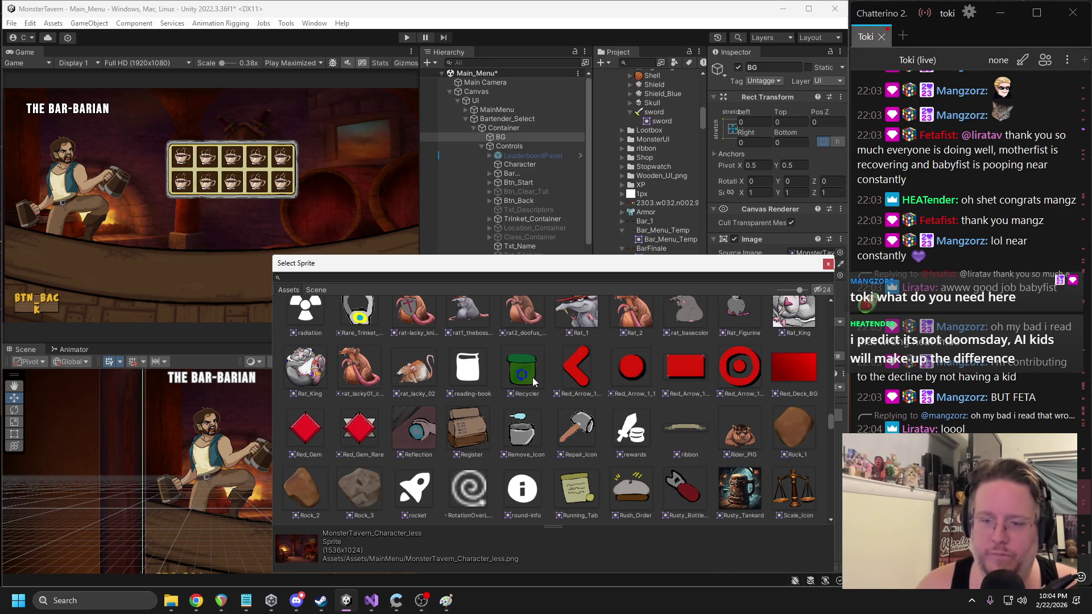
scroll(518, 383, down, 3)
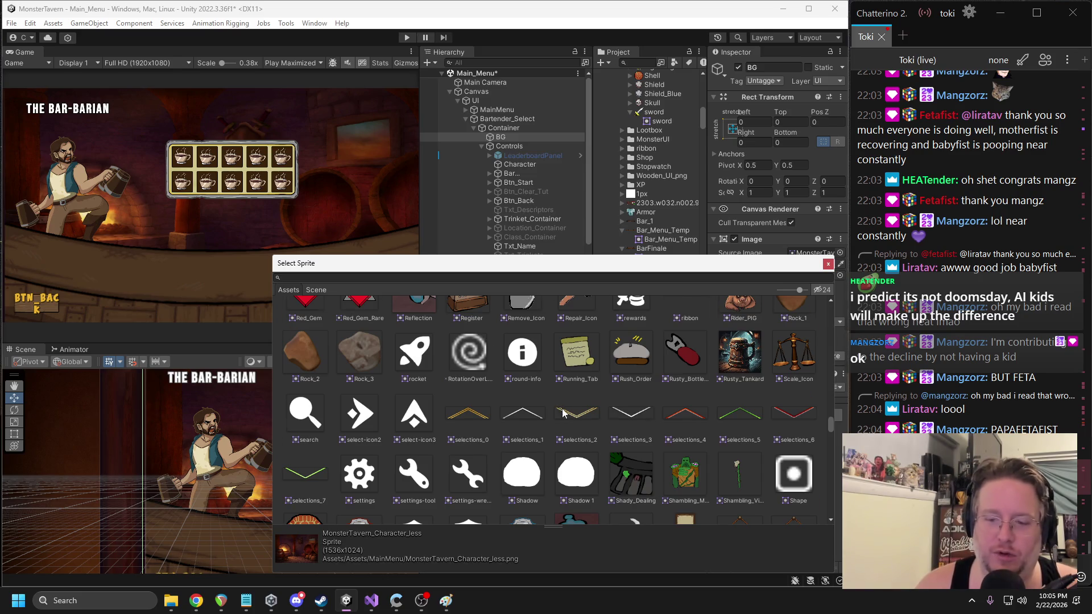
scroll(569, 407, down, 2)
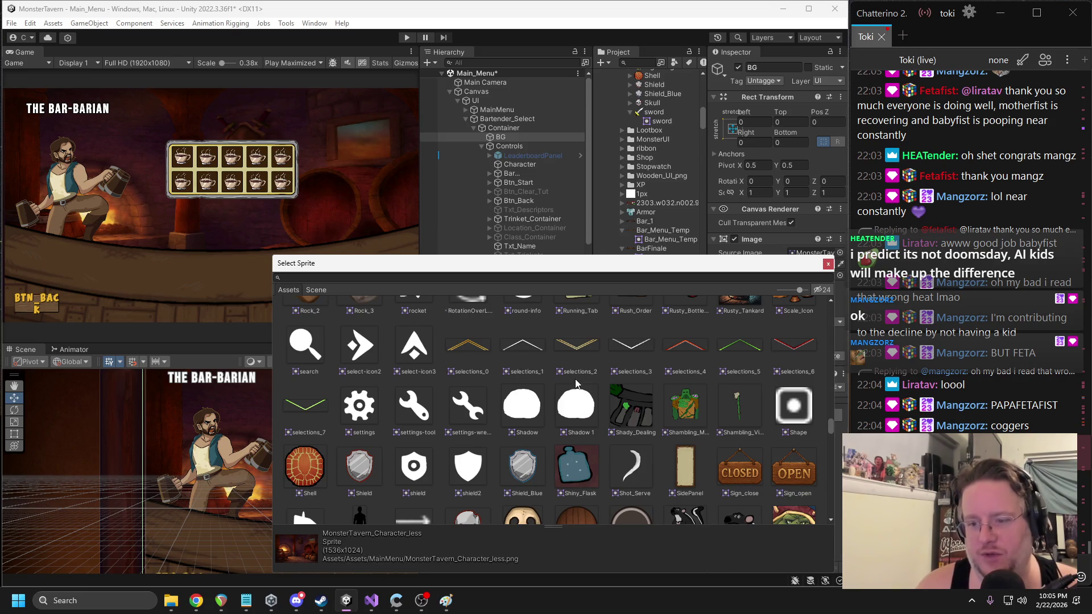
scroll(576, 384, down, 5)
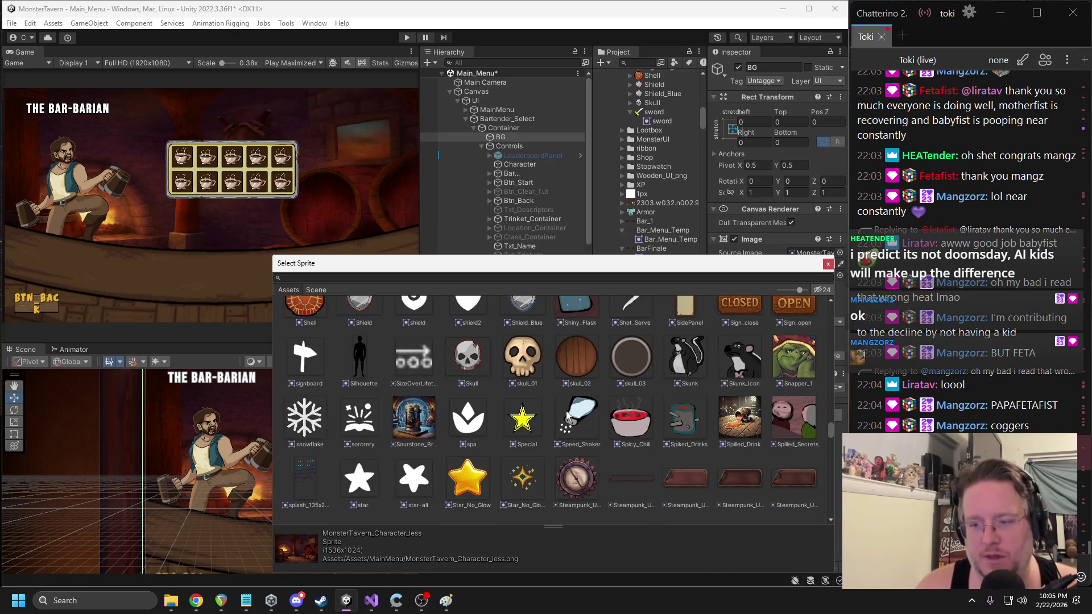
scroll(575, 398, down, 6)
scroll(575, 394, down, 10)
scroll(566, 399, down, 10)
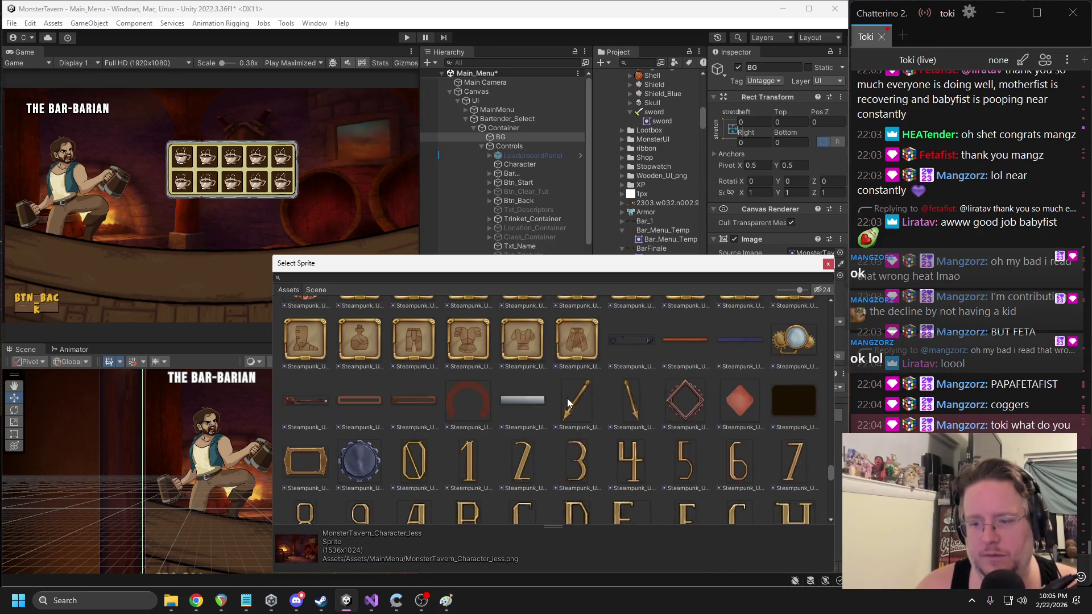
scroll(574, 404, down, 10)
mouse_move(827, 480)
mouse_down()
mouse_move(831, 513)
mouse_move(812, 300)
mouse_up()
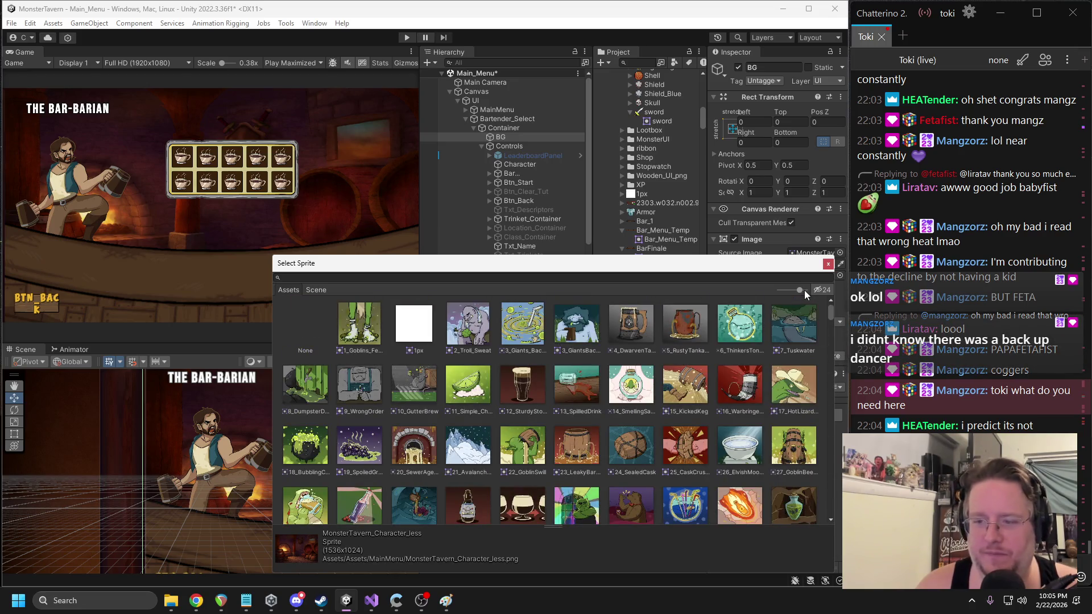
- Scroll through the Select Sprite list looking for a bar-themed background
scroll(823, 318, down, 6)
scroll(824, 323, down, 10)
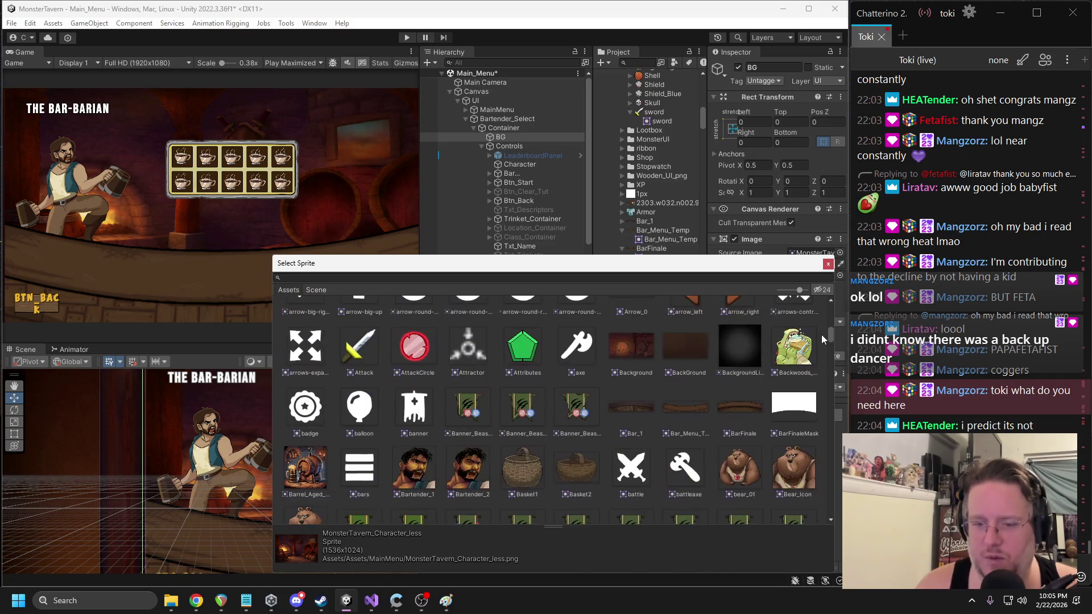
scroll(821, 335, down, 10)
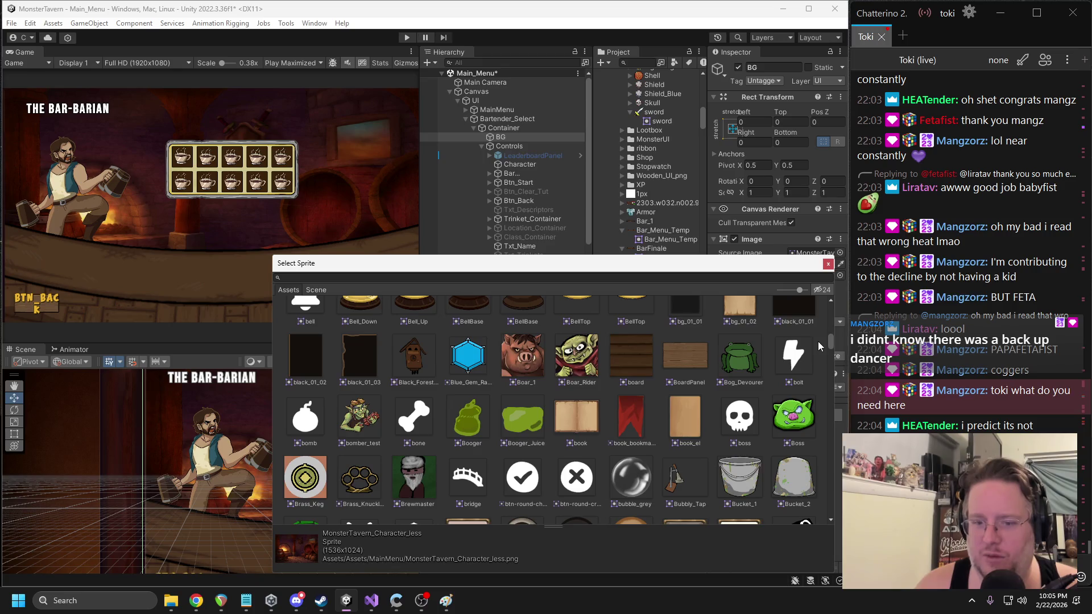
scroll(818, 341, down, 10)
scroll(815, 357, down, 10)
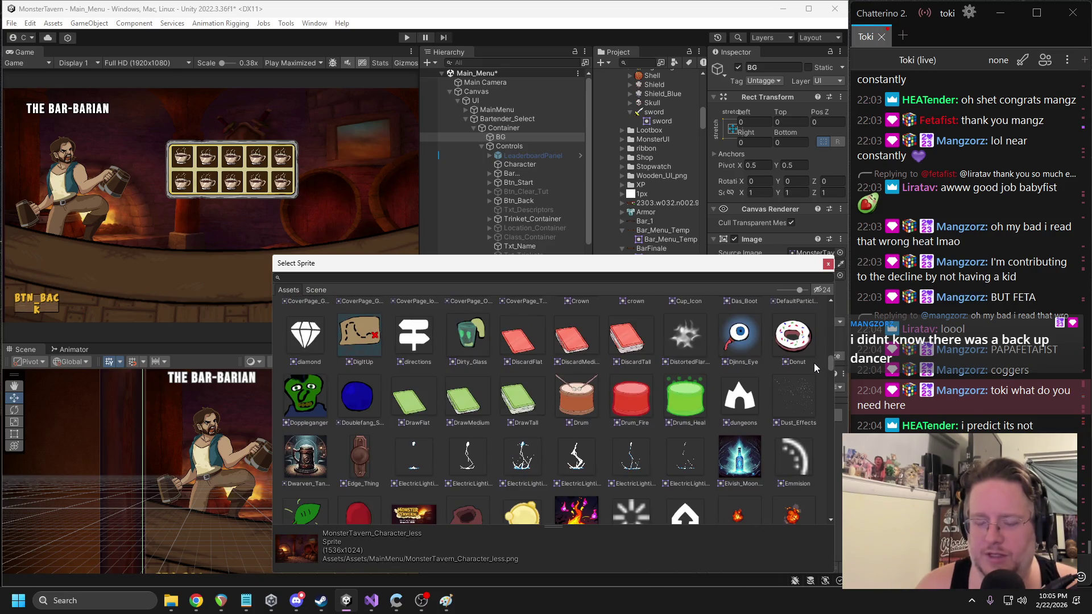
scroll(811, 367, down, 10)
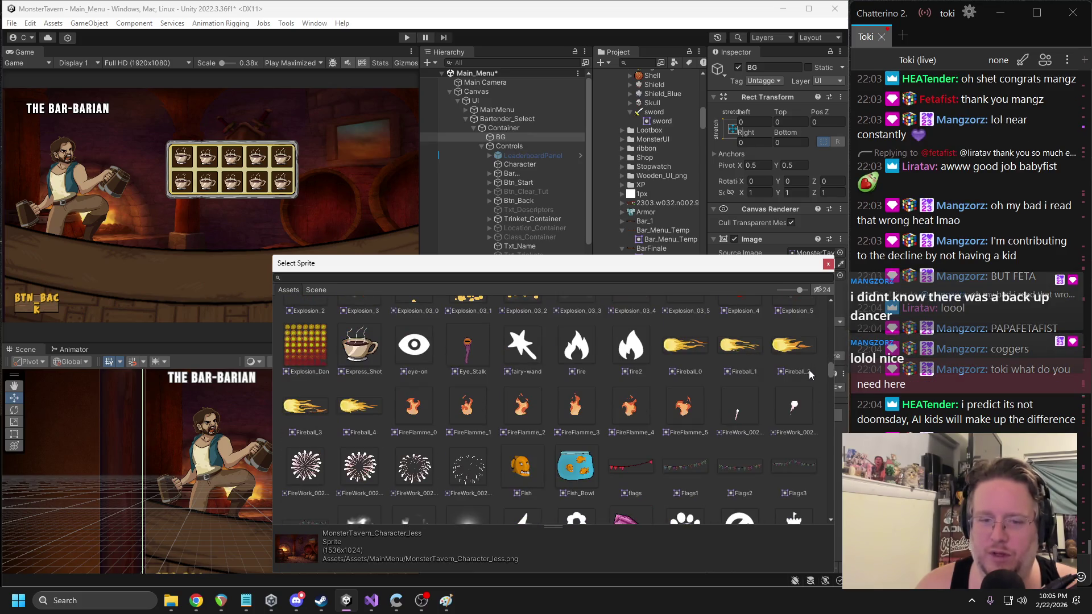
scroll(808, 369, down, 15)
scroll(804, 384, down, 5)
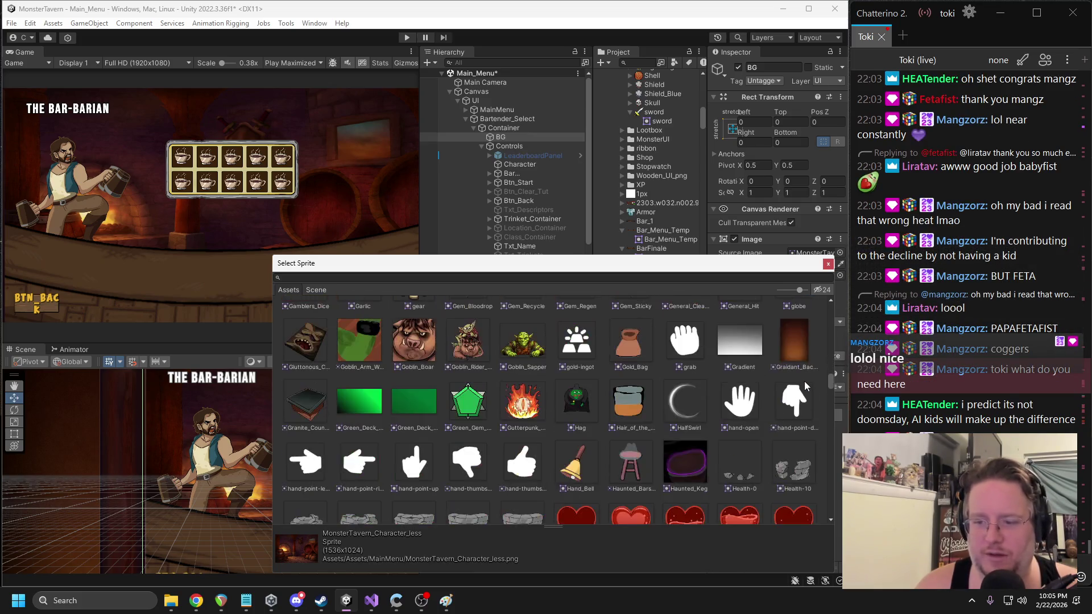
scroll(804, 385, down, 7)
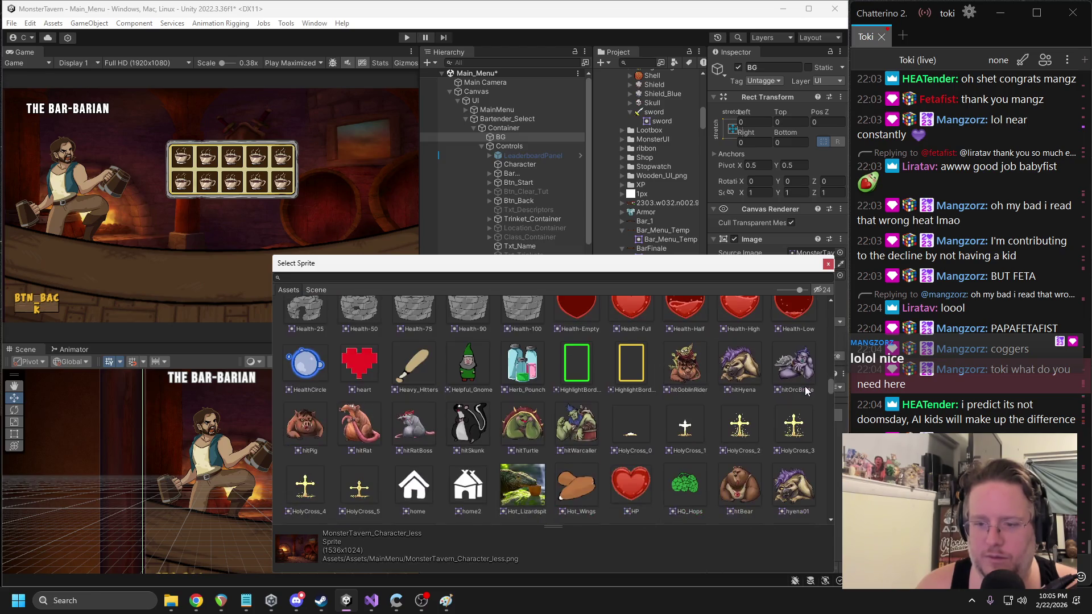
scroll(805, 391, down, 10)
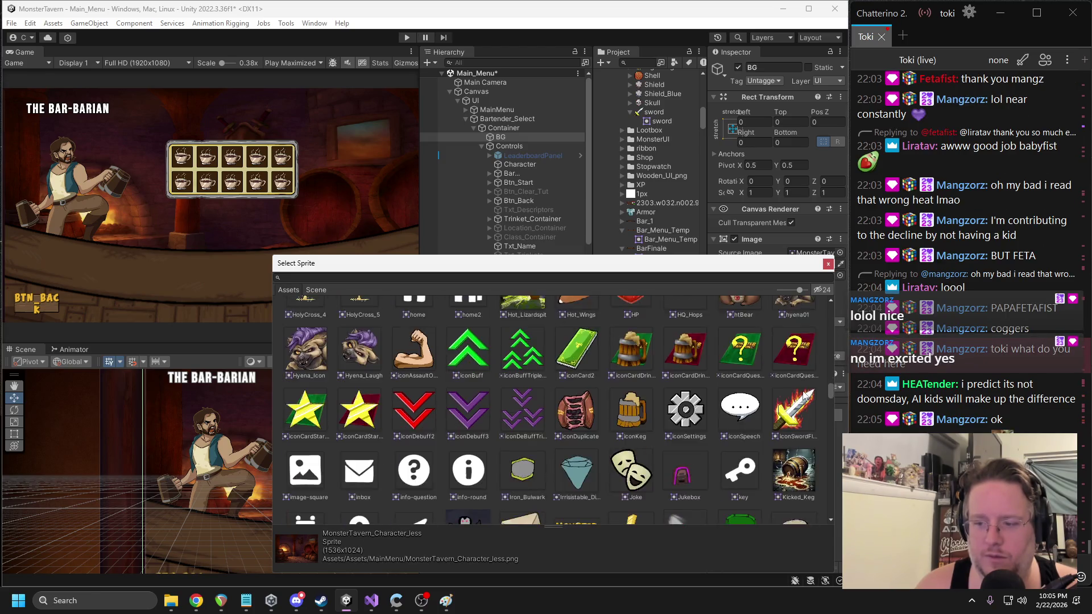
scroll(802, 398, down, 6)
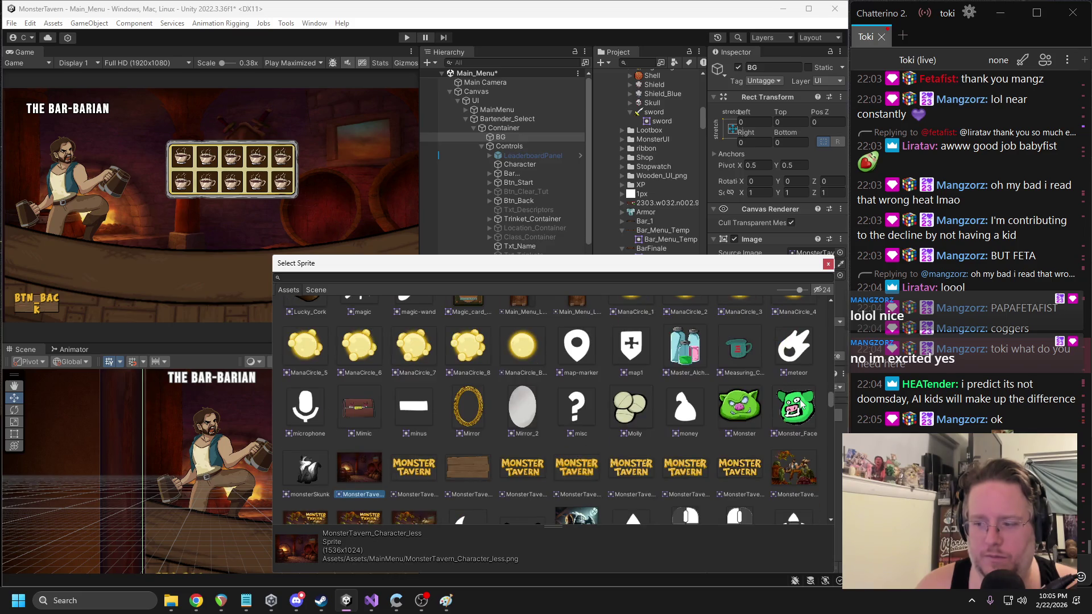
scroll(800, 402, down, 3)
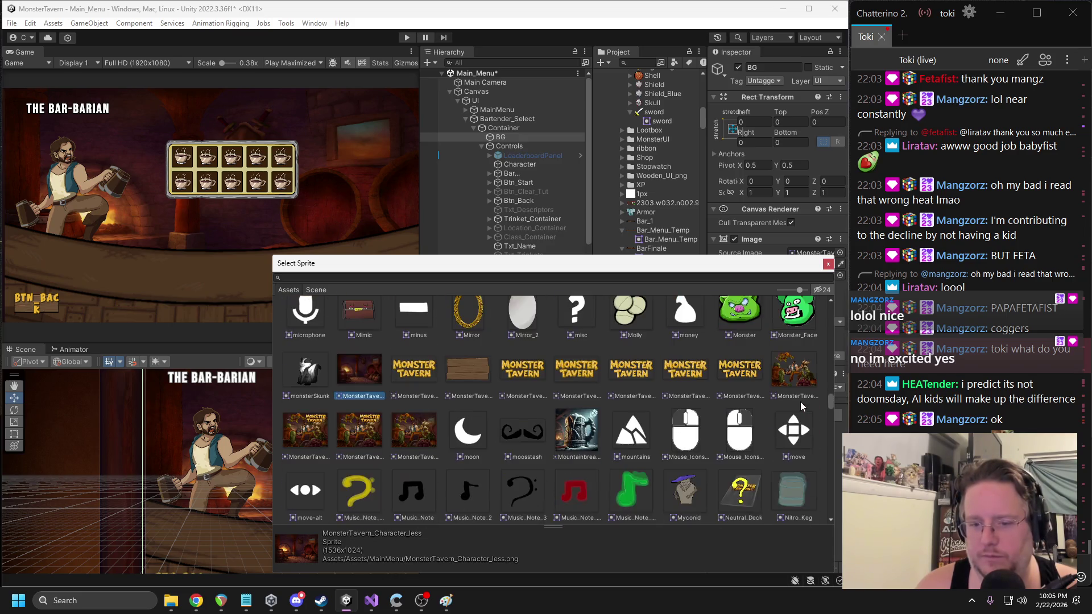
scroll(800, 401, down, 15)
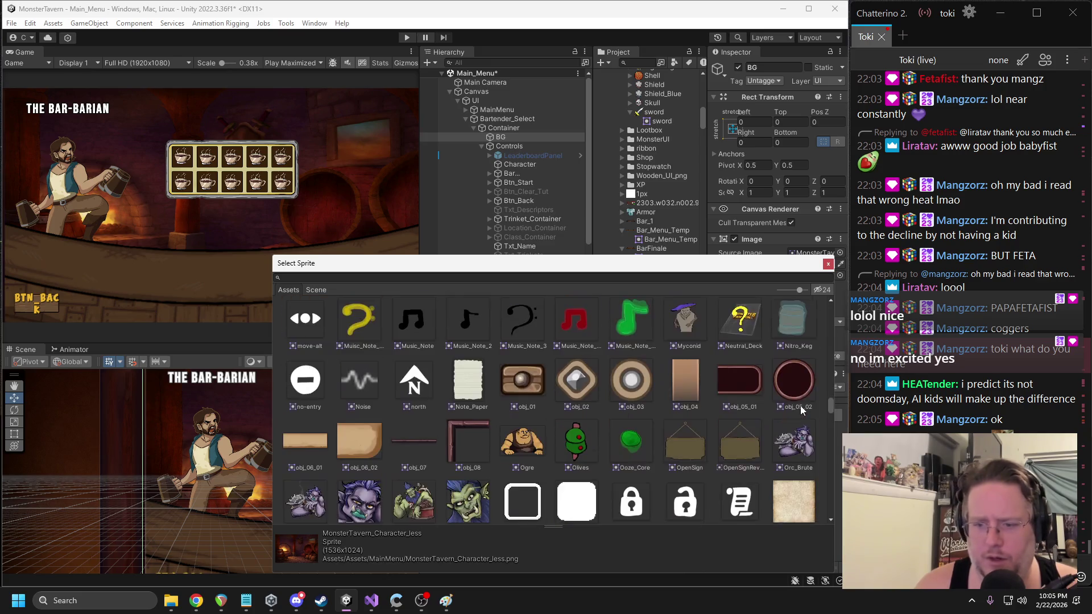
scroll(802, 415, down, 15)
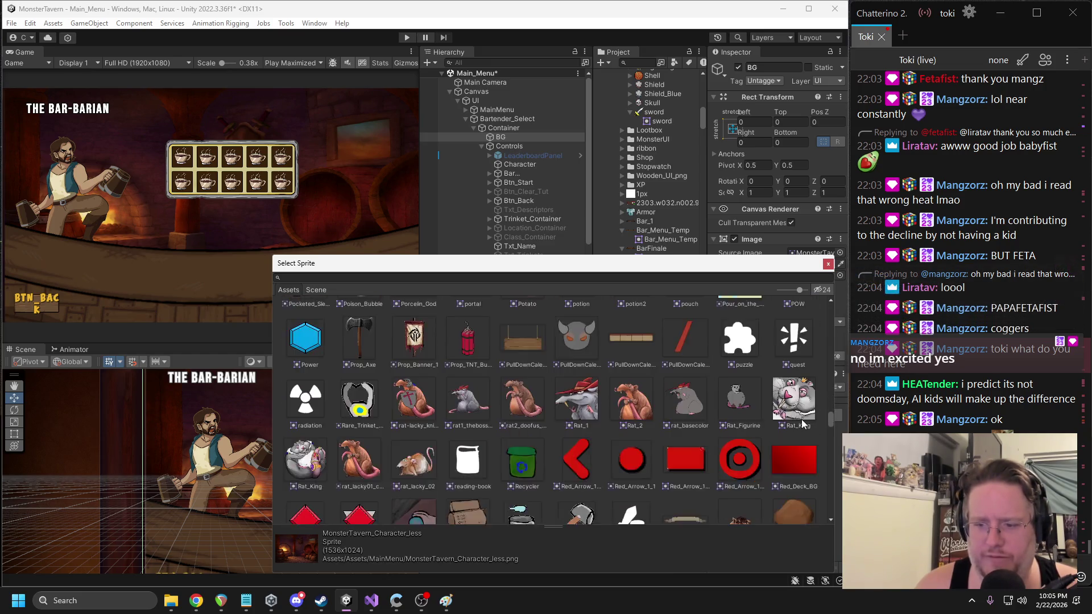
scroll(801, 427, down, 15)
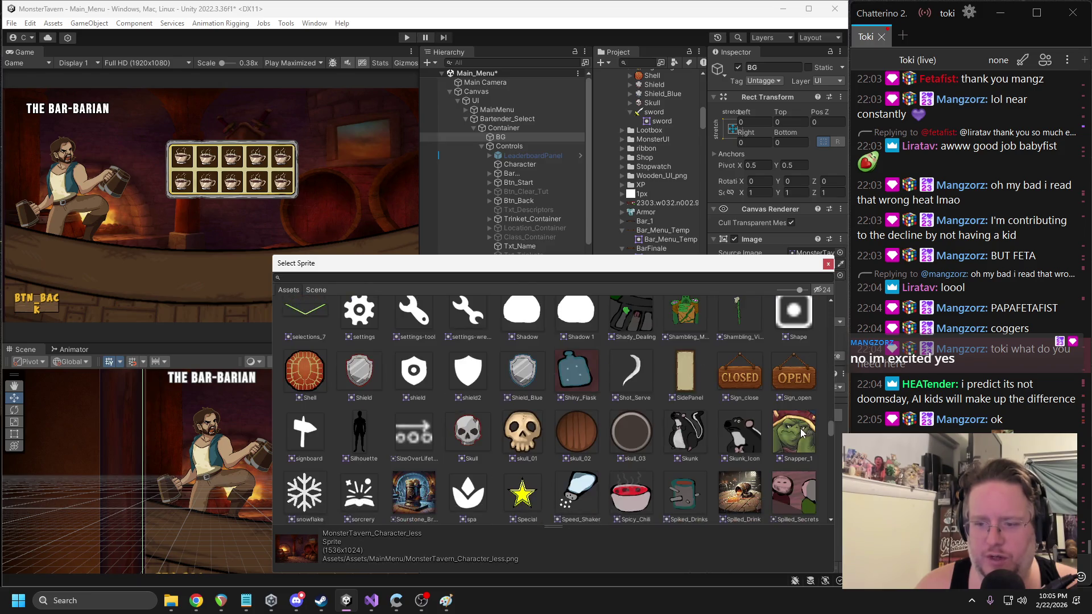
scroll(800, 439, down, 15)
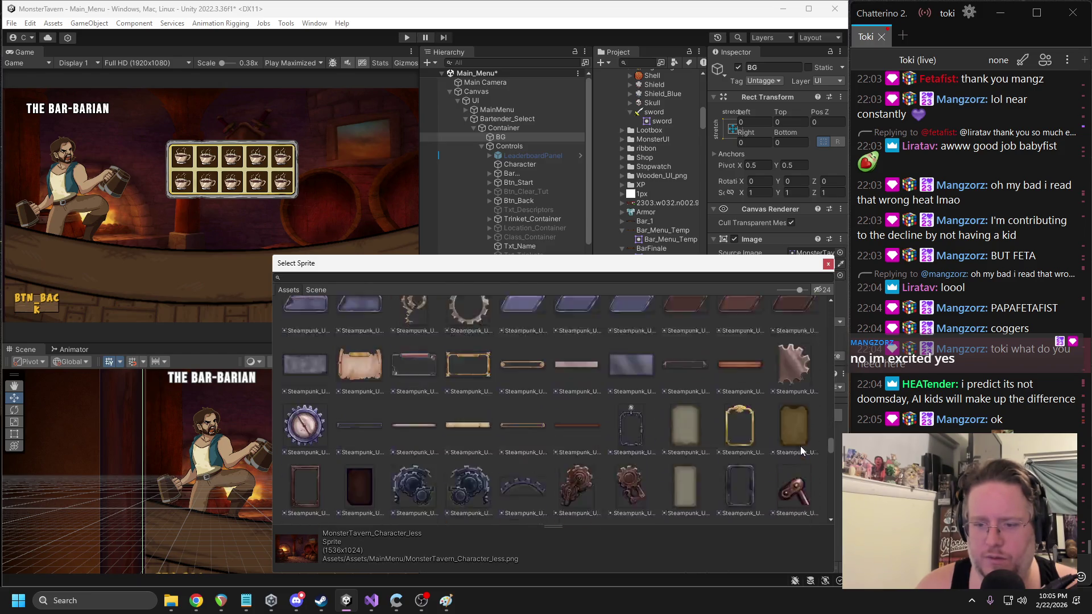
scroll(806, 469, down, 15)
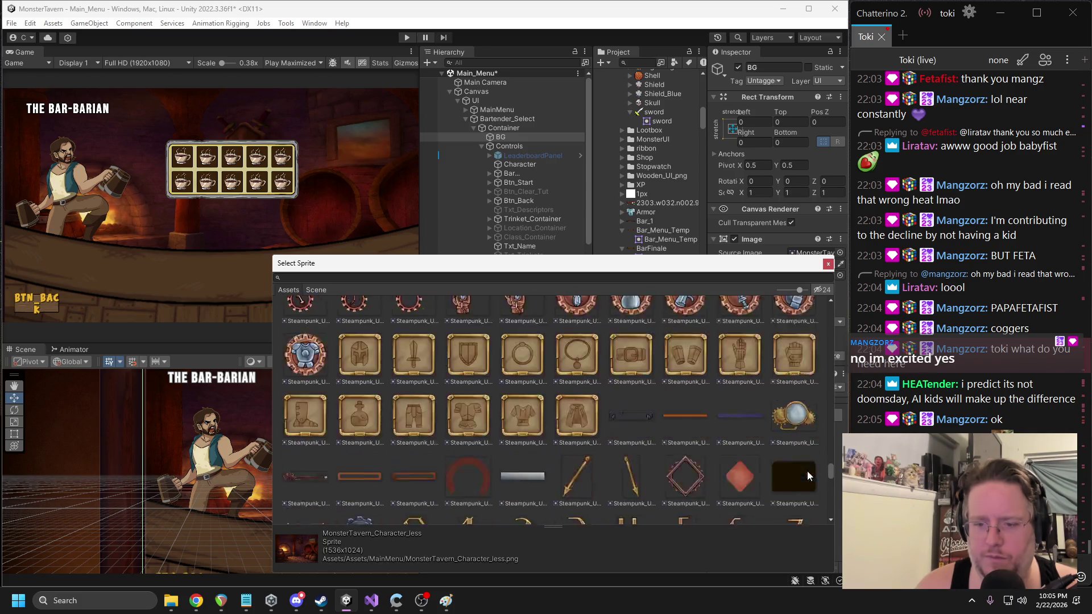
scroll(812, 489, down, 15)
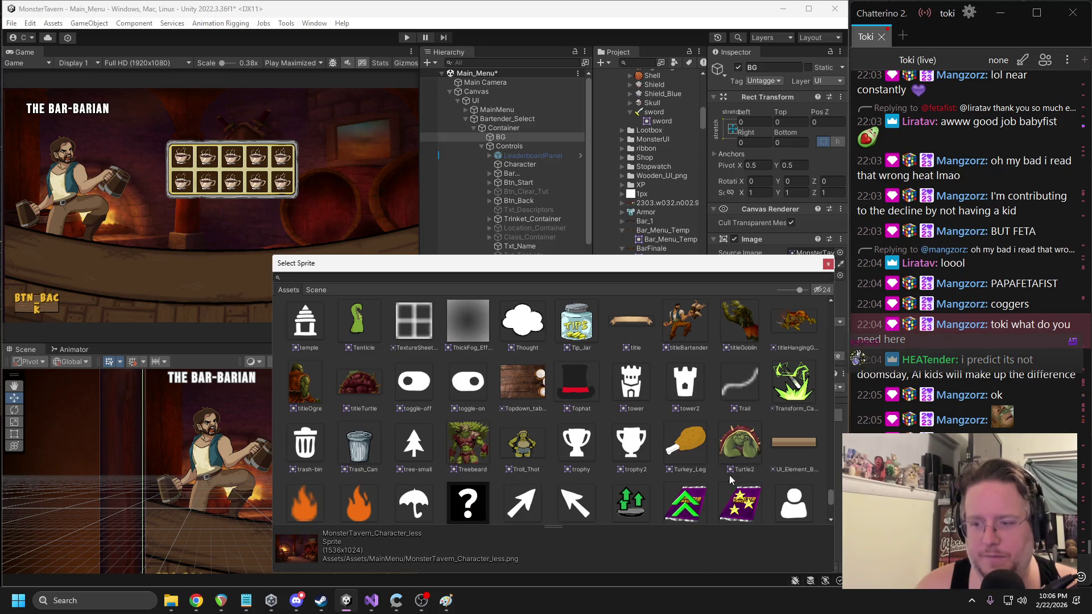
scroll(729, 475, down, 10)
scroll(684, 452, down, 2)
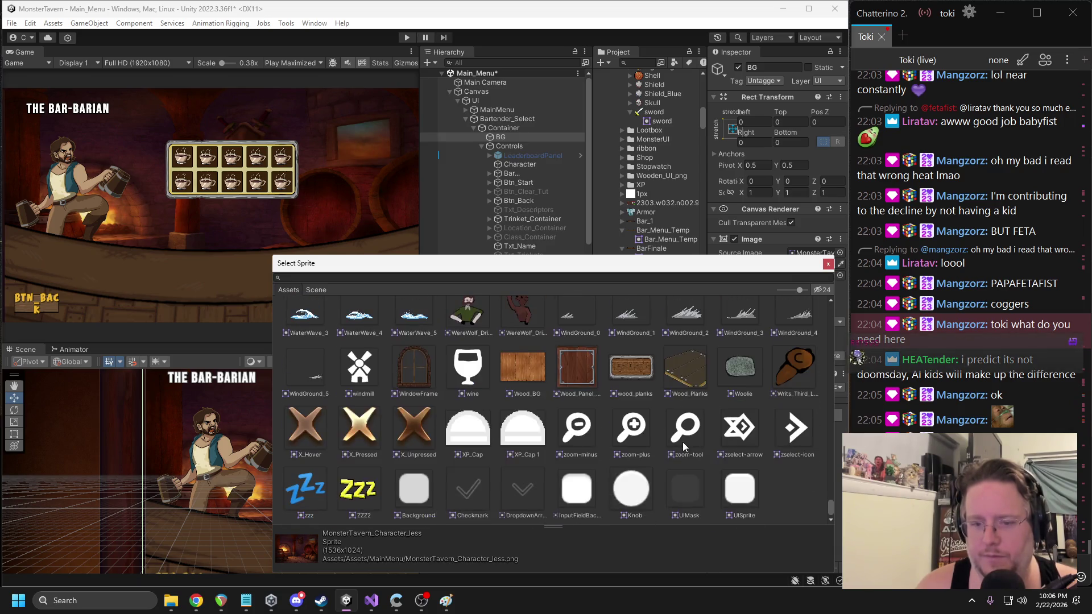
- Search the sprites for 'bar', then close the picker without choosing one
click(337, 276)
text(bar)
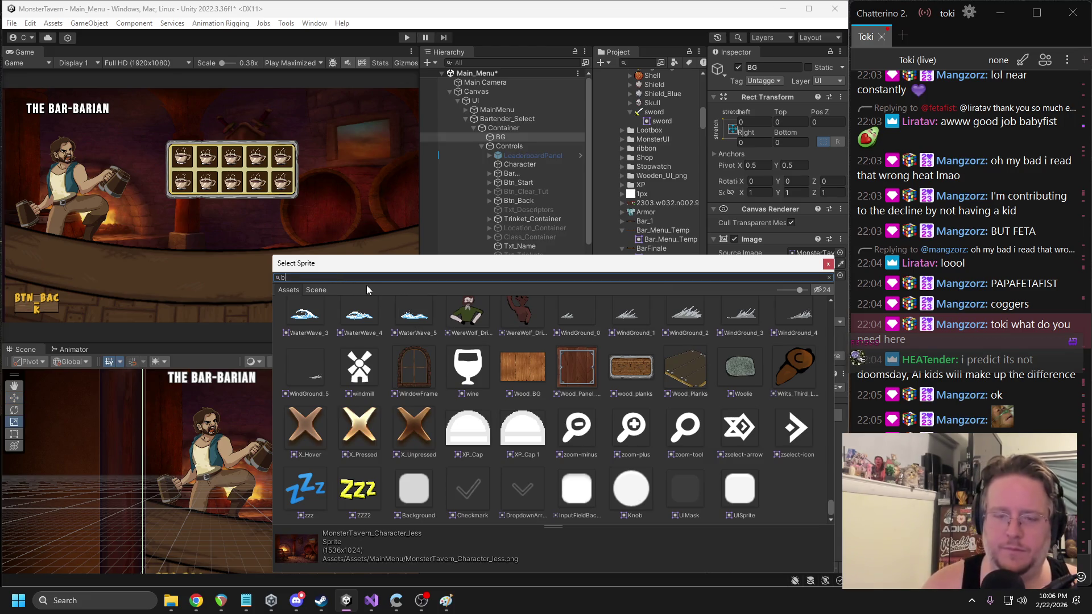
scroll(641, 361, up, 2)
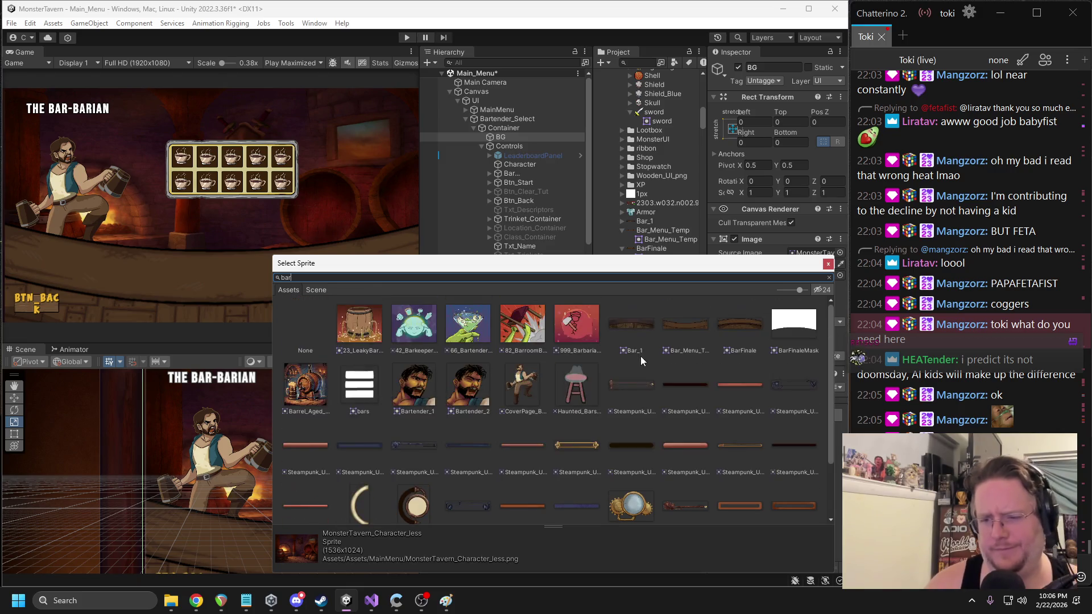
click(828, 264)
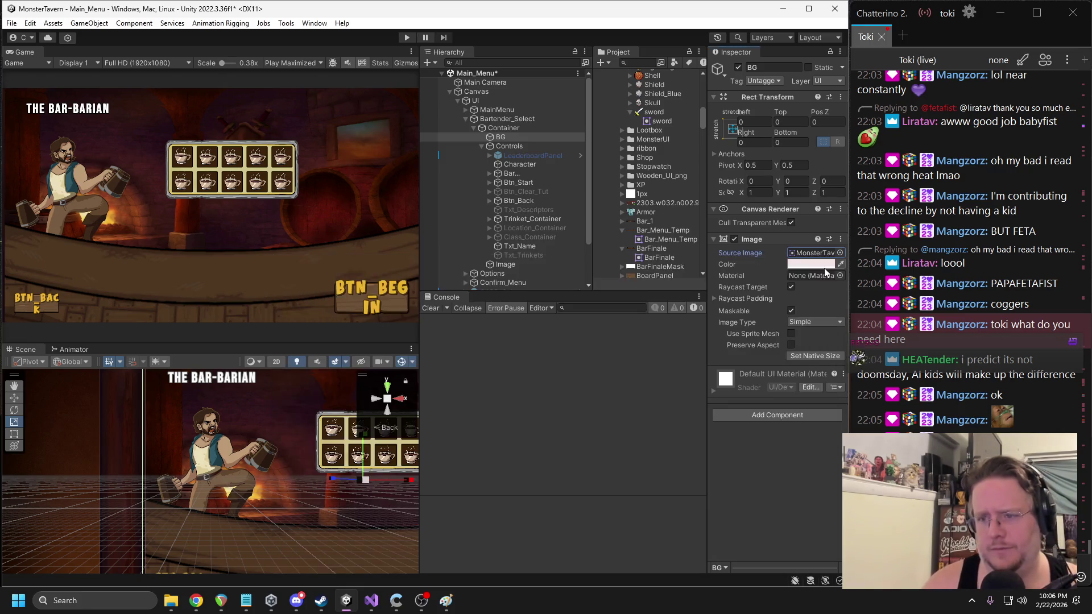
- Collapse the Bartender folder, reselect BG and ping its MonsterTavern_Character_less sprite asset
scroll(669, 149, up, 15)
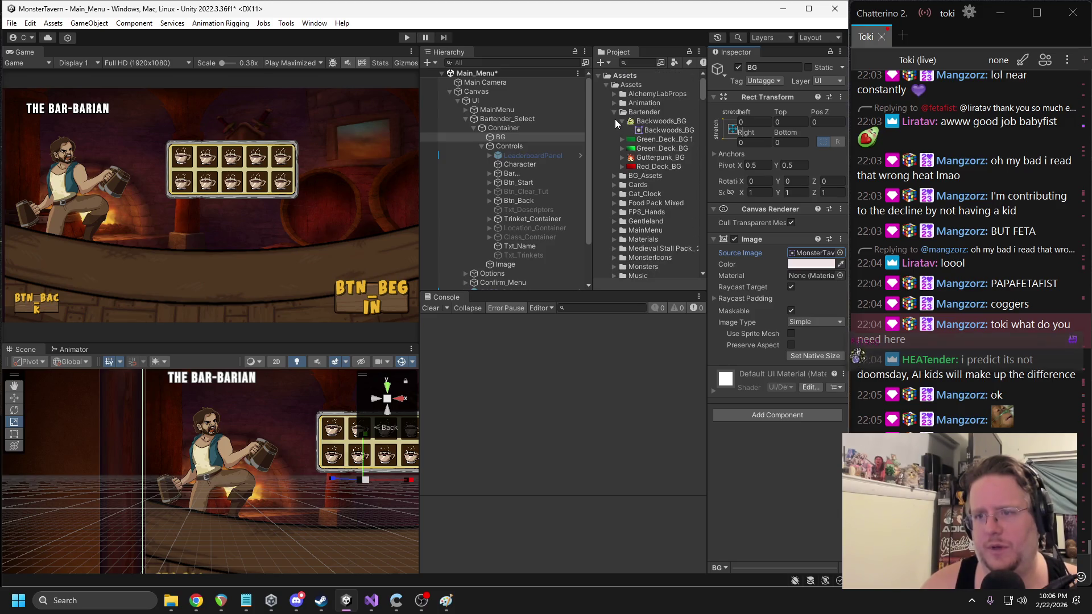
click(613, 113)
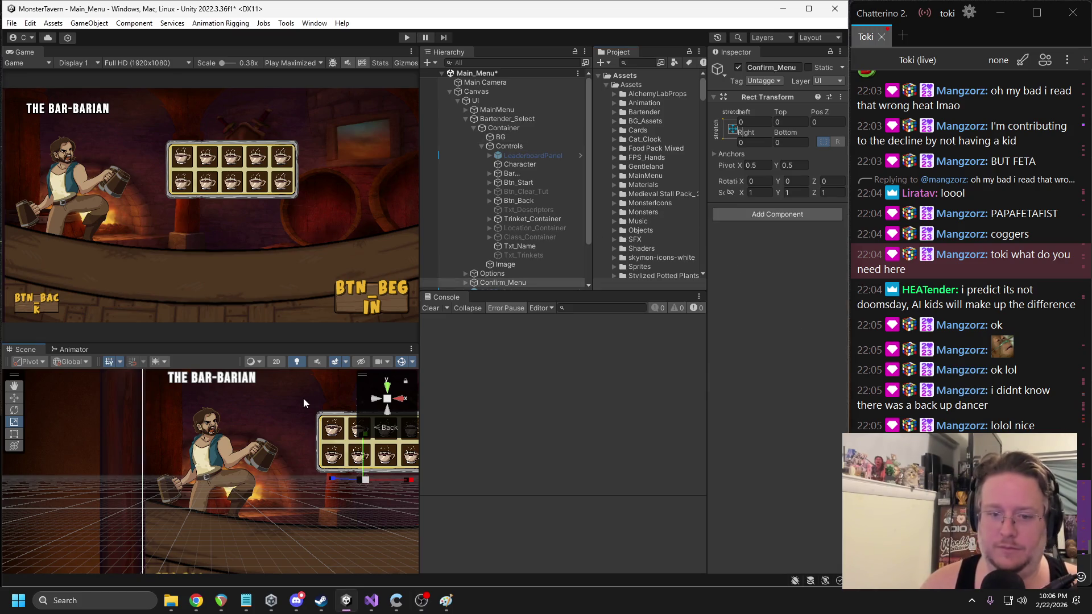
click(503, 127)
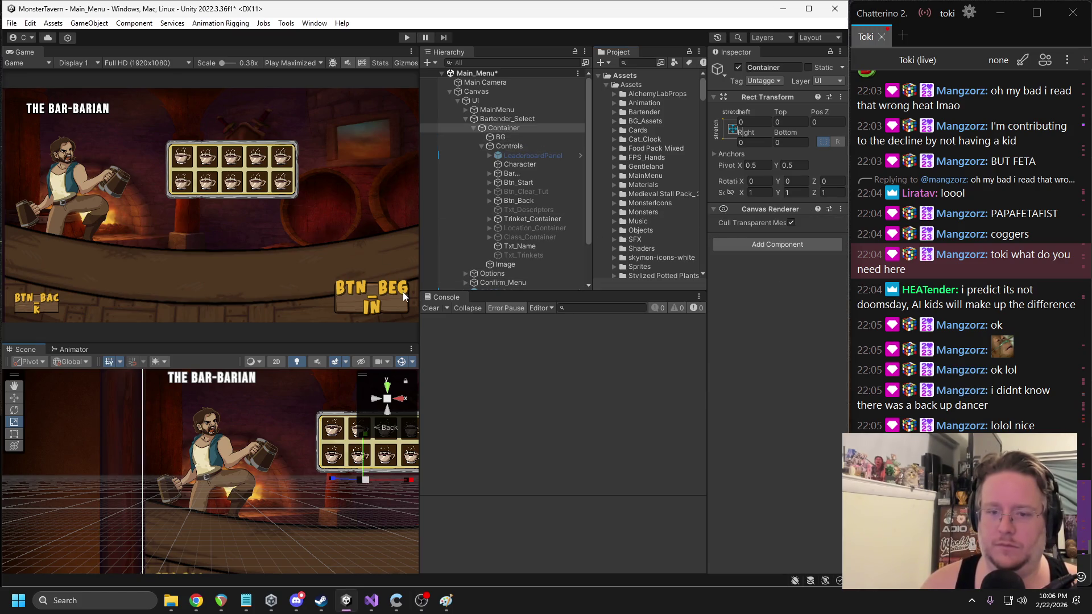
key(Down)
click(800, 253)
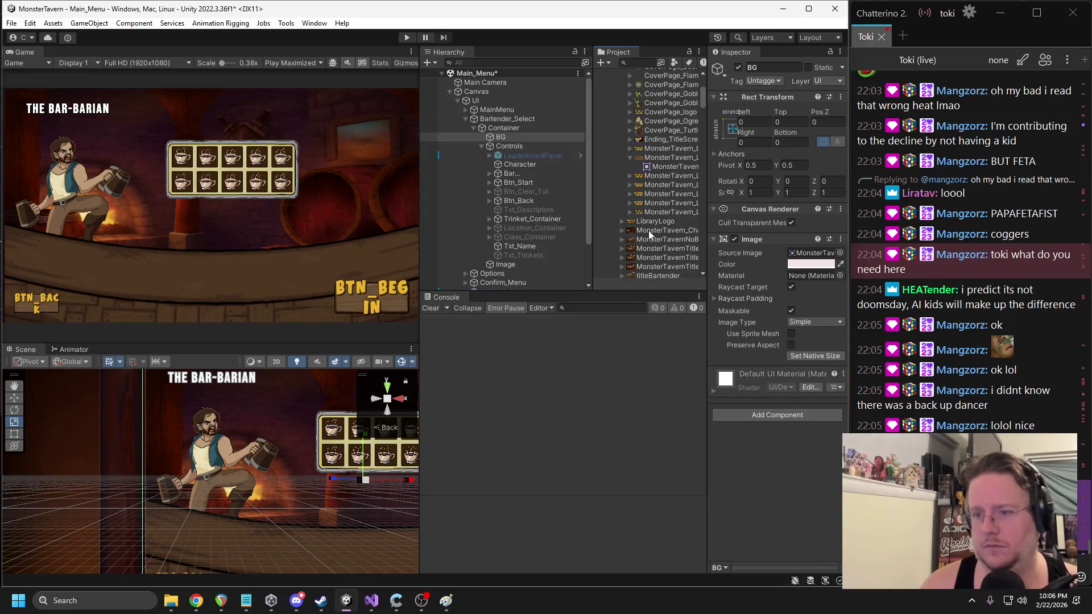
click(648, 230)
scroll(648, 231, up, 3)
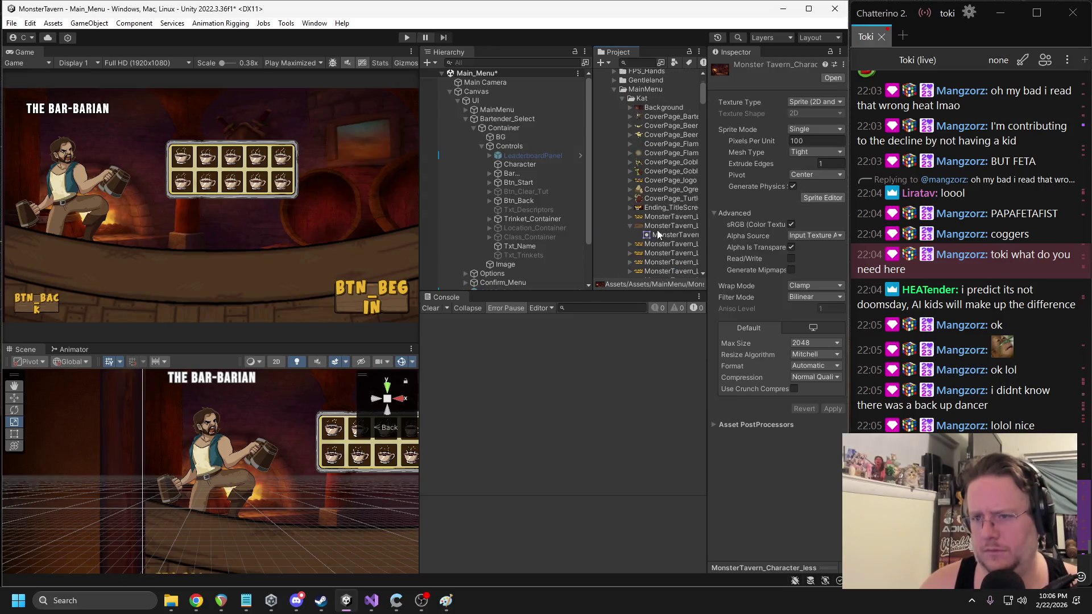
scroll(657, 230, up, 2)
- Preview the Background image in Paint, then assign Background as BG's Source Image
double_click(653, 178)
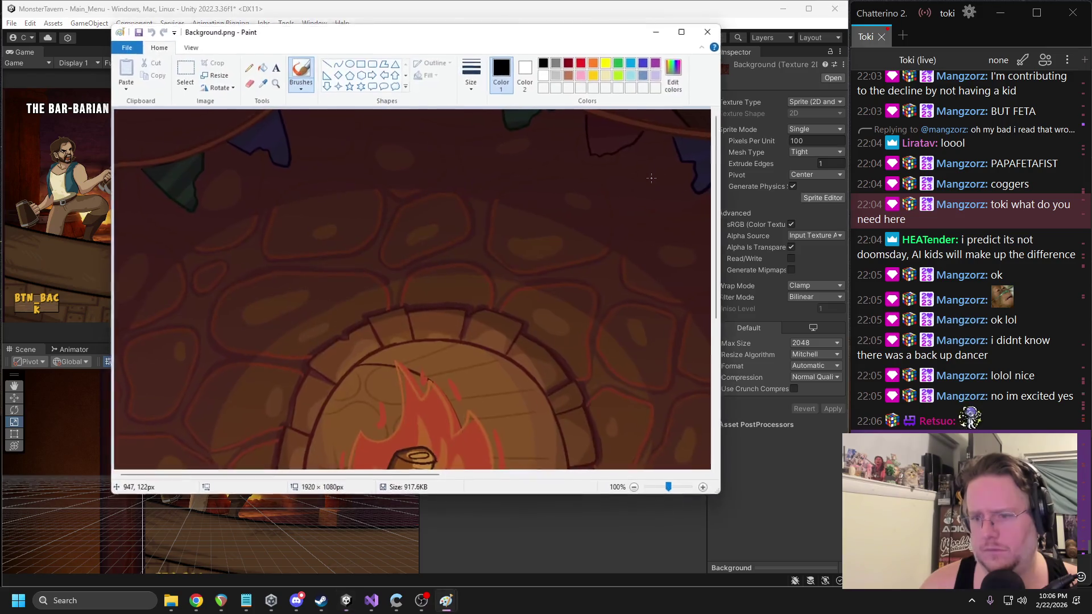
click(710, 33)
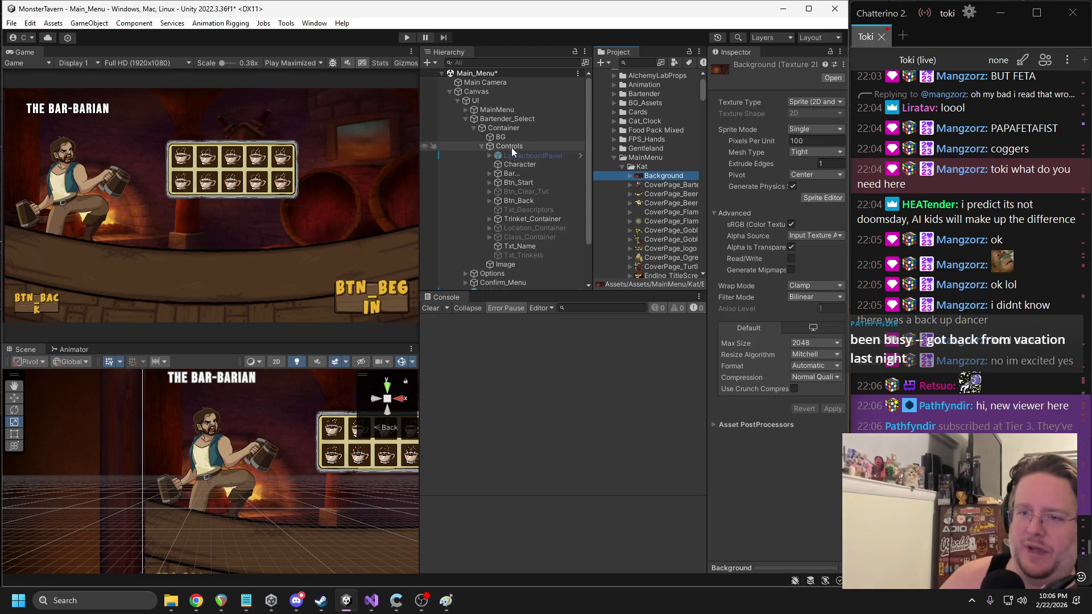
click(506, 138)
drag(657, 176, 813, 256)
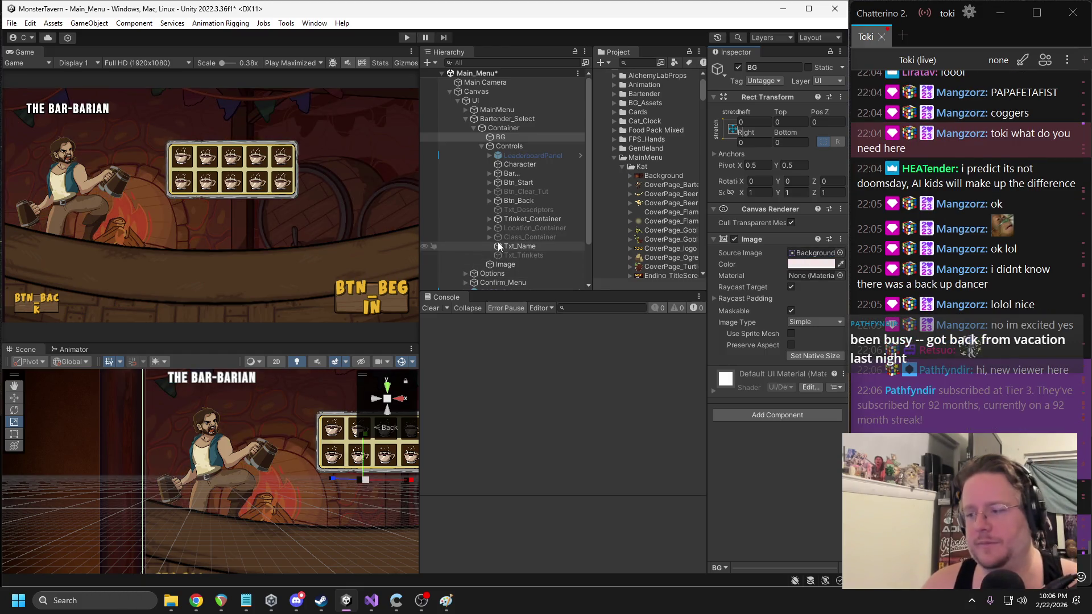
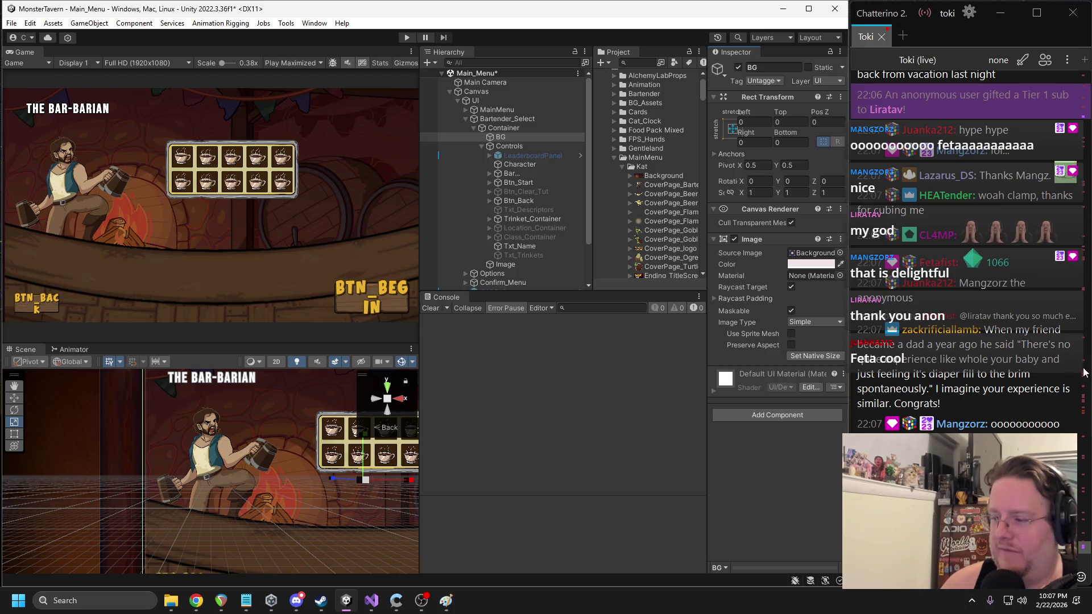
- Set the BG image to its native 1920×1080 size
scroll(1062, 373, up, 3)
scroll(1061, 374, up, 3)
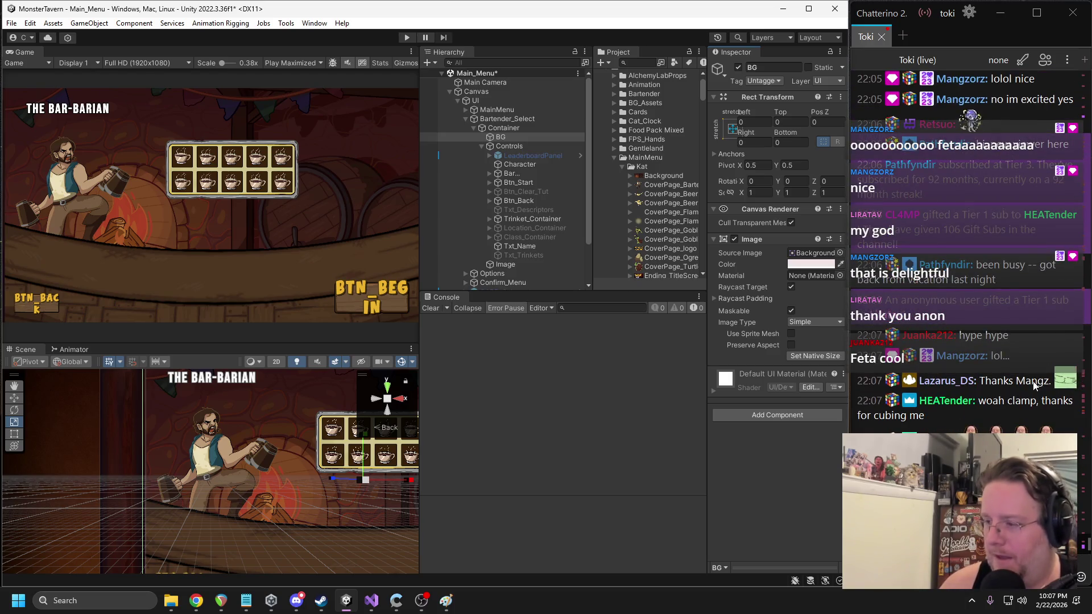
scroll(1020, 384, down, 6)
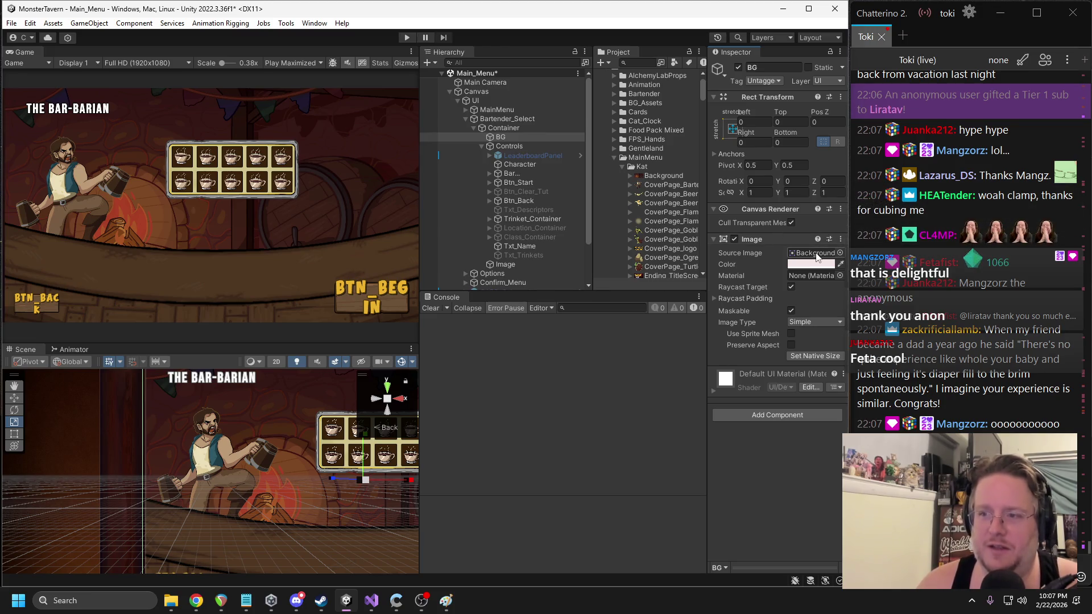
click(814, 356)
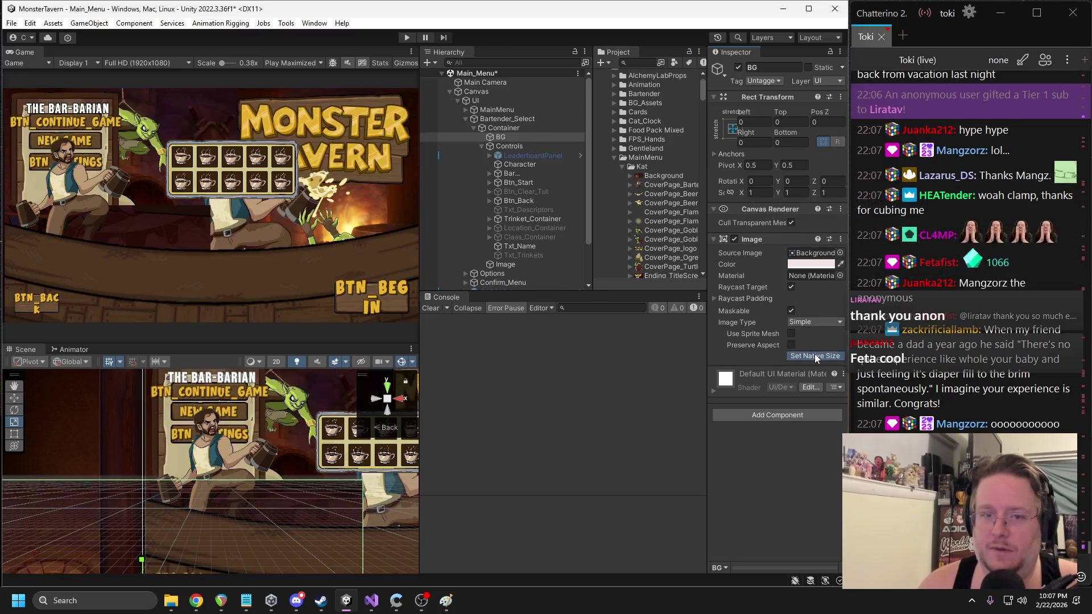
- Try scale 2 on BG's X and Y, undo back to 1, and drag BG up-right
click(757, 193)
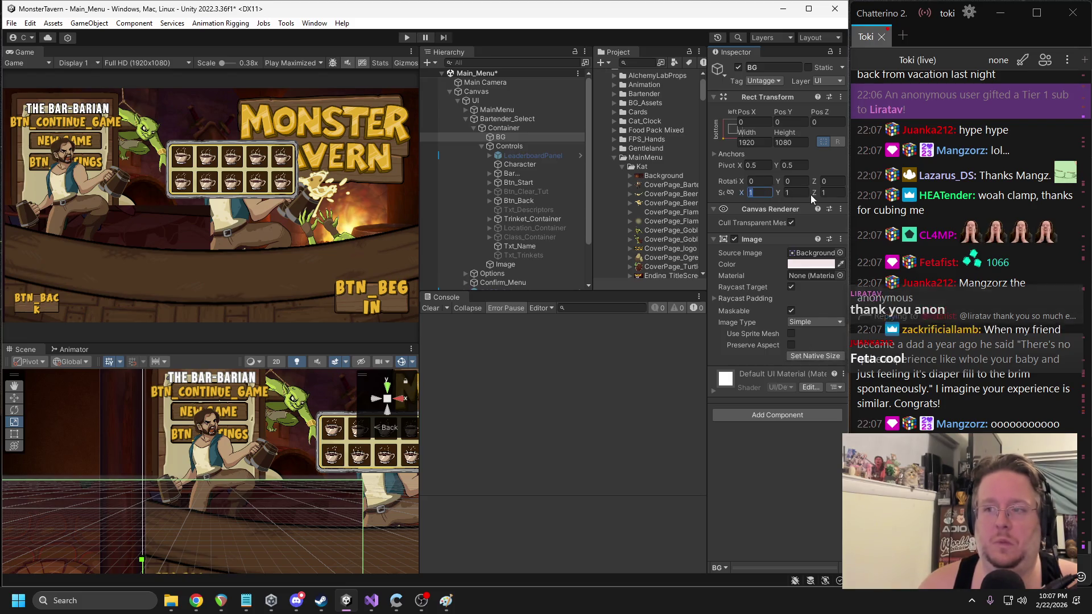
text(2)
click(796, 193)
text(2)
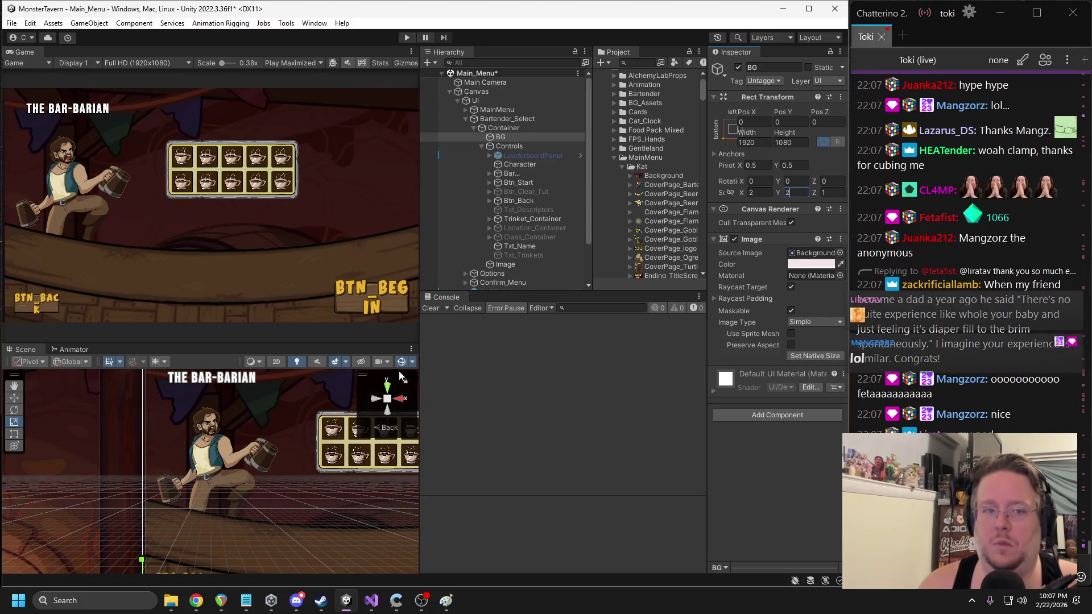
scroll(318, 461, down, 1)
scroll(318, 460, down, 5)
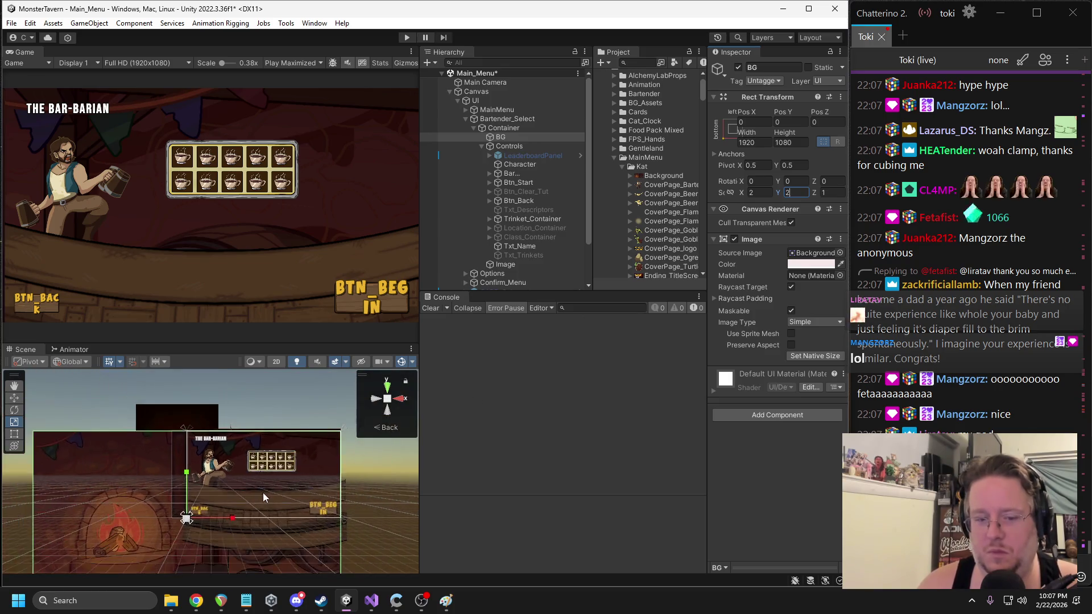
key(ctrl+z)
key(ctrl+z)
key(w)
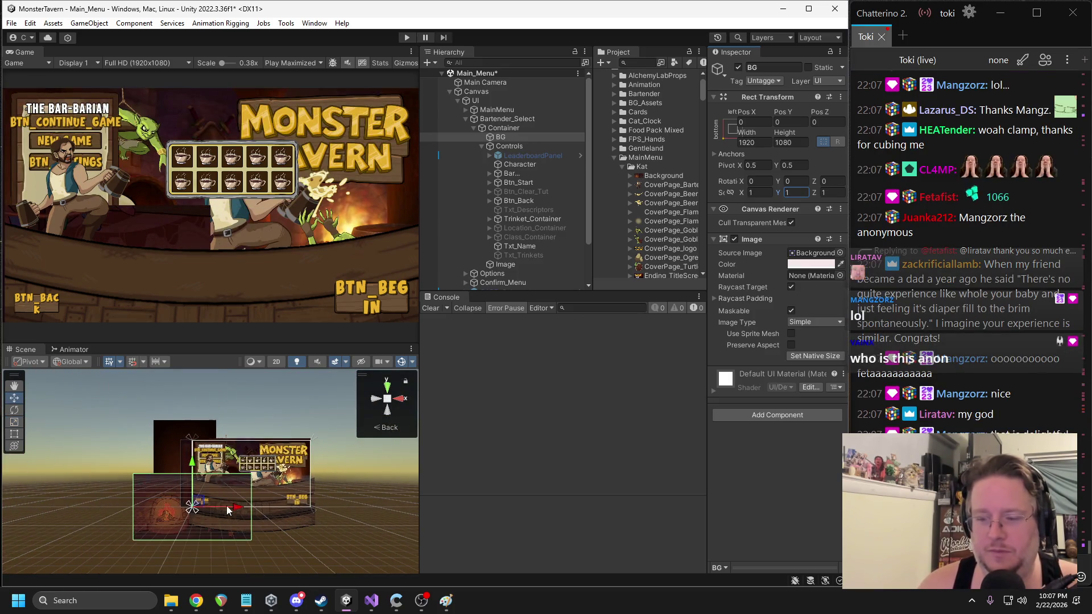
drag(201, 509, 260, 466)
- Frame and nudge BG in the Scene view, then undo to restore its stretched anchoring
key(f)
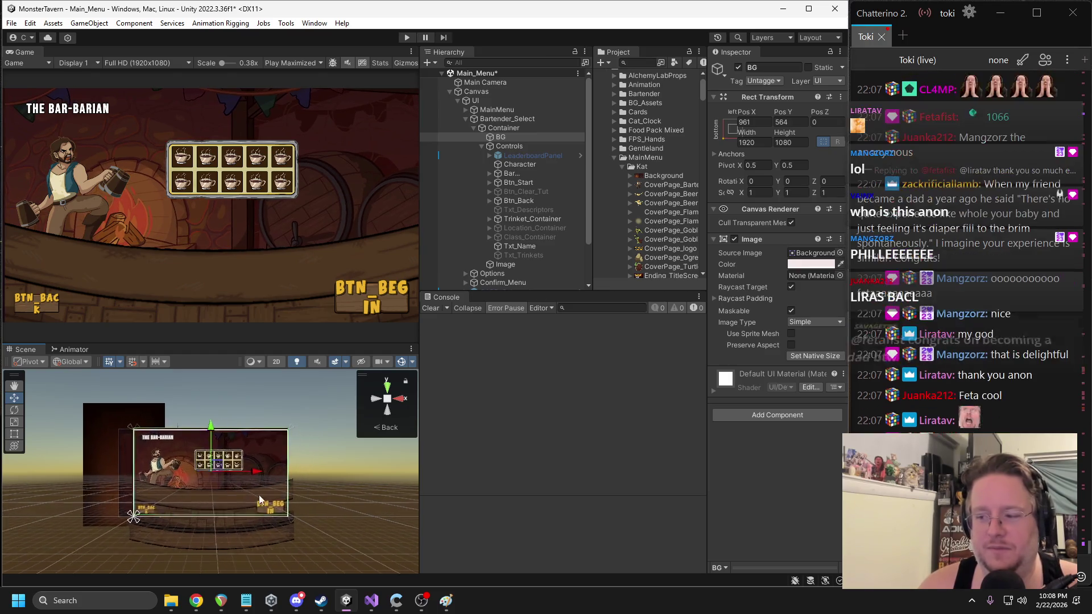
scroll(243, 499, up, 2)
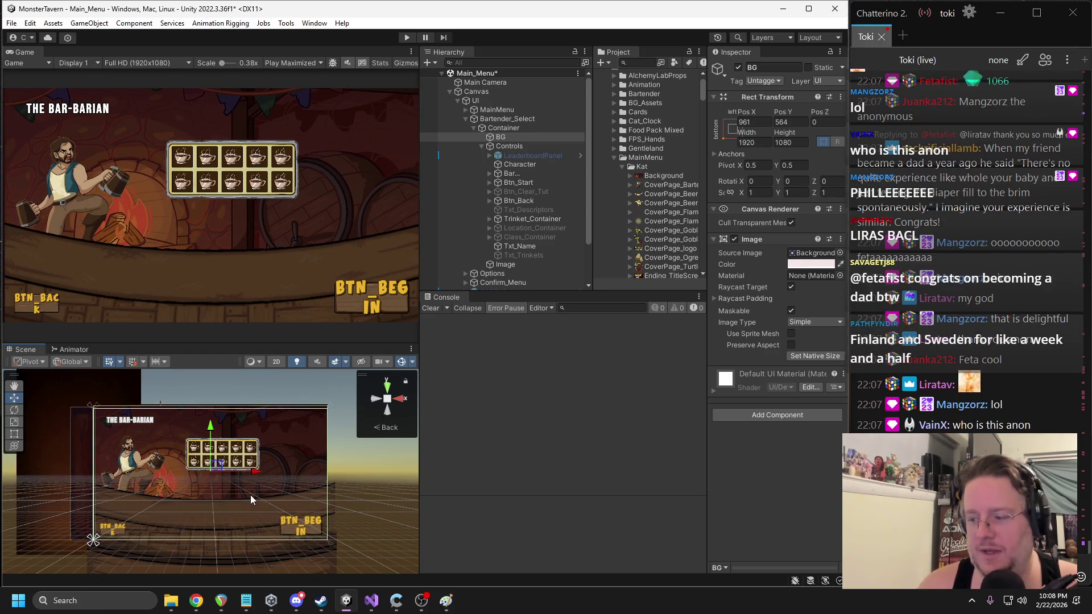
mouse_move(227, 472)
mouse_down()
mouse_move(321, 458)
mouse_move(329, 468)
mouse_move(297, 477)
mouse_move(271, 453)
mouse_up()
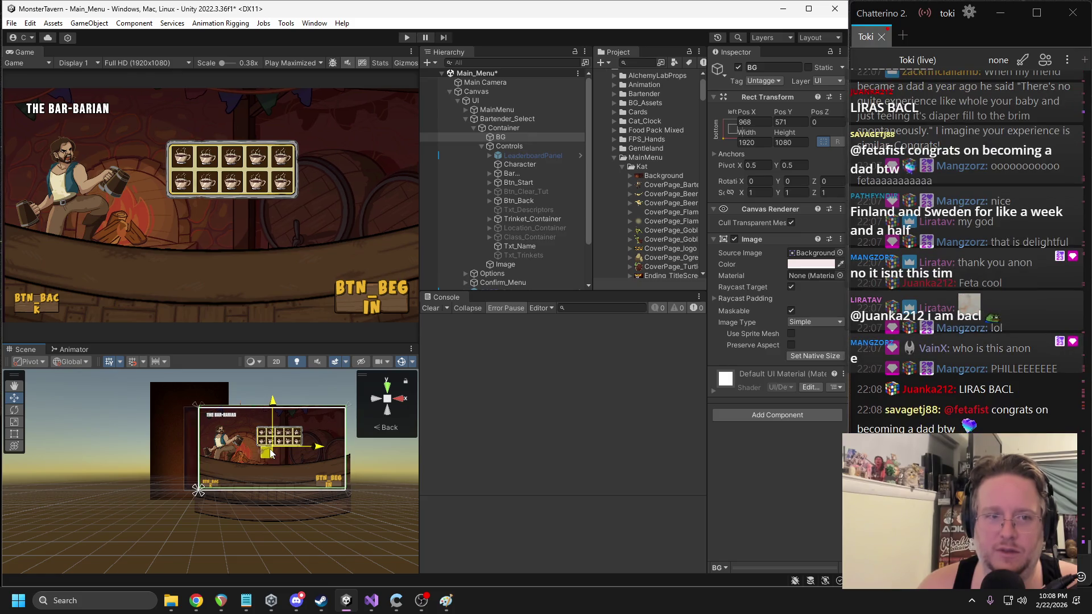
drag(270, 453, 270, 453)
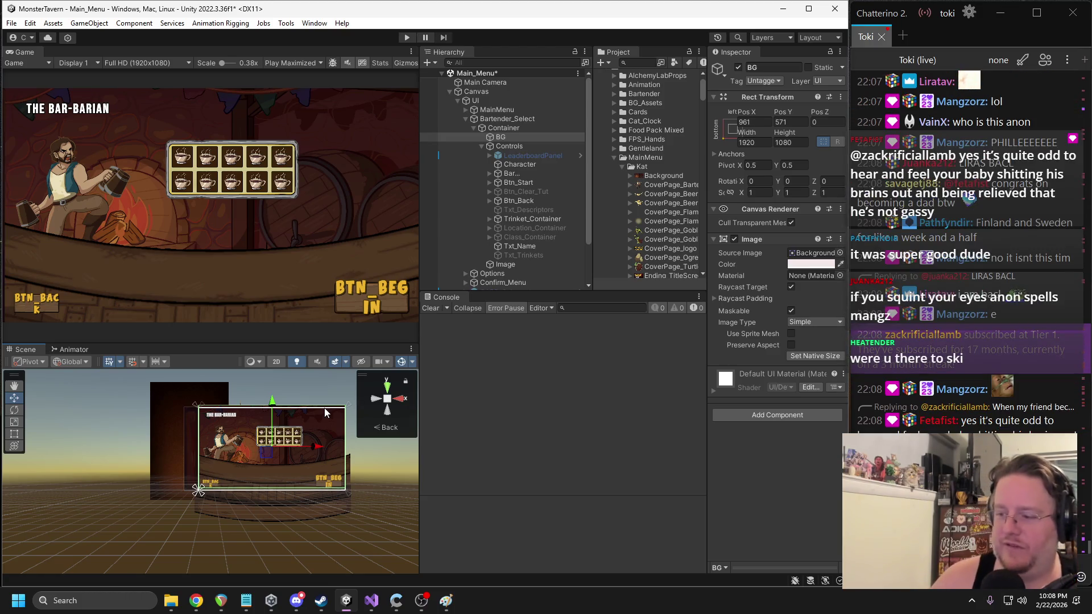
drag(218, 458, 138, 516)
key(ctrl+z)
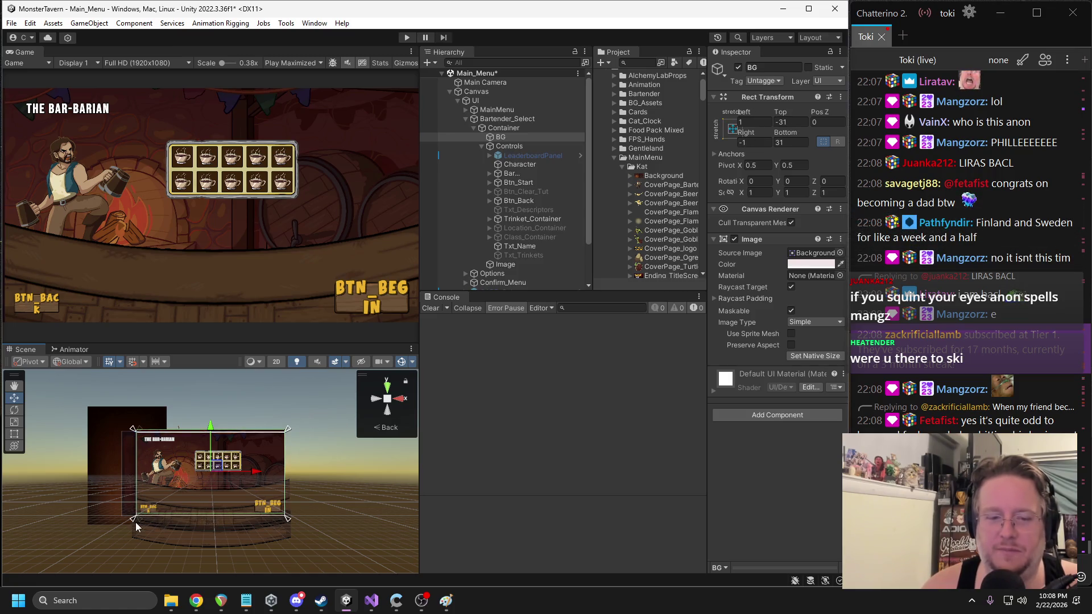
- Set BG's Top, Bottom, Right and Left offsets to 0
click(791, 122)
text(0)
key(Return)
click(787, 142)
text(0)
click(758, 142)
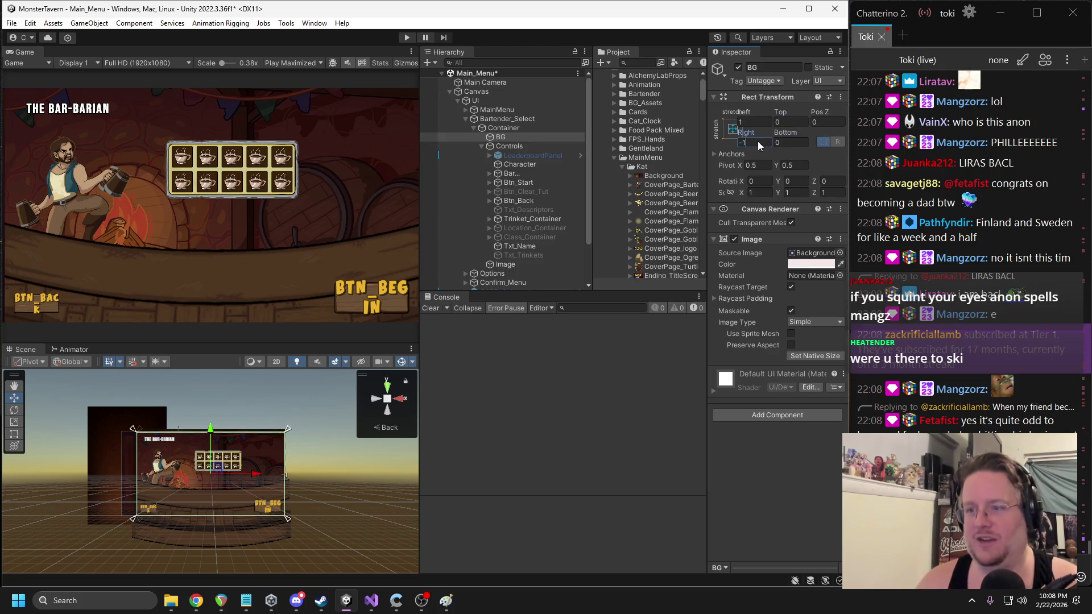
text(0)
click(755, 121)
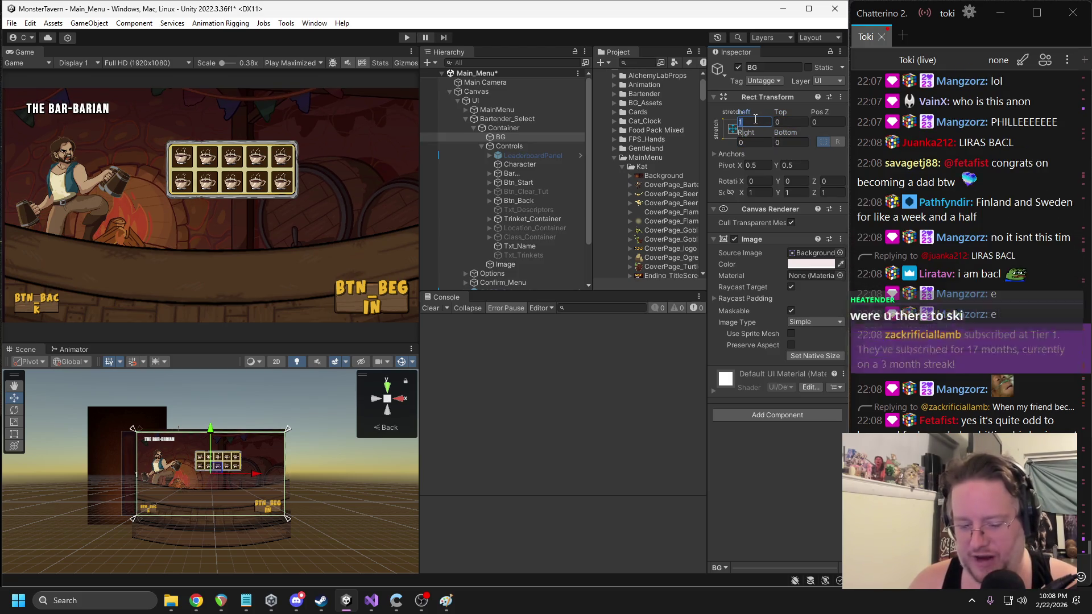
key(super+shift+s)
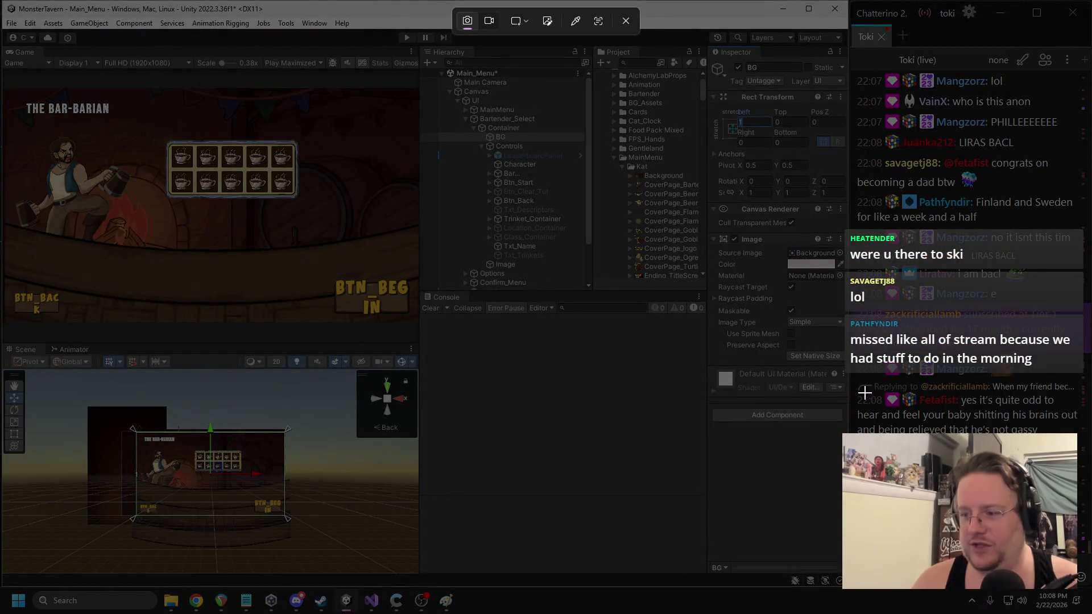
drag(858, 390, 1084, 445)
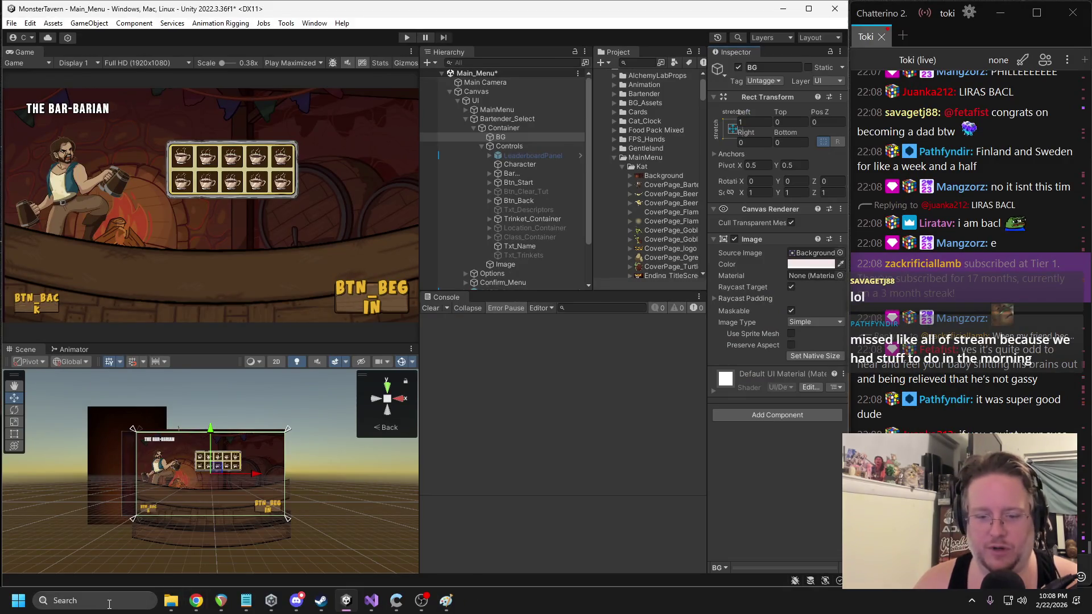
click(116, 595)
text(paint)
key(Return)
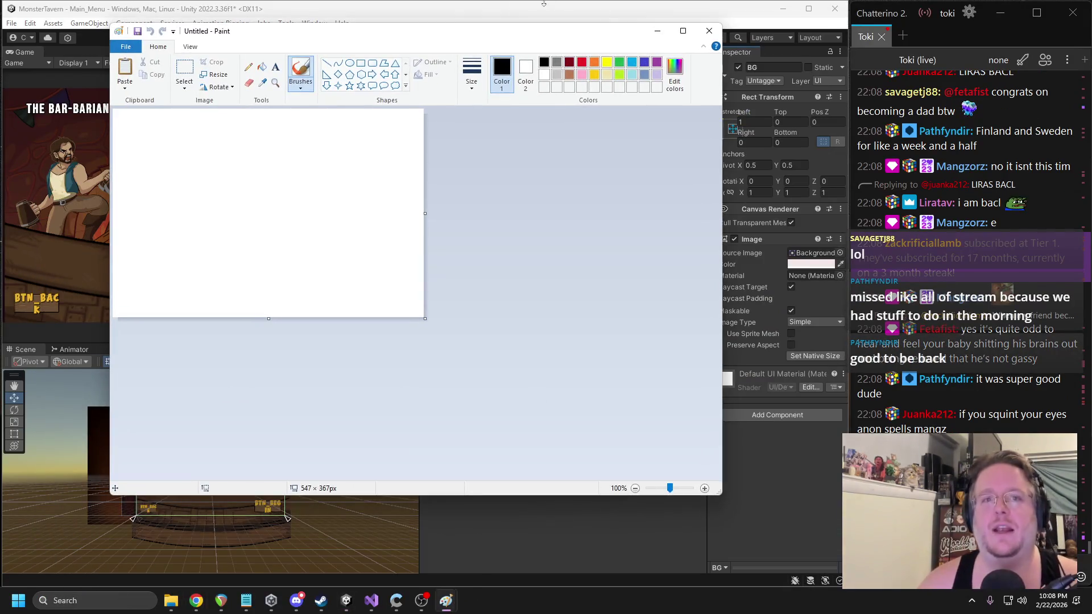
key(alt+Tab)
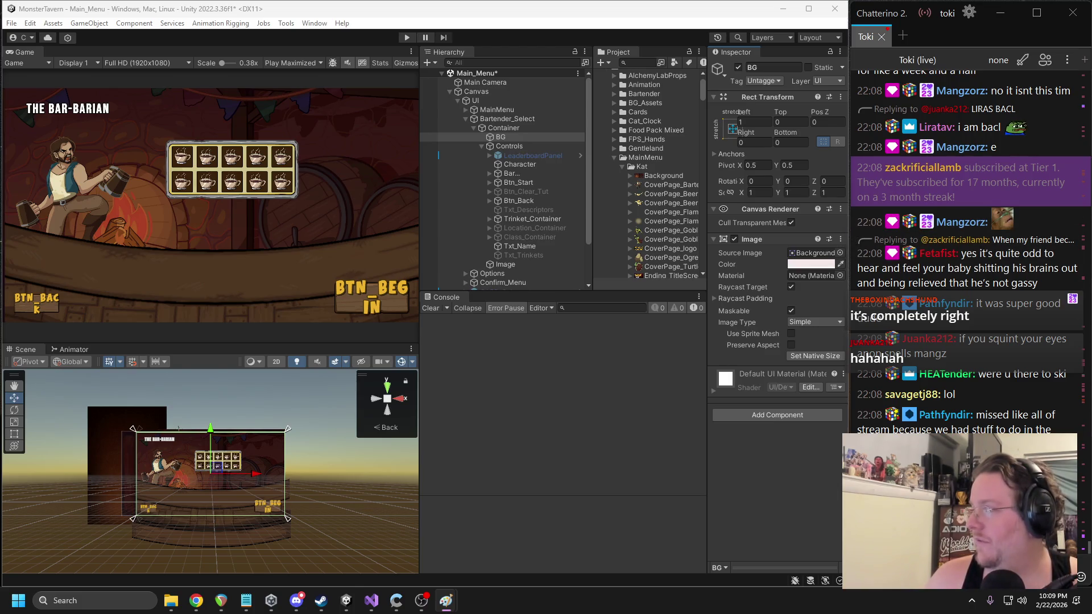
- Return to Unity, then select and frame the Character image
key(alt+Tab)
key(alt+Tab)
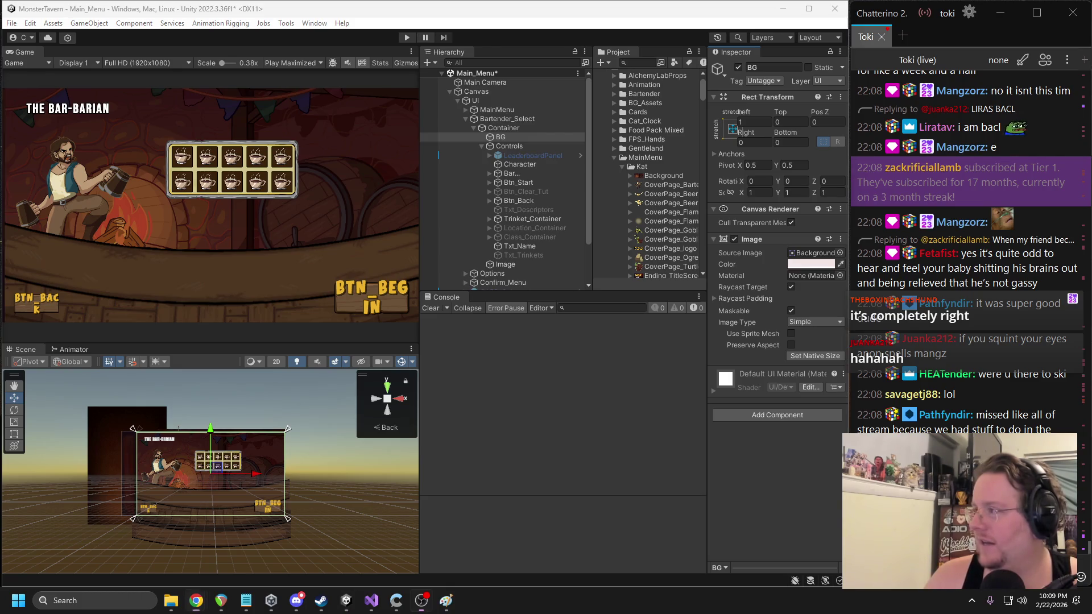
click(328, 220)
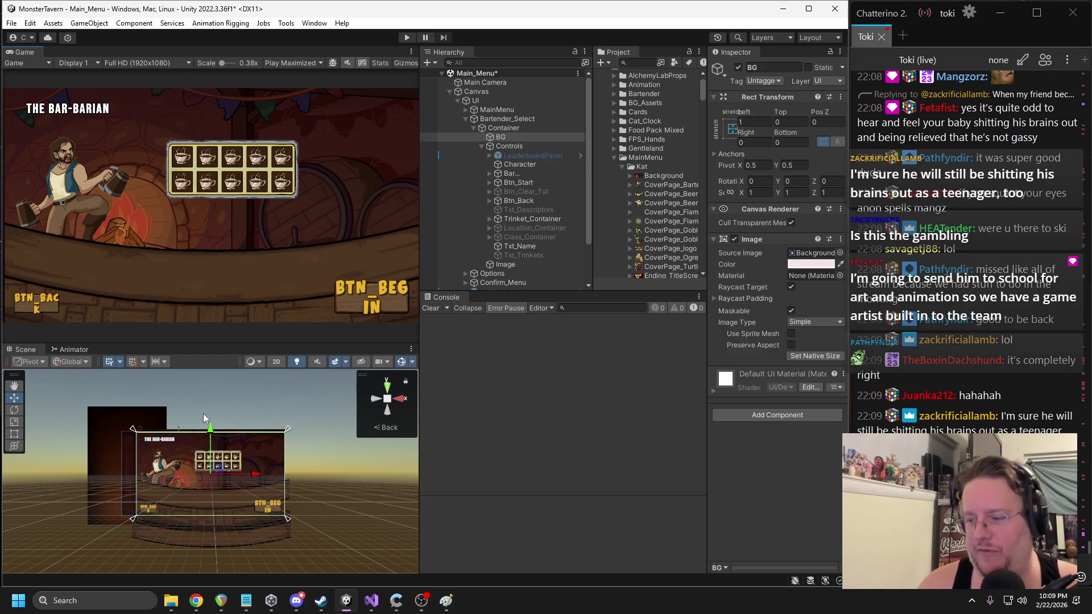
click(157, 467)
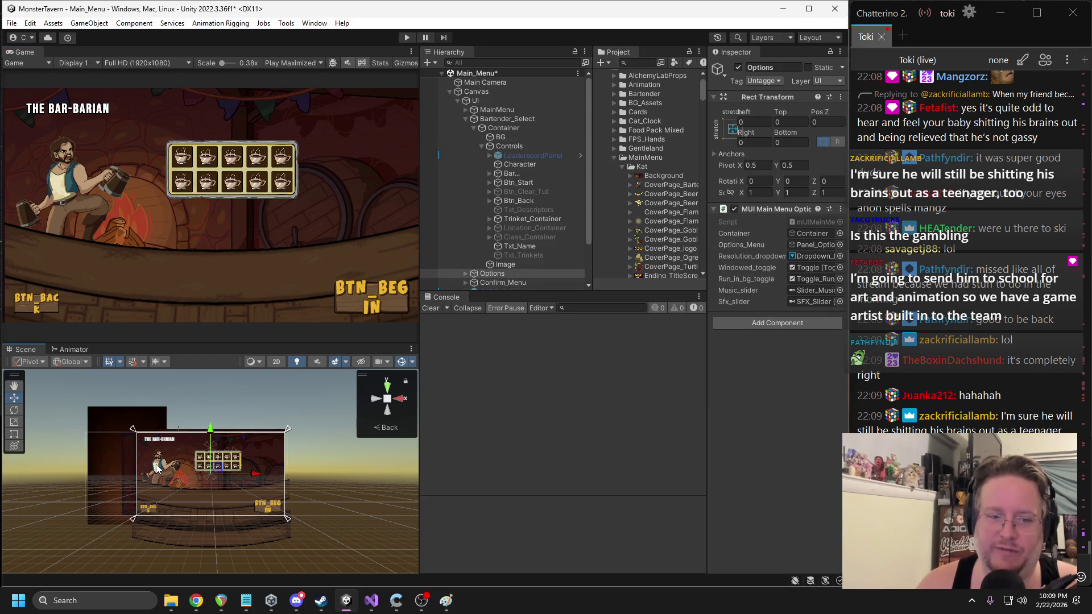
click(156, 466)
key(f)
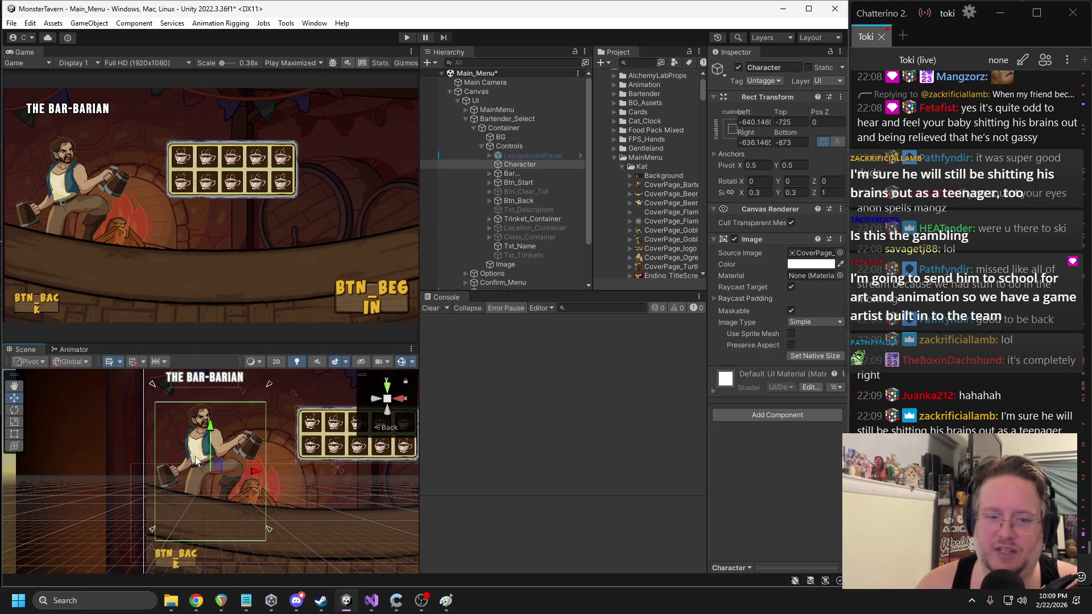
- Drag the Character frame's top and bottom edges lower in the Scene view
drag(269, 387, 270, 401)
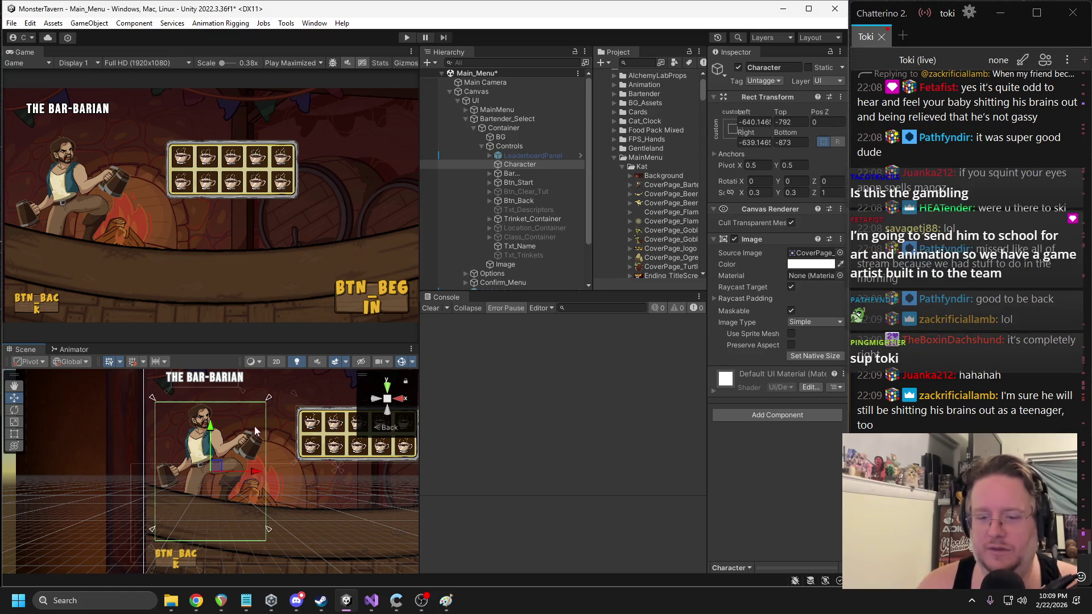
drag(265, 529, 269, 542)
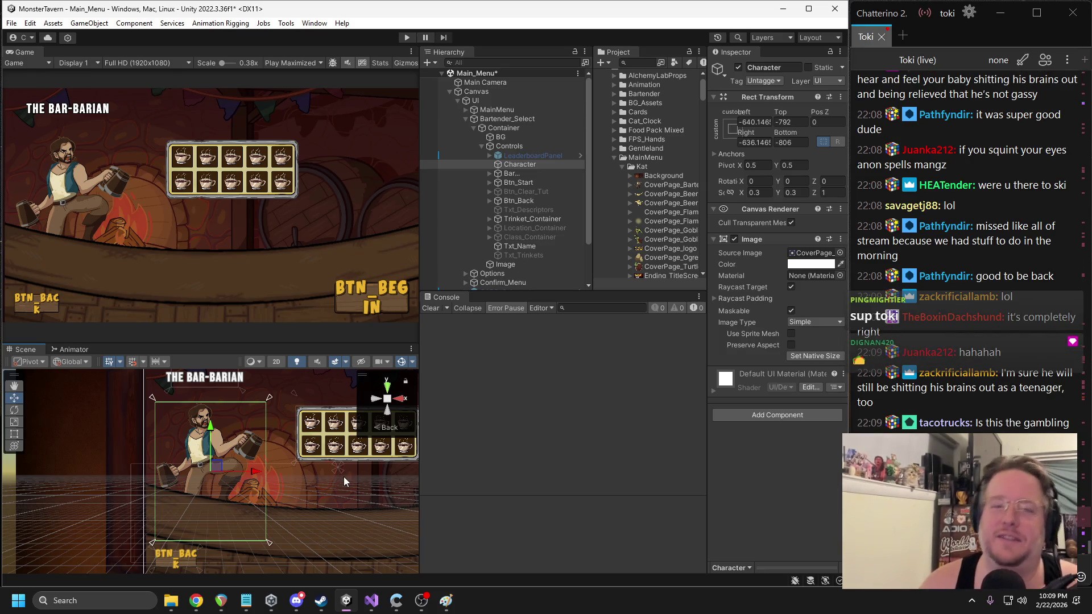
scroll(291, 496, down, 4)
drag(284, 487, 251, 476)
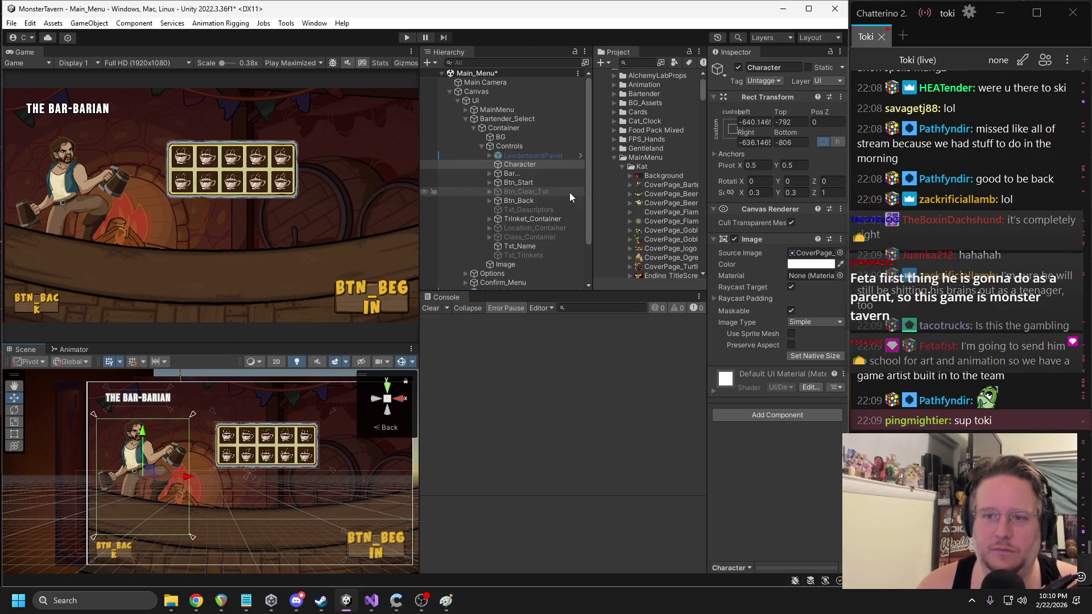
double_click(515, 247)
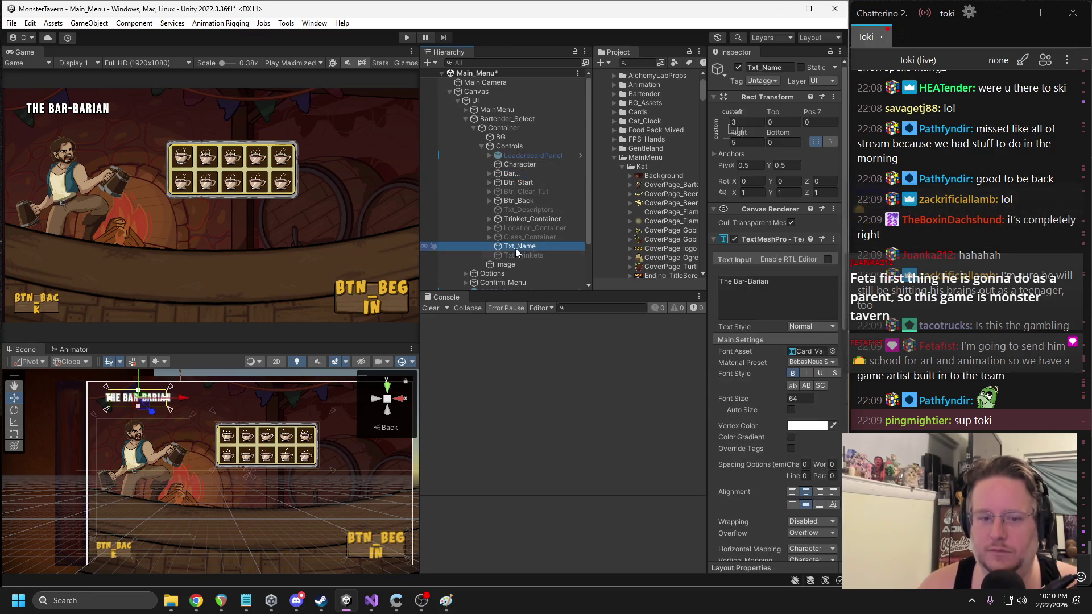
- Snap Txt_Name's anchors to its text box corners, then select Bartender_Select
mouse_move(303, 453)
mouse_down()
mouse_move(204, 390)
mouse_move(286, 436)
mouse_up()
drag(91, 437, 110, 438)
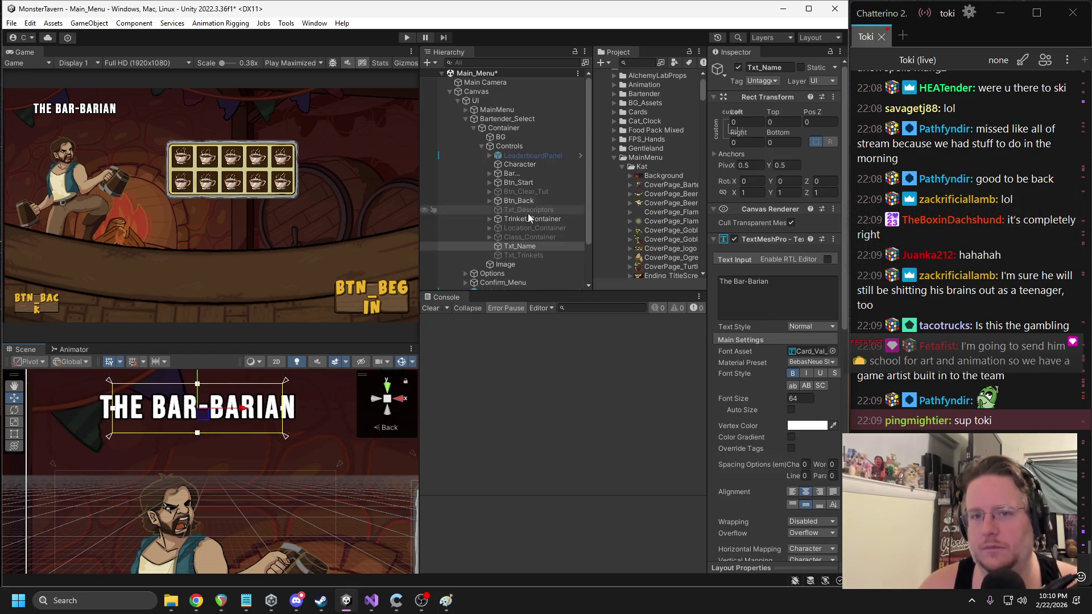
click(500, 118)
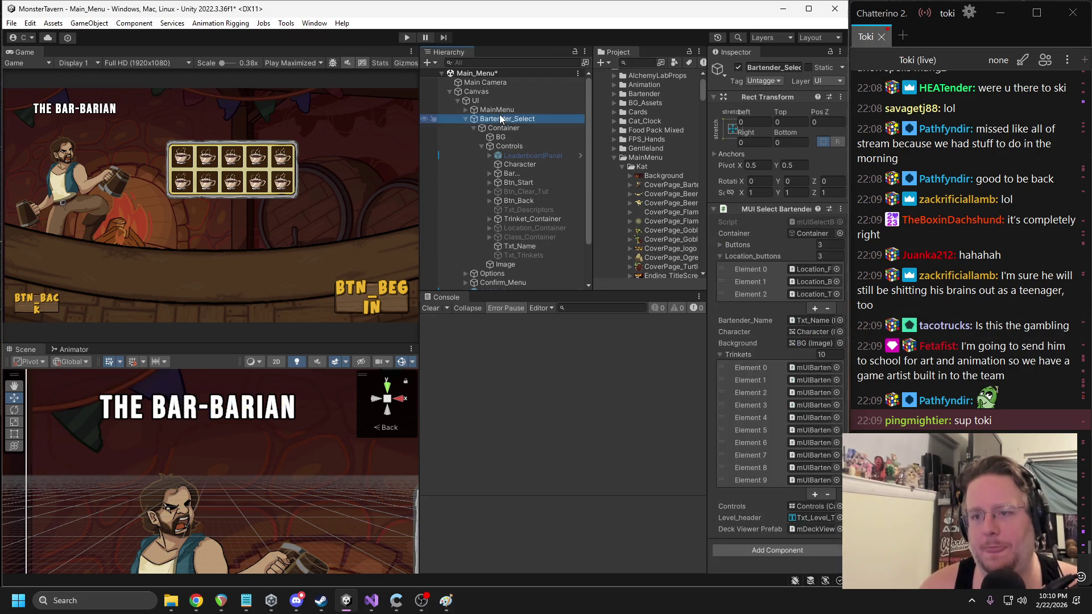
- Widen the Inspector and collapse the Trinkets, Location_buttons and Buttons lists on MUI Select Bartender
drag(707, 239, 635, 239)
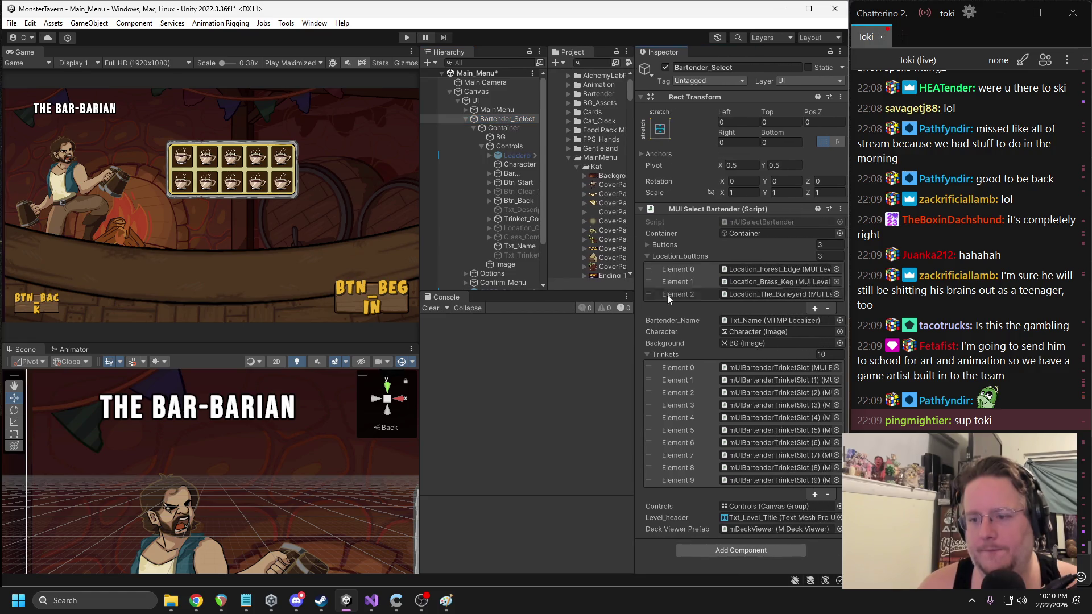
click(648, 353)
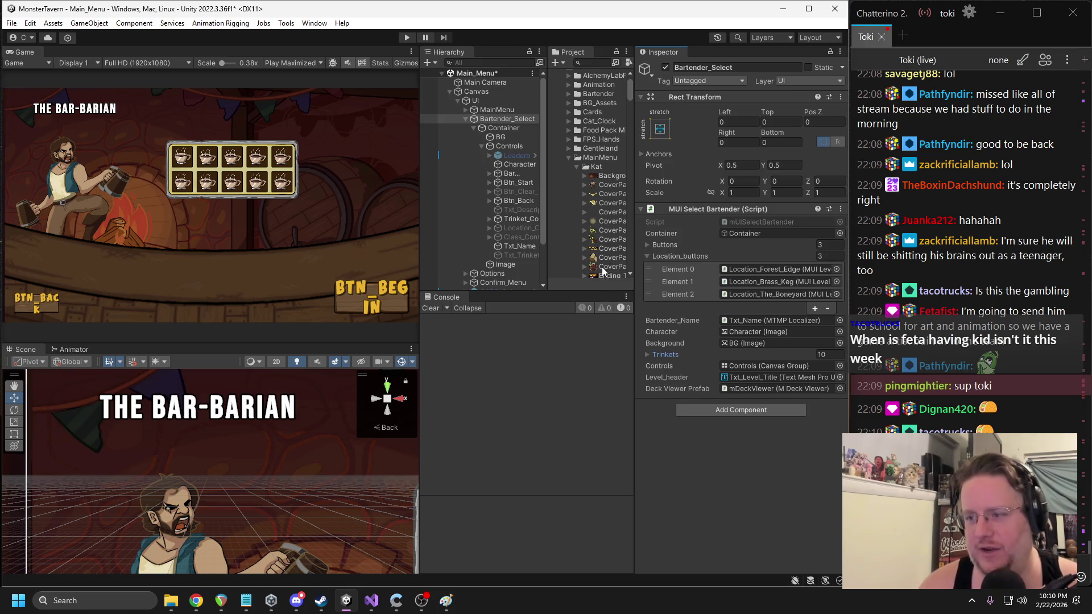
click(650, 258)
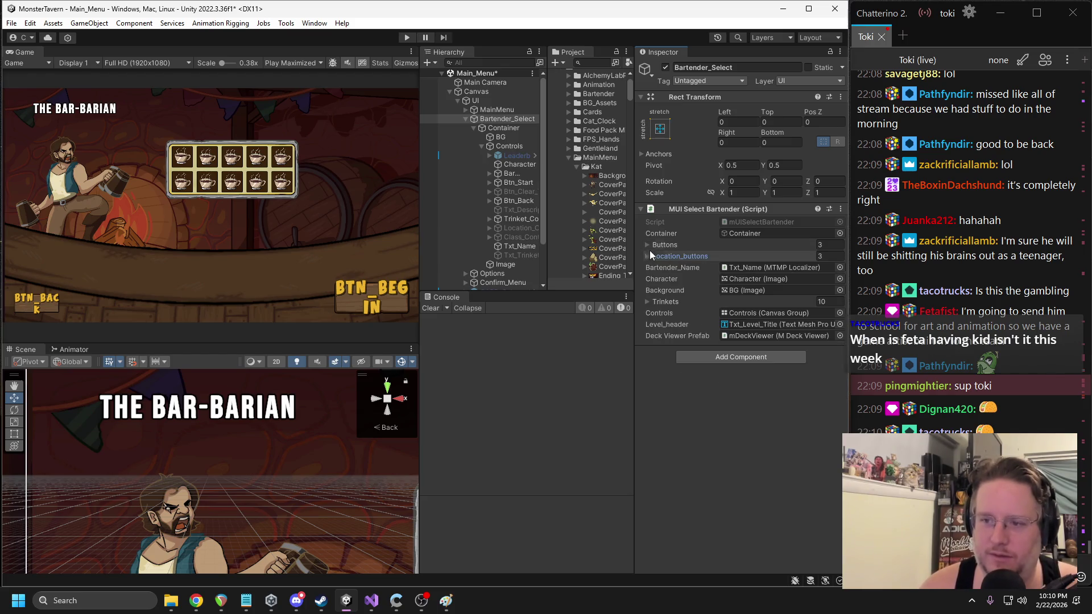
click(647, 248)
click(647, 246)
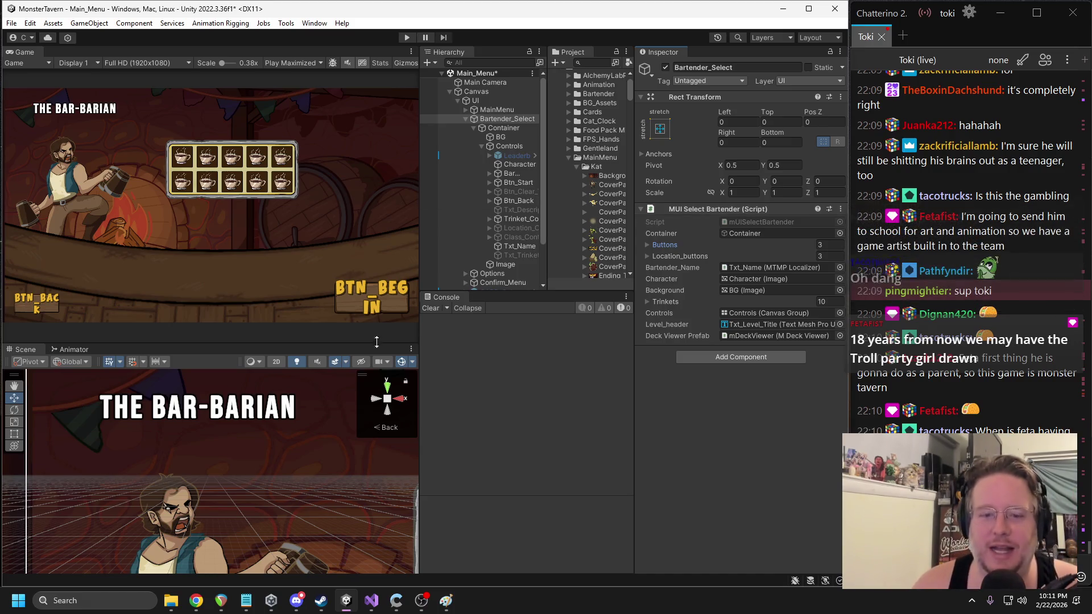
- Select the first coffee-cup Trinket_img and zoom in and out to inspect it
scroll(305, 484, down, 3)
scroll(305, 484, down, 1)
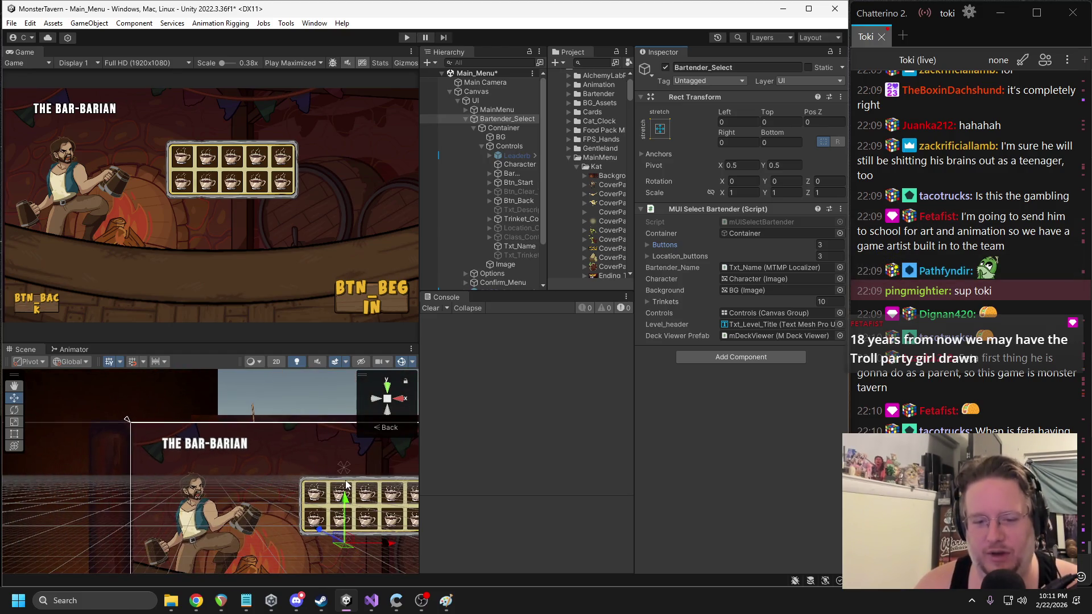
click(322, 498)
scroll(322, 499, up, 10)
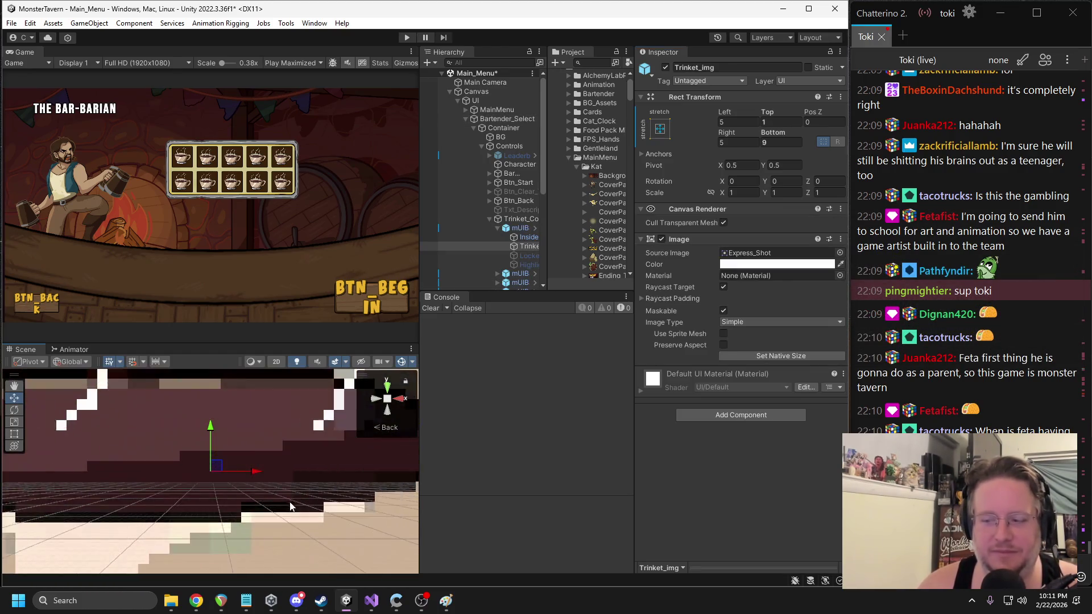
scroll(282, 481, down, 8)
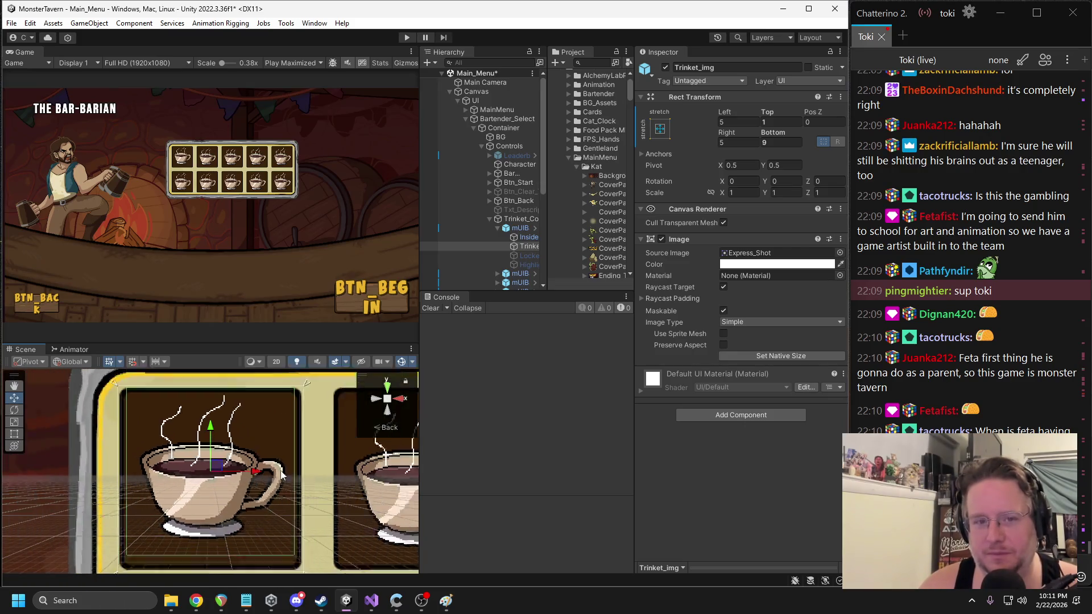
scroll(272, 475, down, 3)
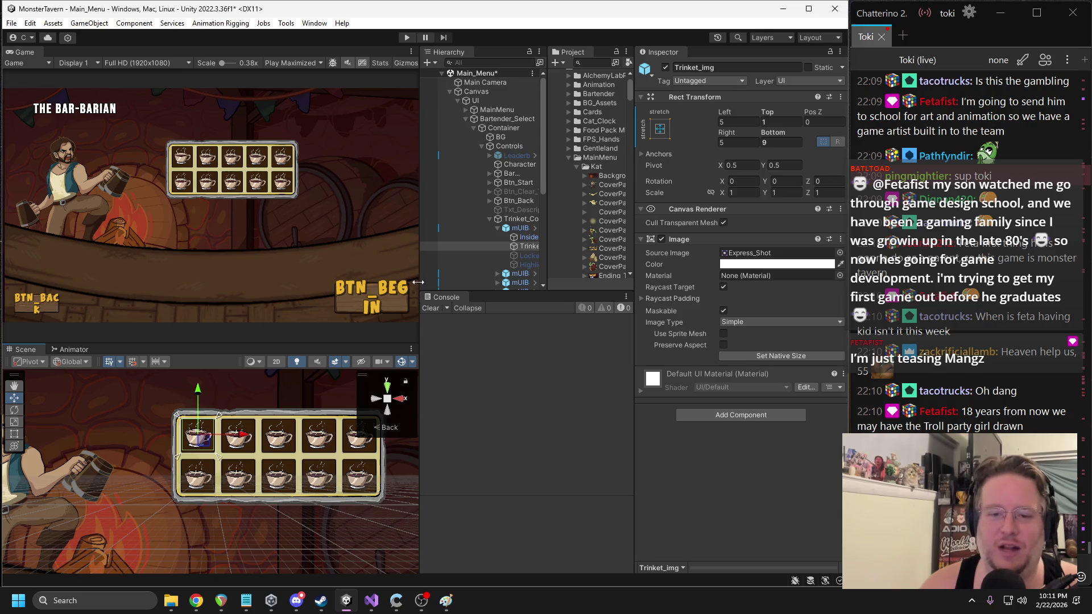
- Widen the Hierarchy panel and collapse the expanded trinket slot's children
drag(544, 215, 573, 215)
drag(419, 213, 414, 214)
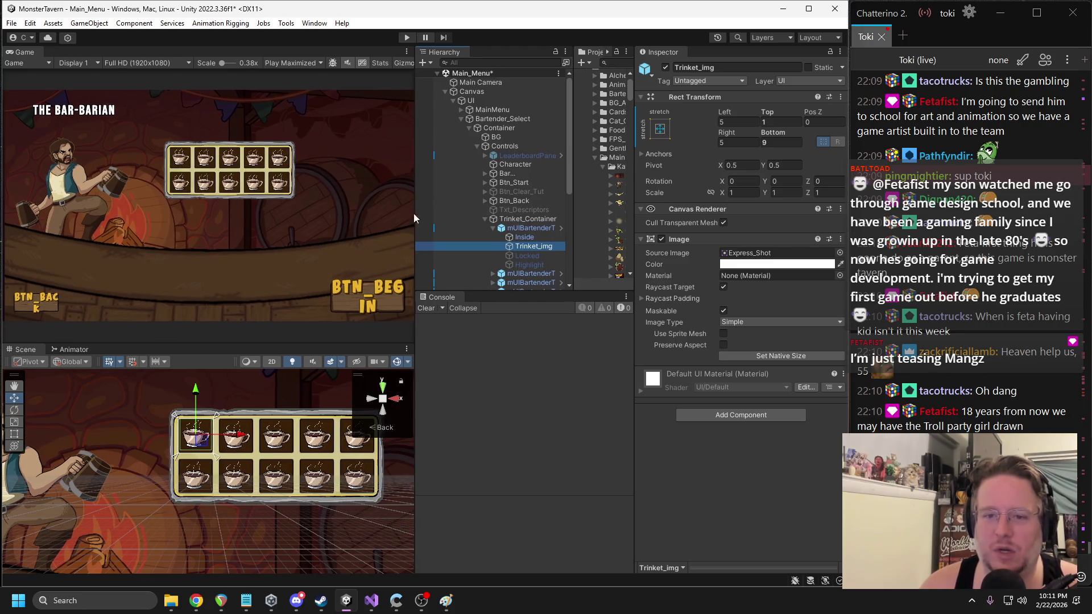
scroll(252, 447, down, 3)
scroll(252, 447, down, 5)
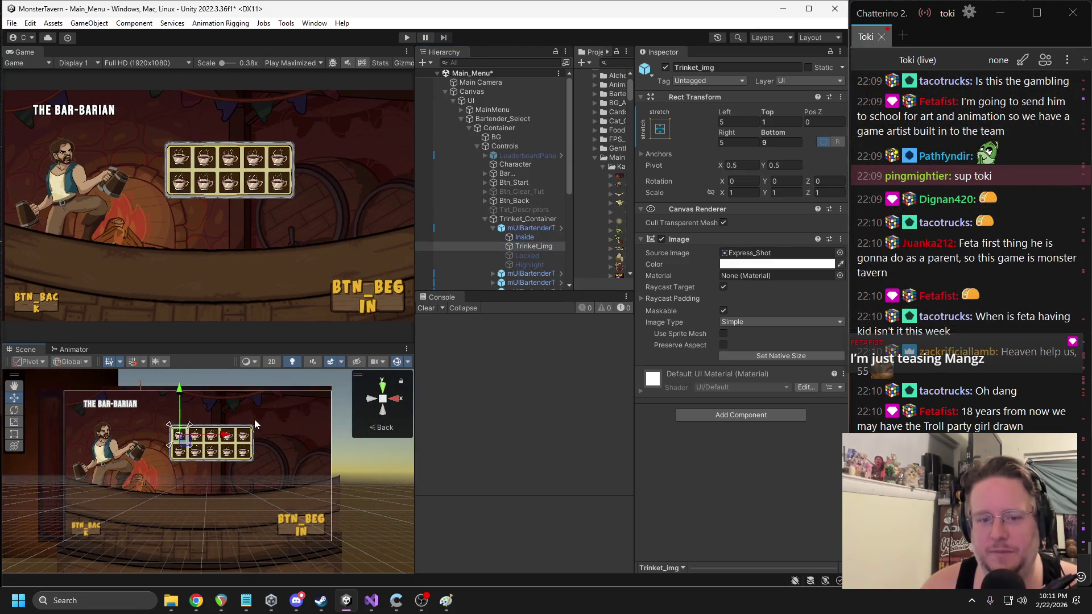
click(493, 227)
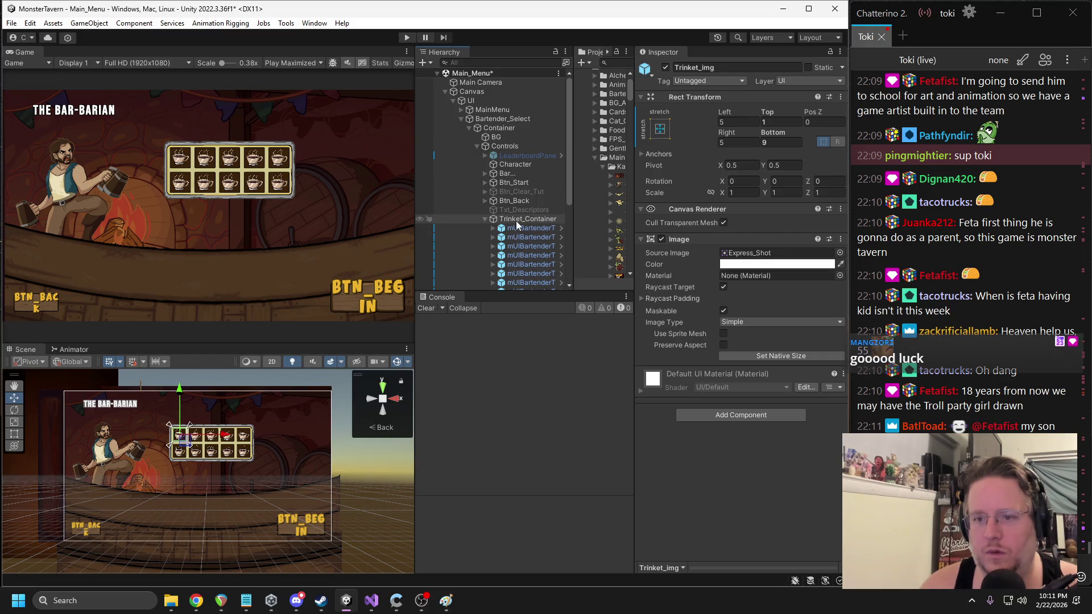
- Set Trinket_Container's Grid Layout cell size to 120×120 after trying 150
click(523, 219)
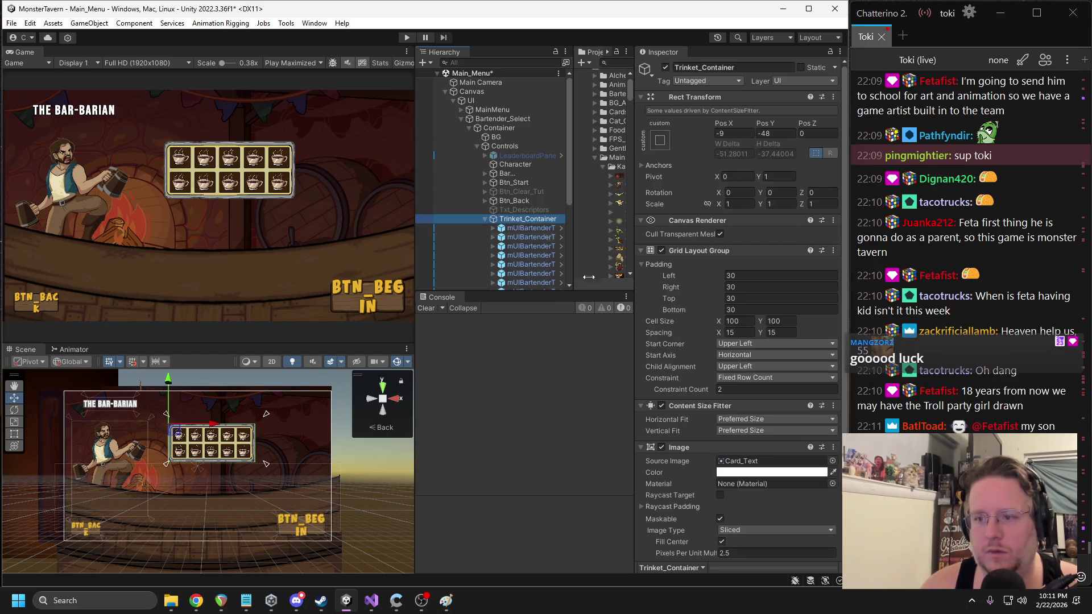
click(746, 319)
text(150)
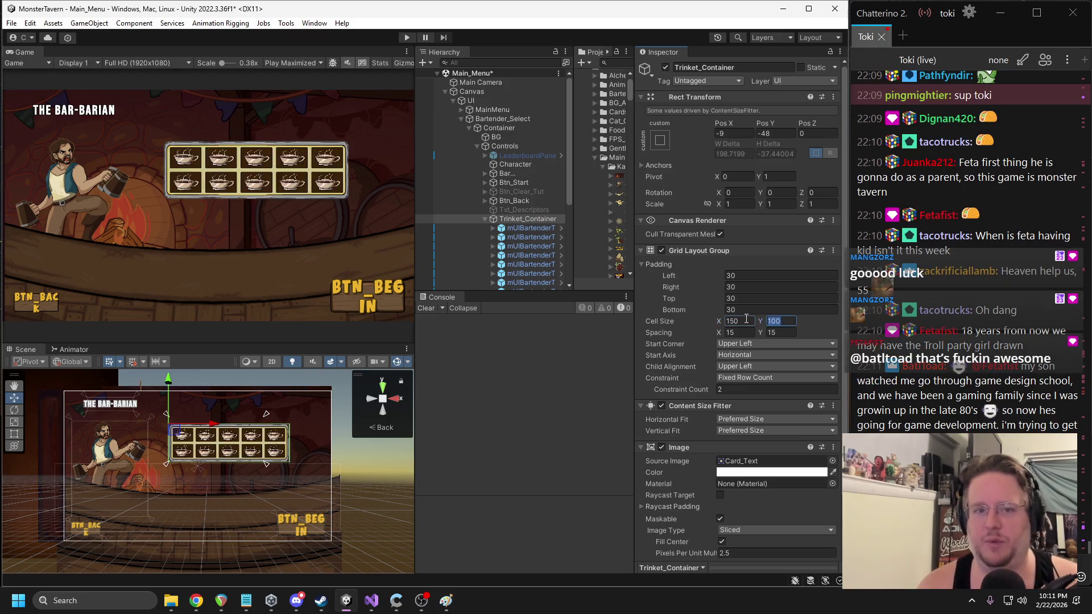
key(Tab)
text(150)
key(Return)
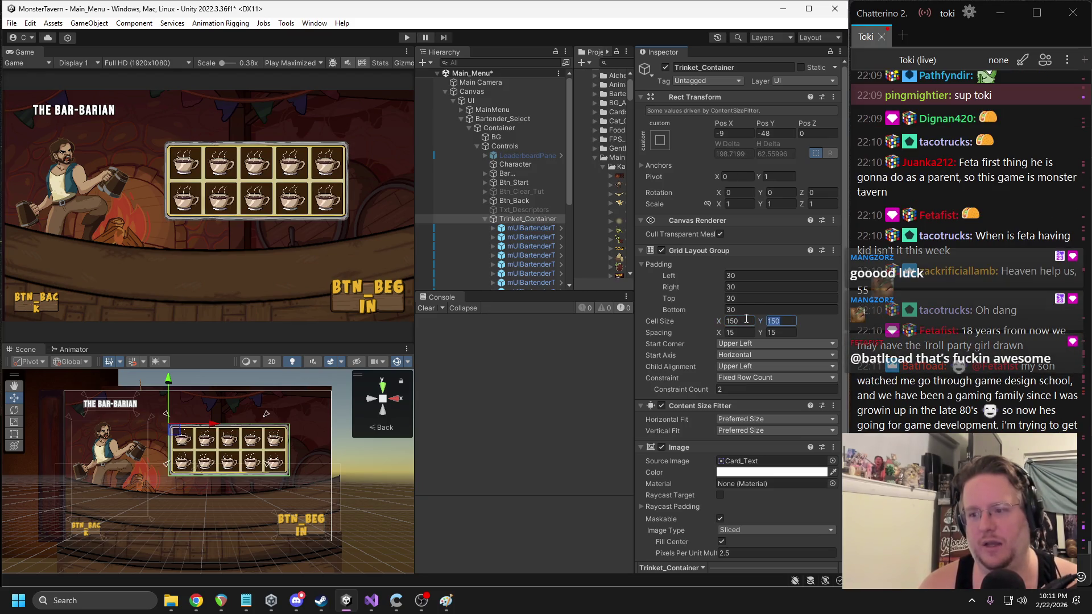
text(120)
click(742, 321)
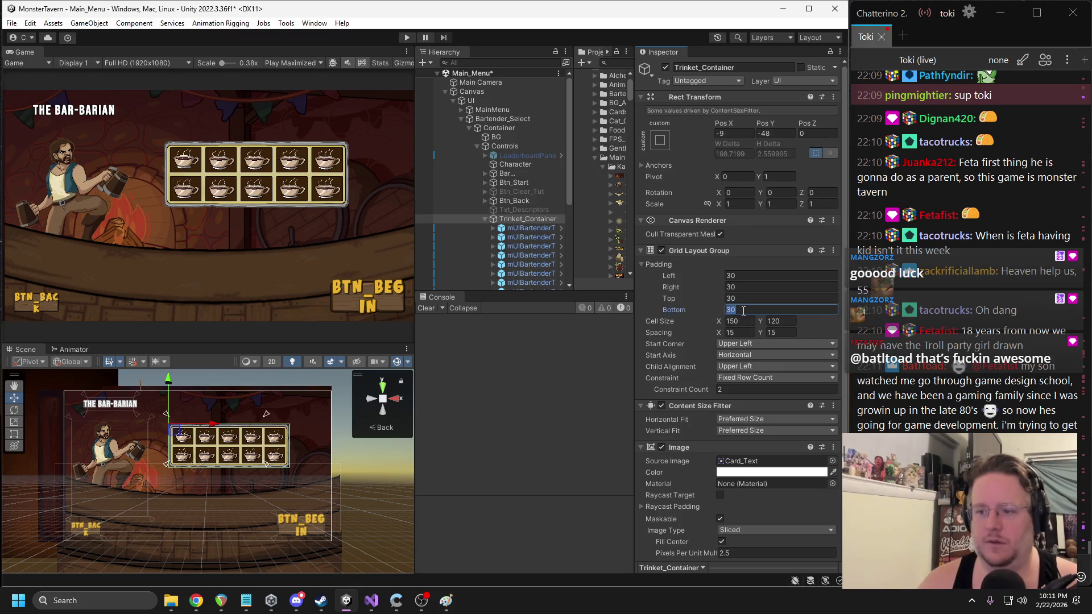
text(120)
- Set the grid's horizontal and vertical spacing to 25
click(739, 333)
text(25)
click(779, 334)
text(25)
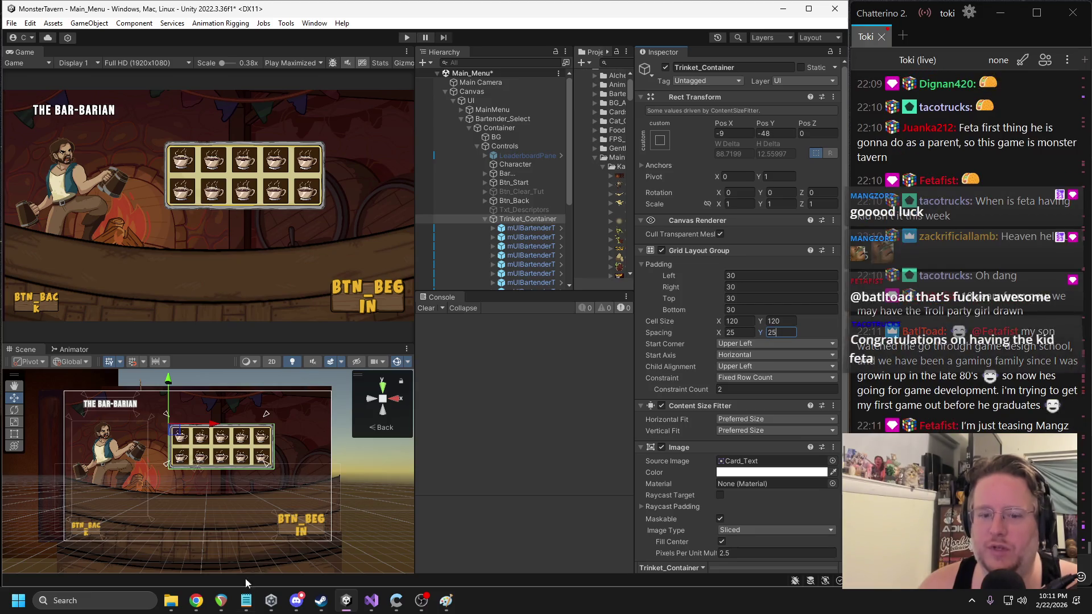
click(195, 601)
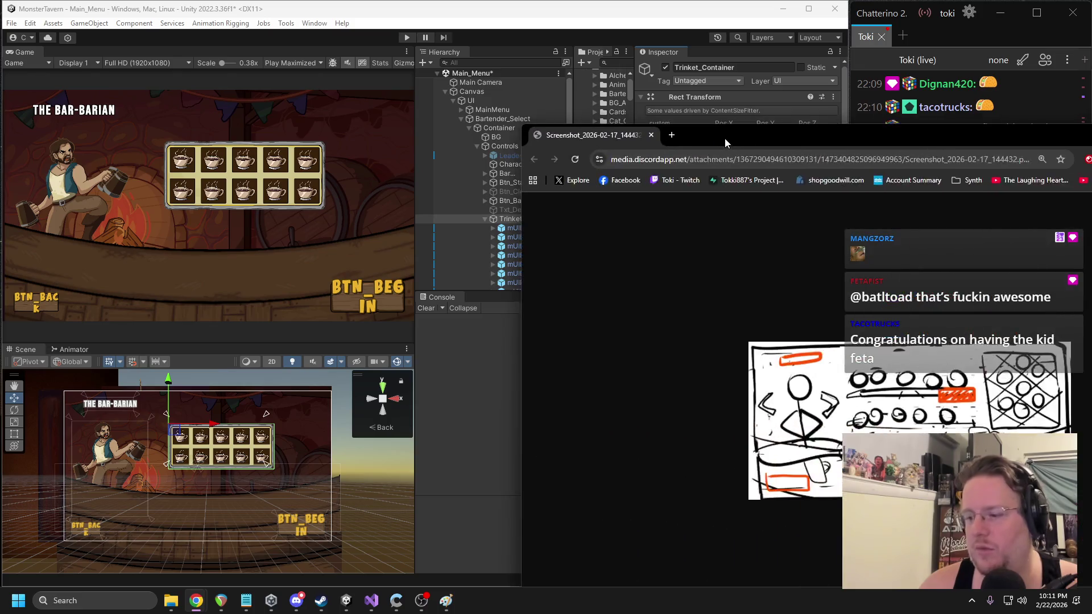
- Move the layout sketch window left to review it, then close it
drag(724, 138, 204, 60)
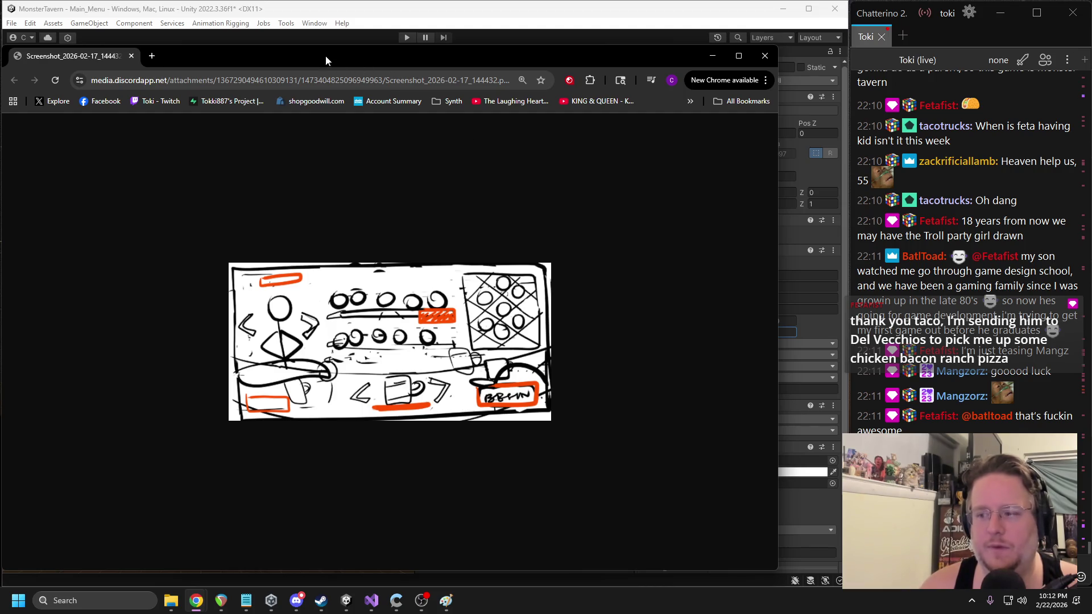
click(131, 56)
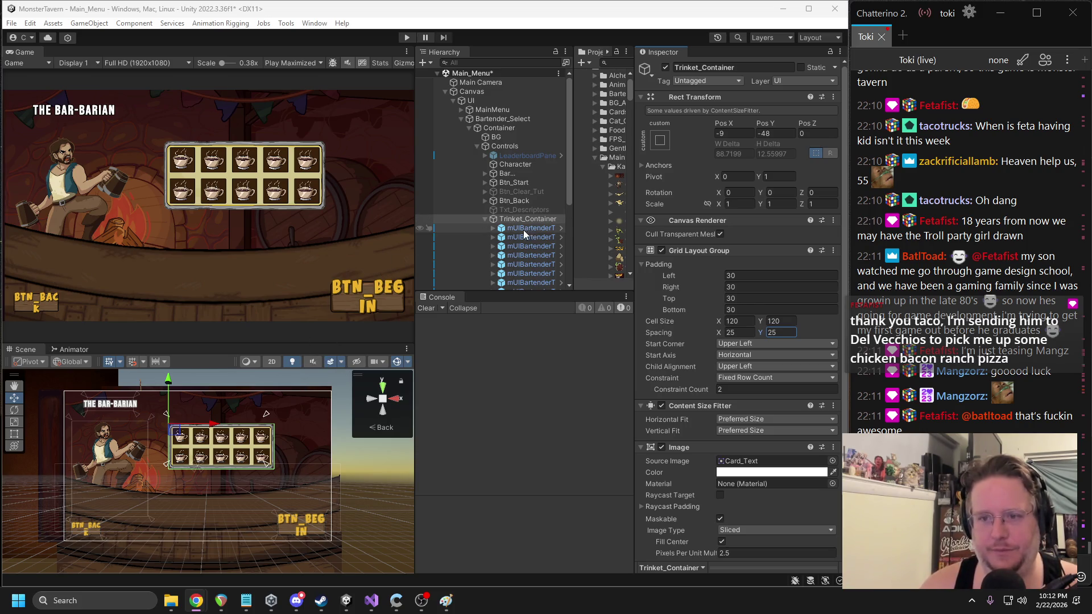
- Set the trinket grid cell size back to 100×100
click(240, 432)
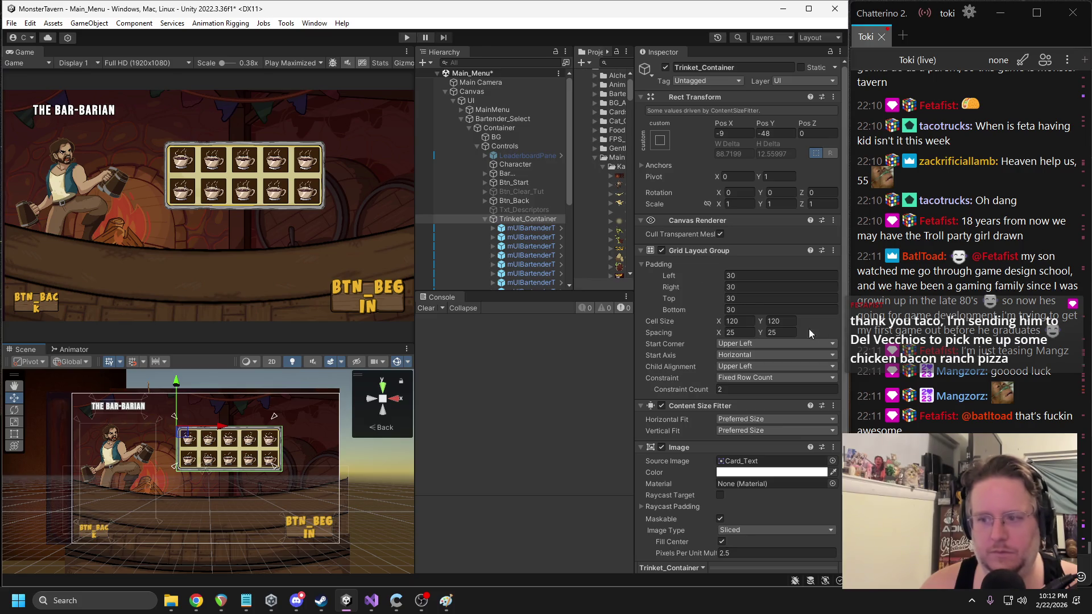
click(750, 321)
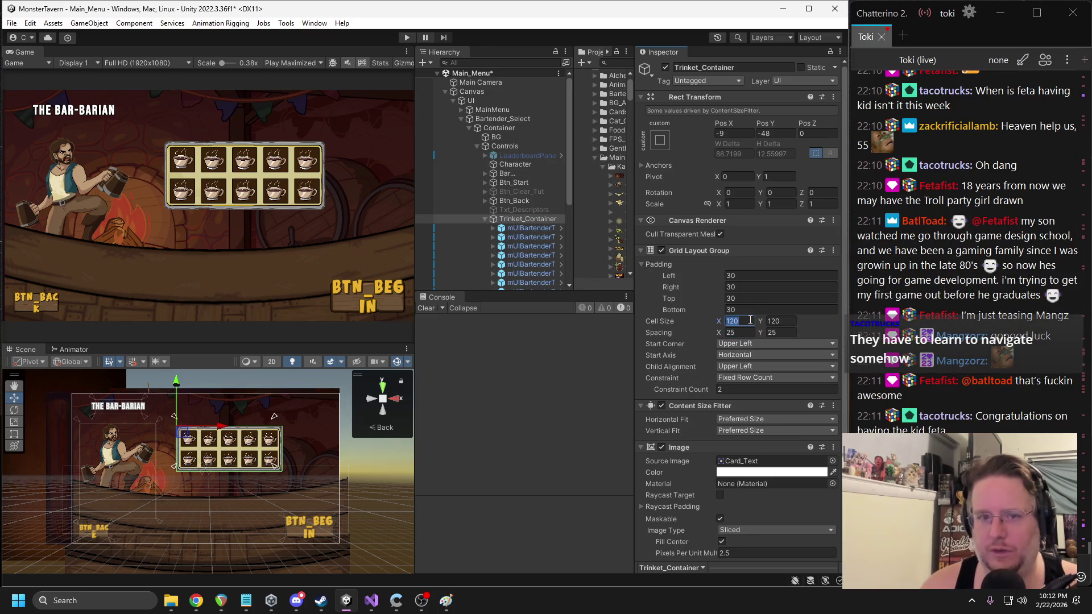
text(100)
key(Tab)
text(100)
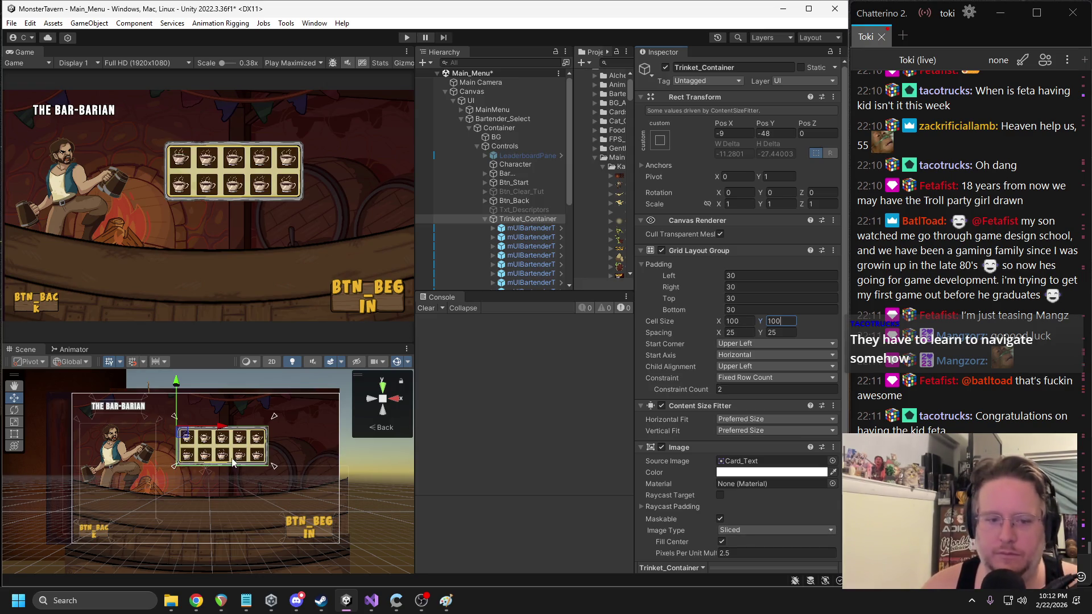
- Raise Trinket_Container higher and adjust its panel edges in the Scene view
drag(227, 430, 214, 429)
drag(170, 394, 164, 388)
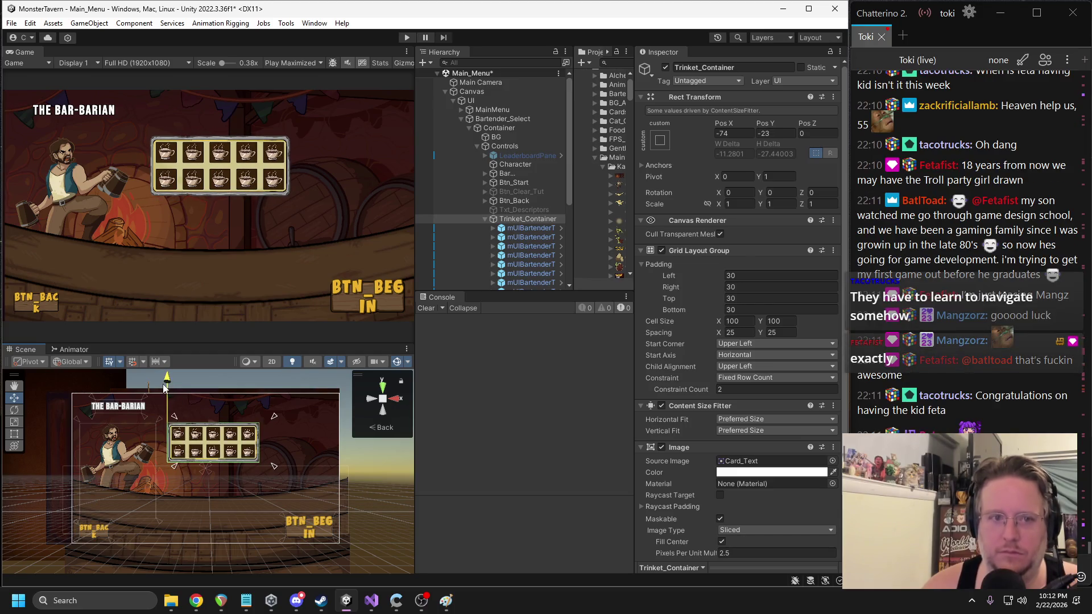
drag(215, 430, 220, 430)
drag(270, 469, 268, 466)
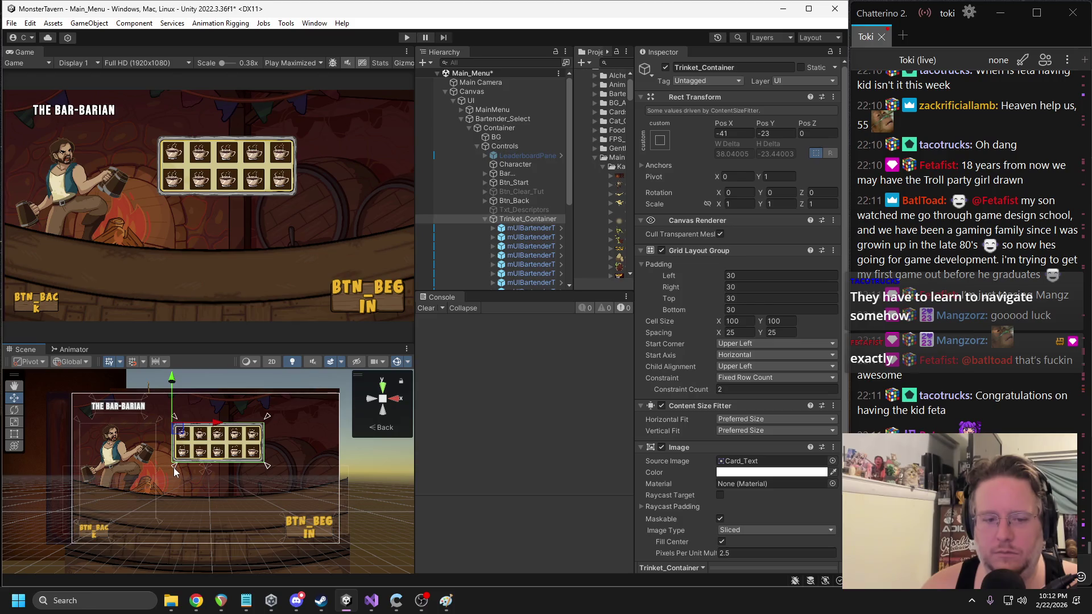
drag(174, 472, 170, 470)
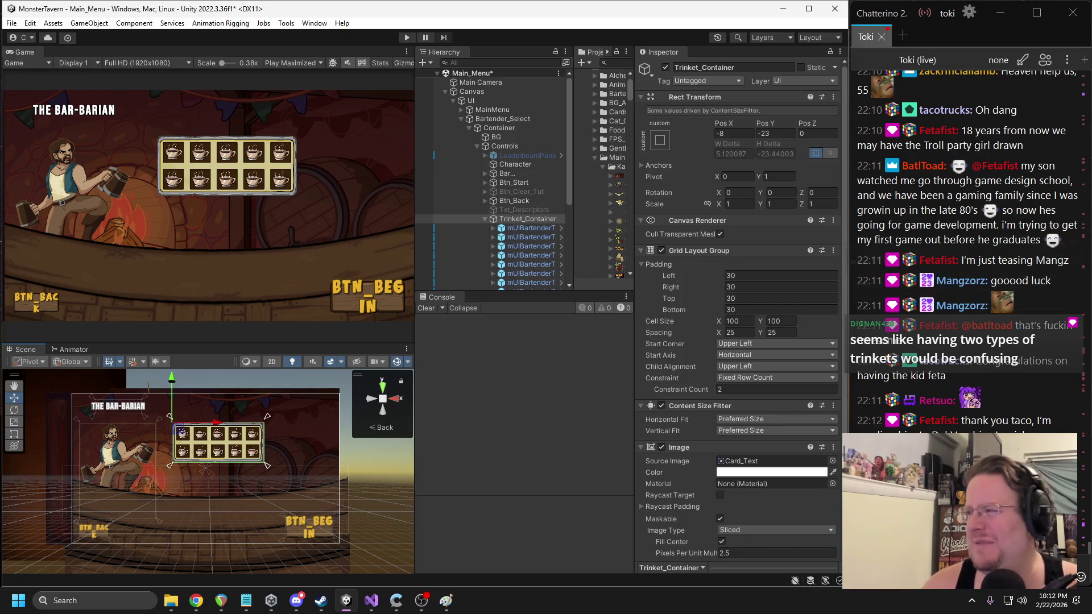
drag(0, 46, 247, 38)
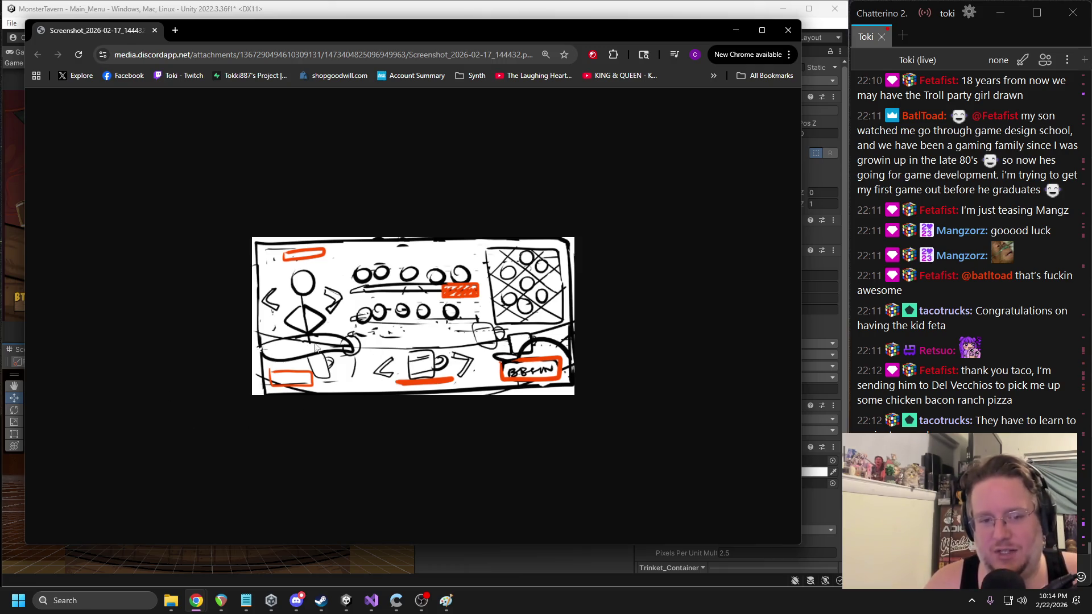
- Leave the Chrome layout sketch and return to the Unity editor
key(alt+Tab)
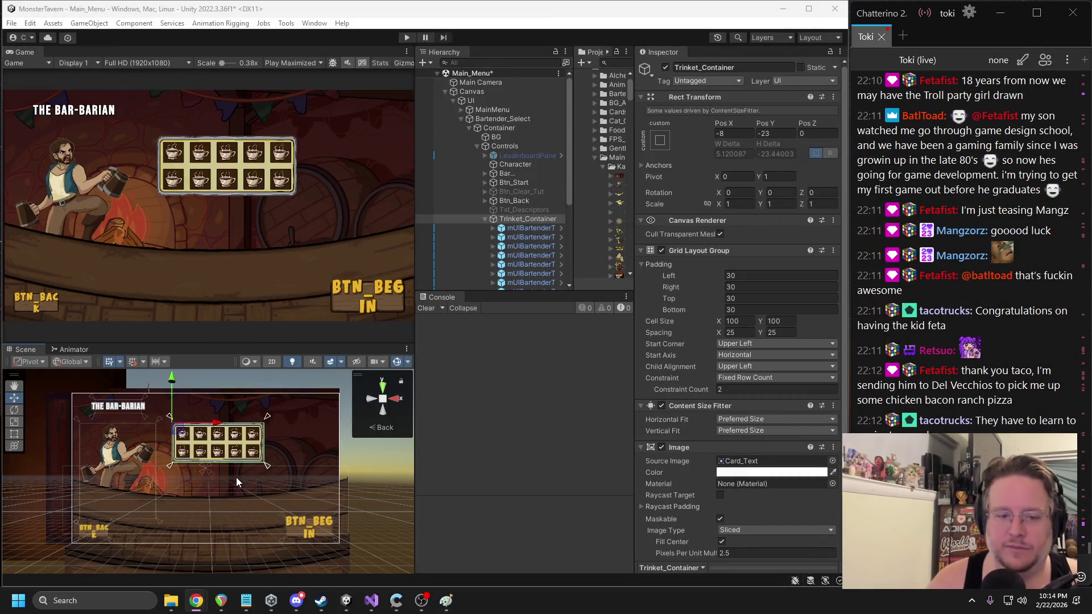
- Collapse Trinket_Container, inspect Btn_Start, and bring up the Controls group's context menu
drag(236, 476, 219, 466)
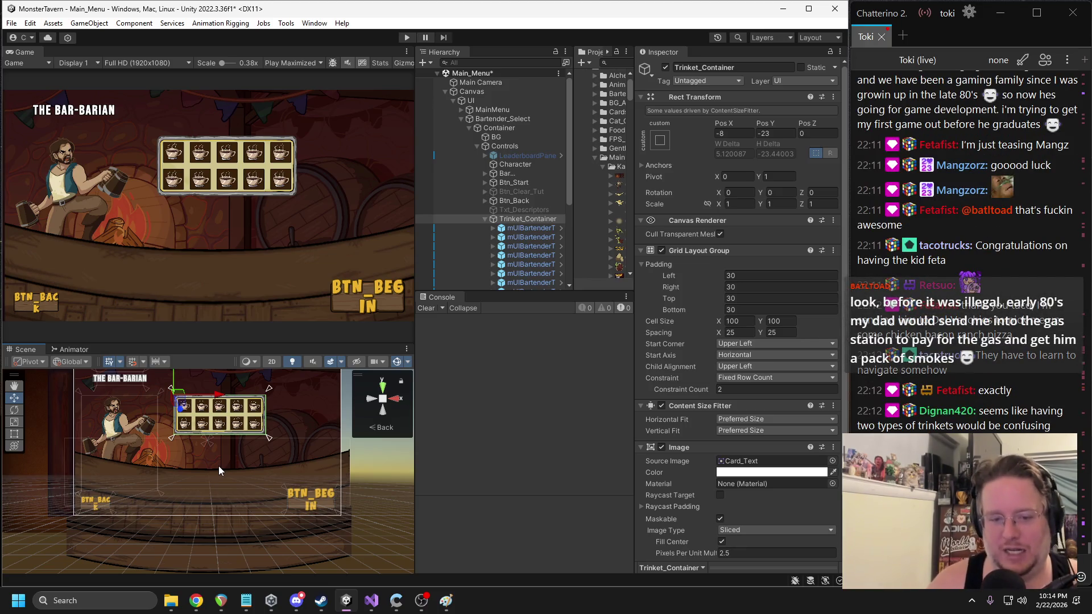
click(485, 220)
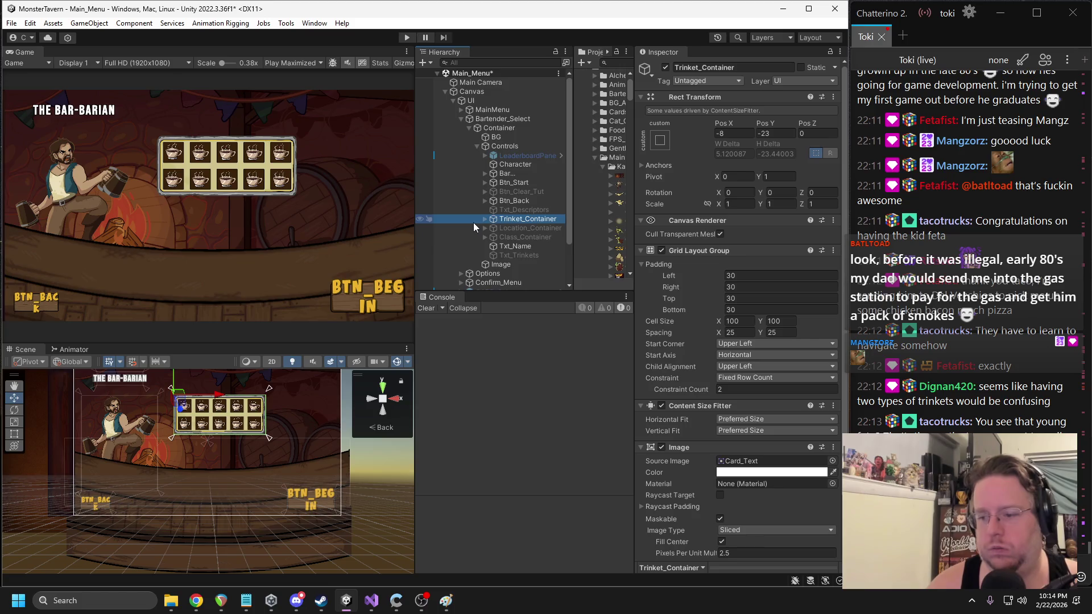
click(497, 183)
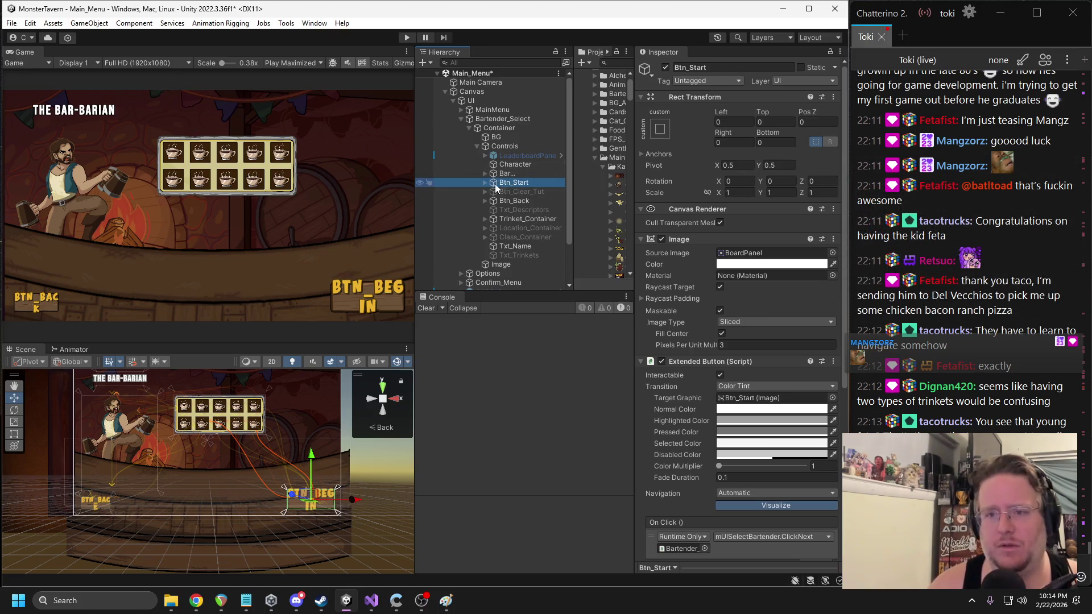
right_click(501, 147)
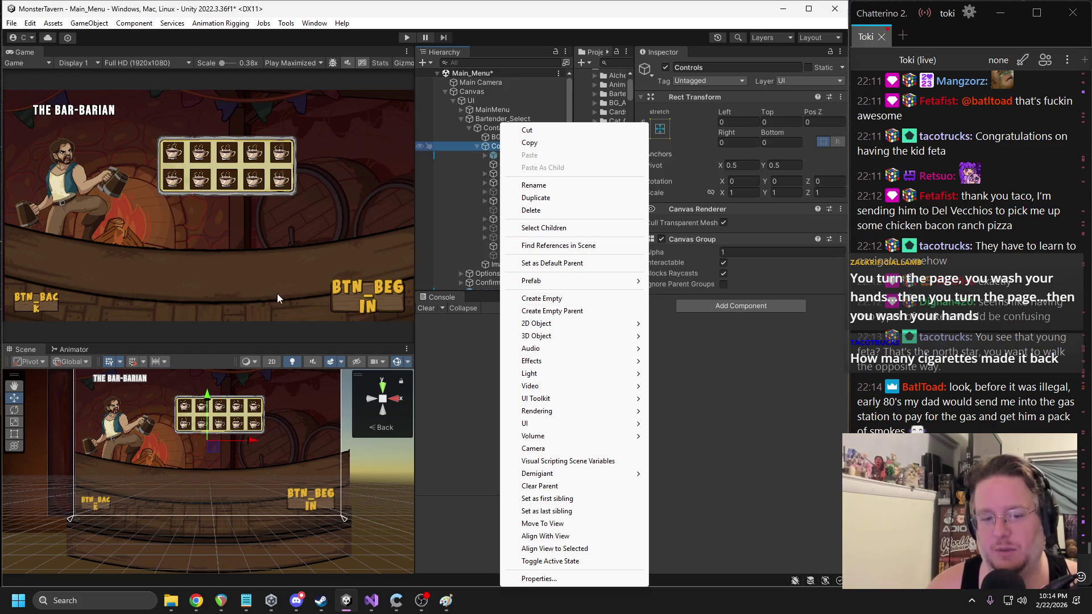
- Create a new empty object under the Controls group
click(492, 139)
click(492, 147)
right_click(492, 149)
click(491, 149)
right_click(487, 148)
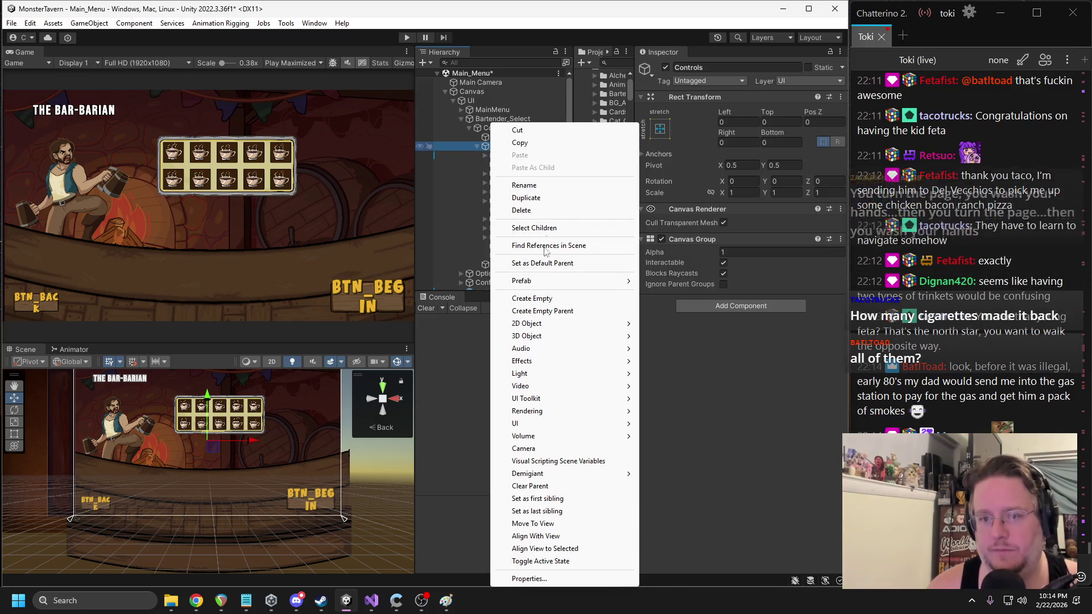
click(541, 298)
- Move the new empty object lower on the screen and anchor it to a centre point
drag(208, 396, 206, 425)
key(f)
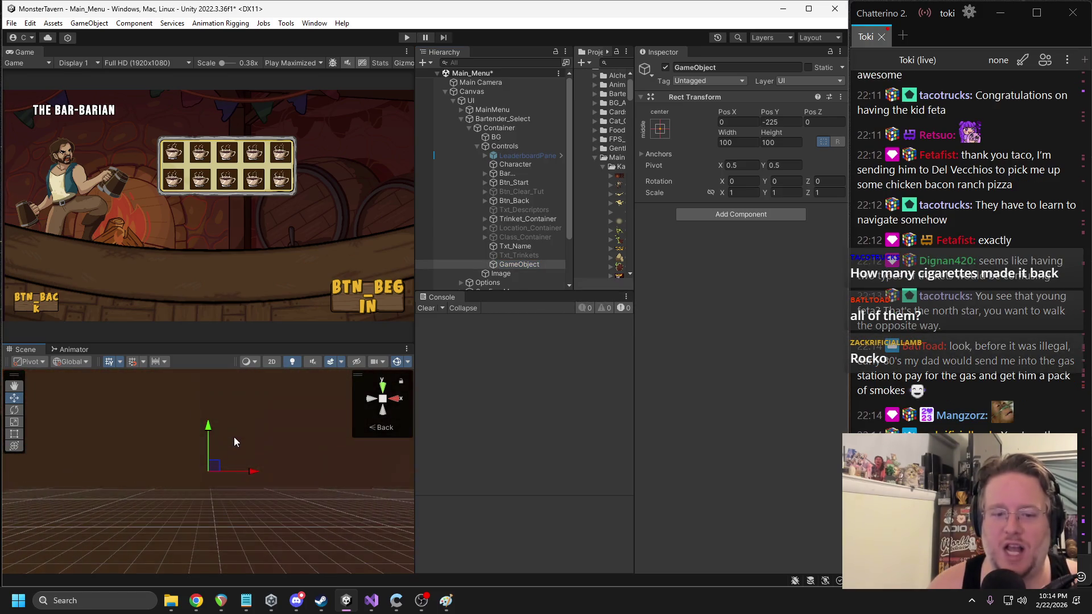
scroll(179, 434, up, 5)
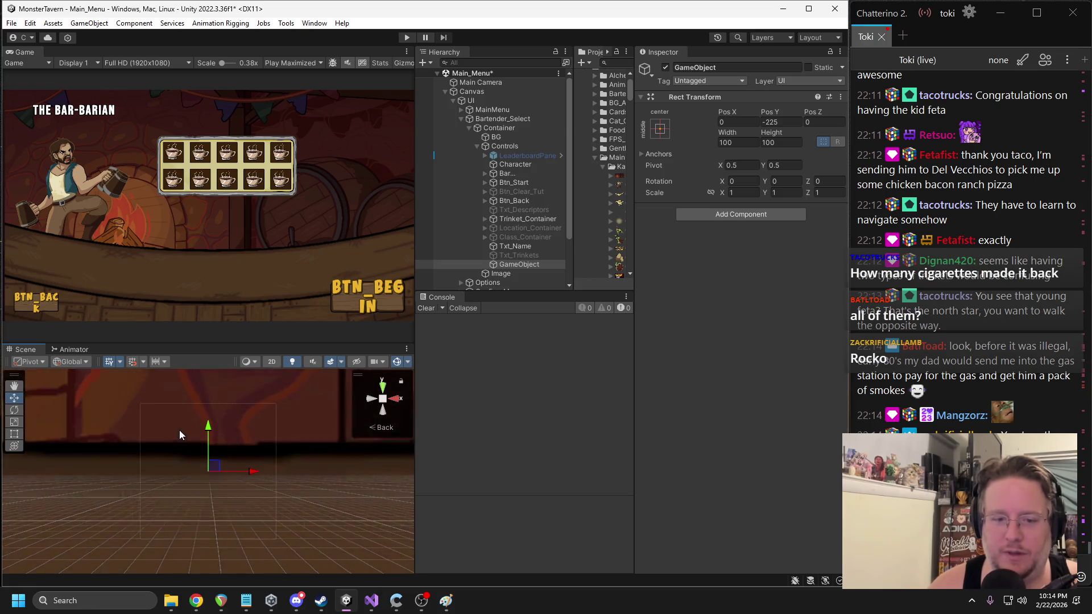
scroll(214, 441, down, 3)
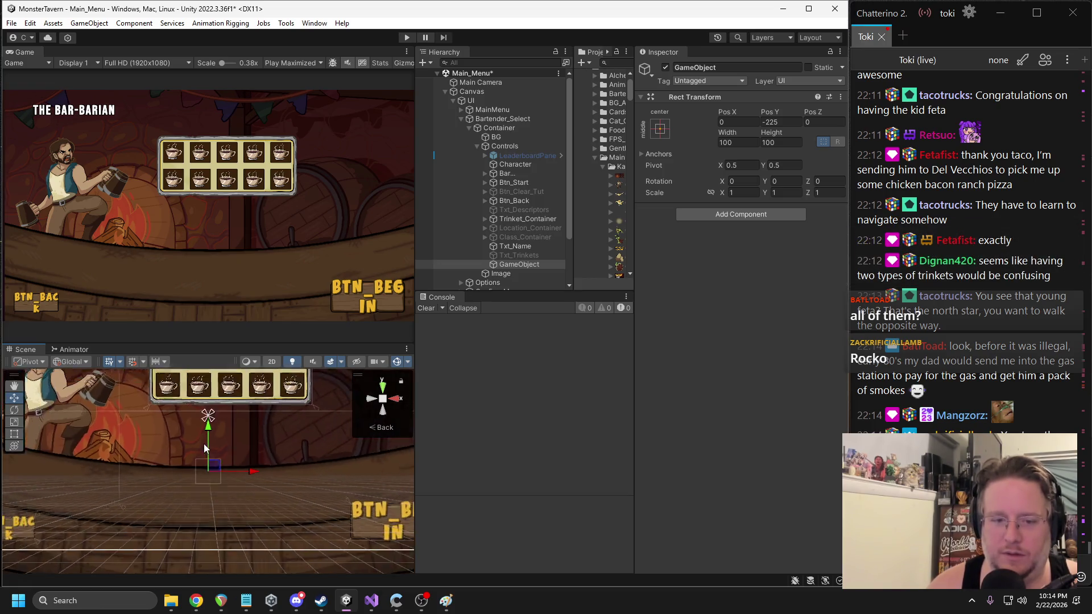
drag(207, 437, 208, 496)
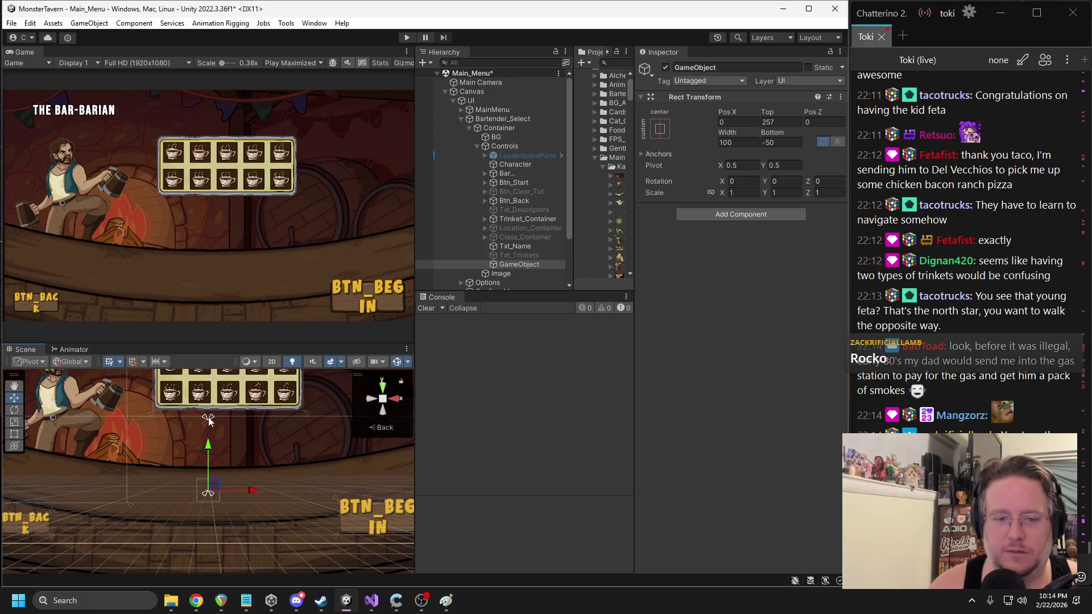
drag(208, 420, 208, 490)
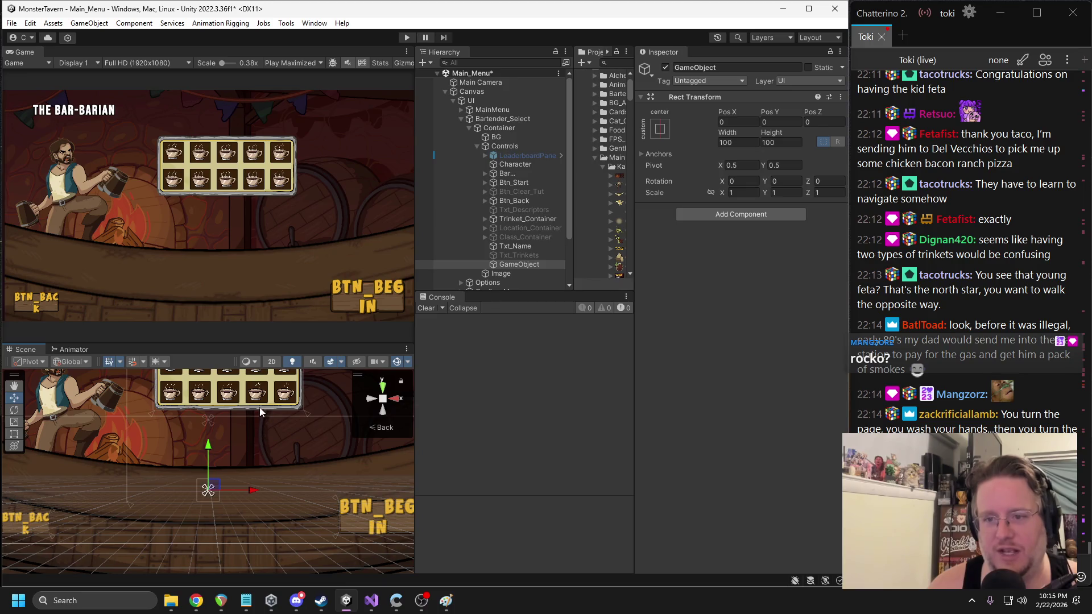
- Rename the object Difficulty_Container and save the scene
click(732, 67)
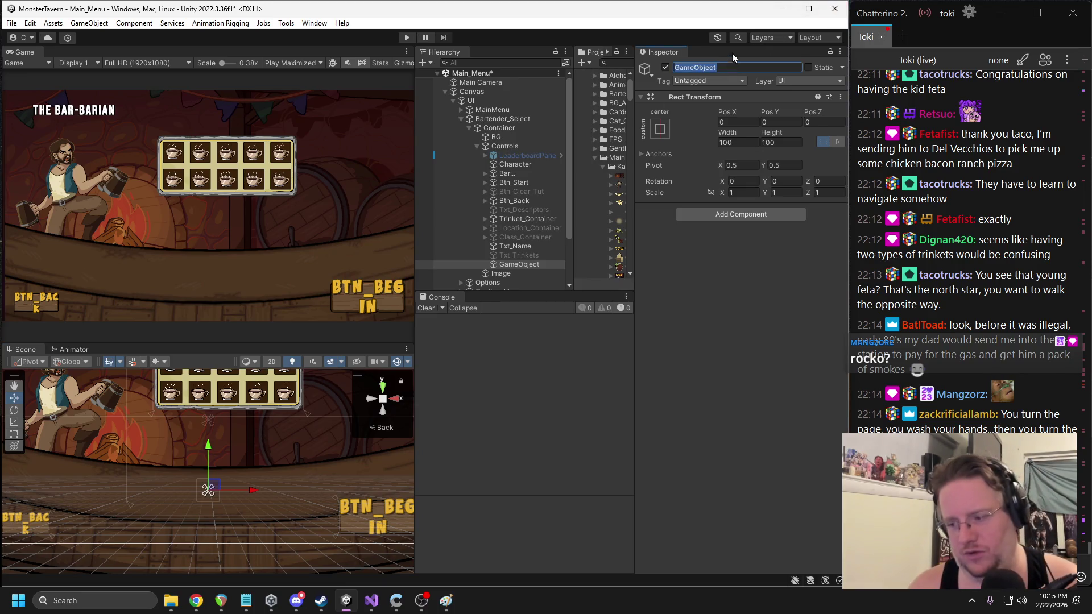
text(Difficulty_Container)
key(Return)
key(ctrl+s)
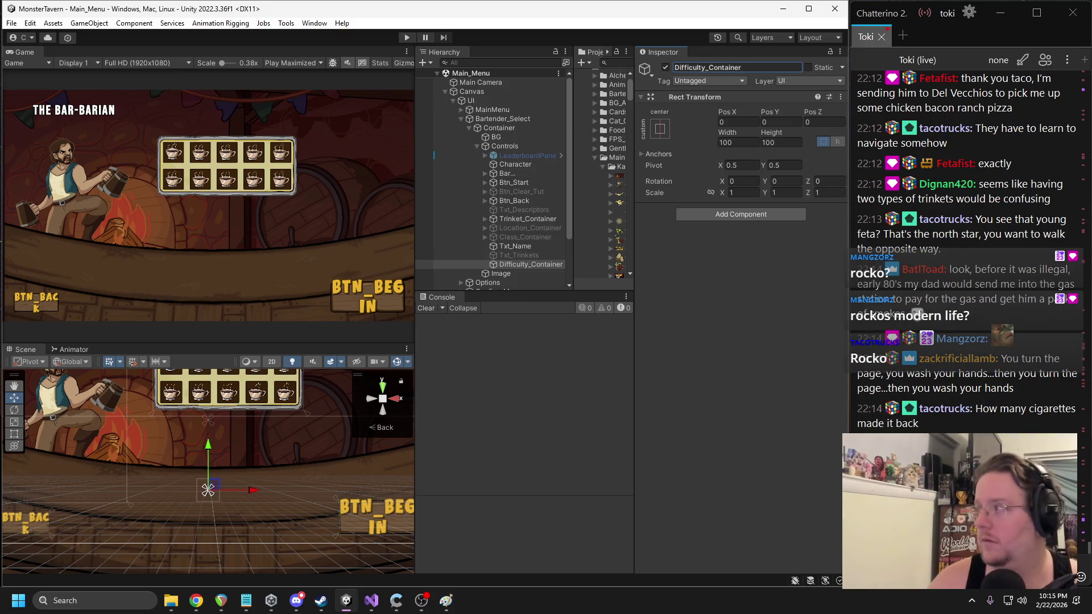
key(alt+Tab)
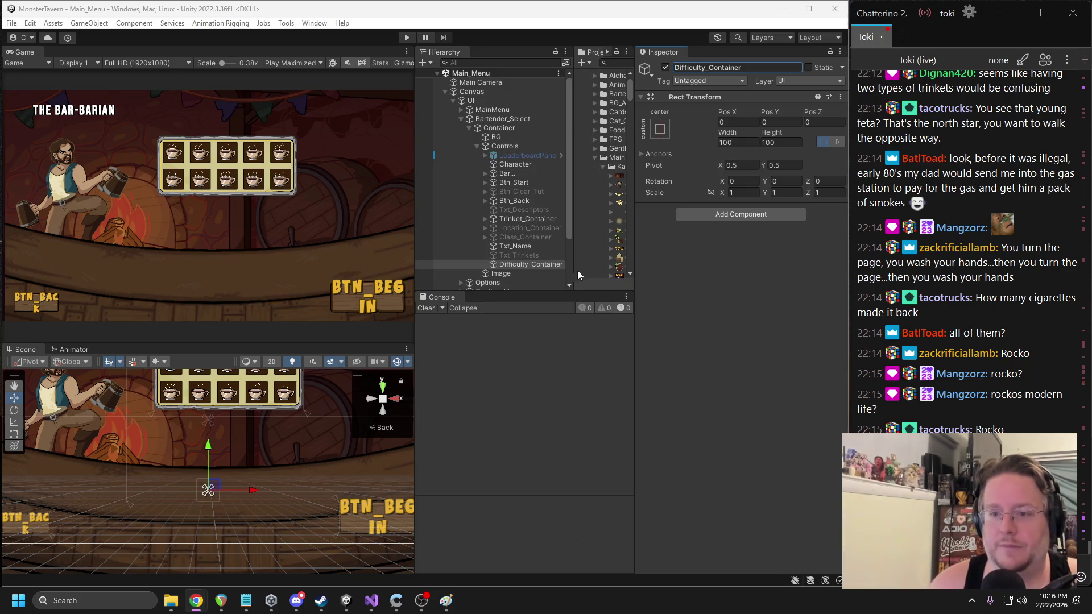
- Add a TextMeshPro button inside Difficulty_Container with the zselect-icon sprite as its image
right_click(528, 264)
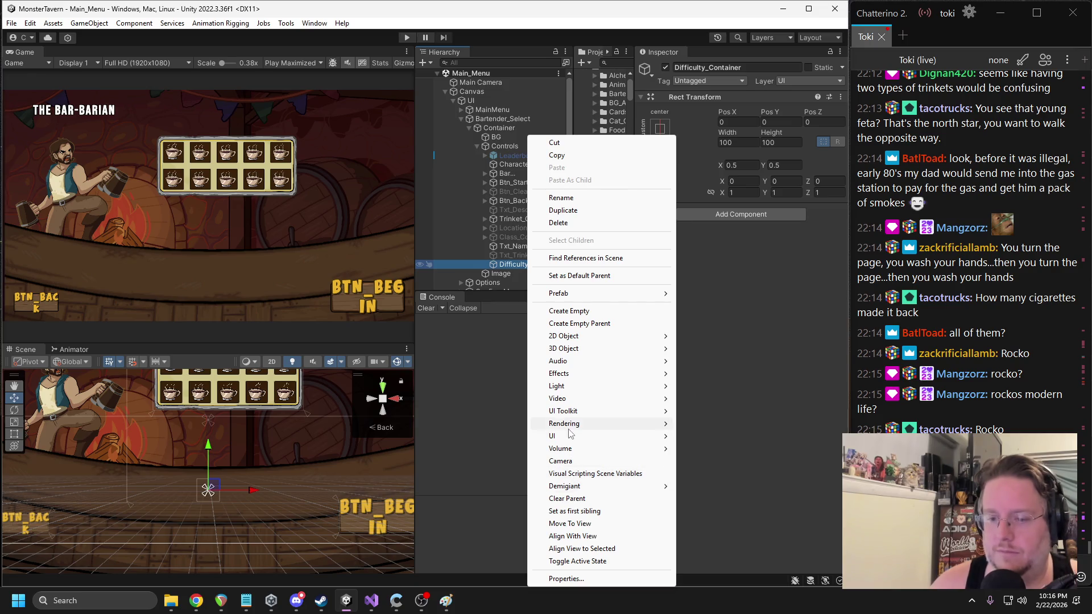
mouse_move(596, 437)
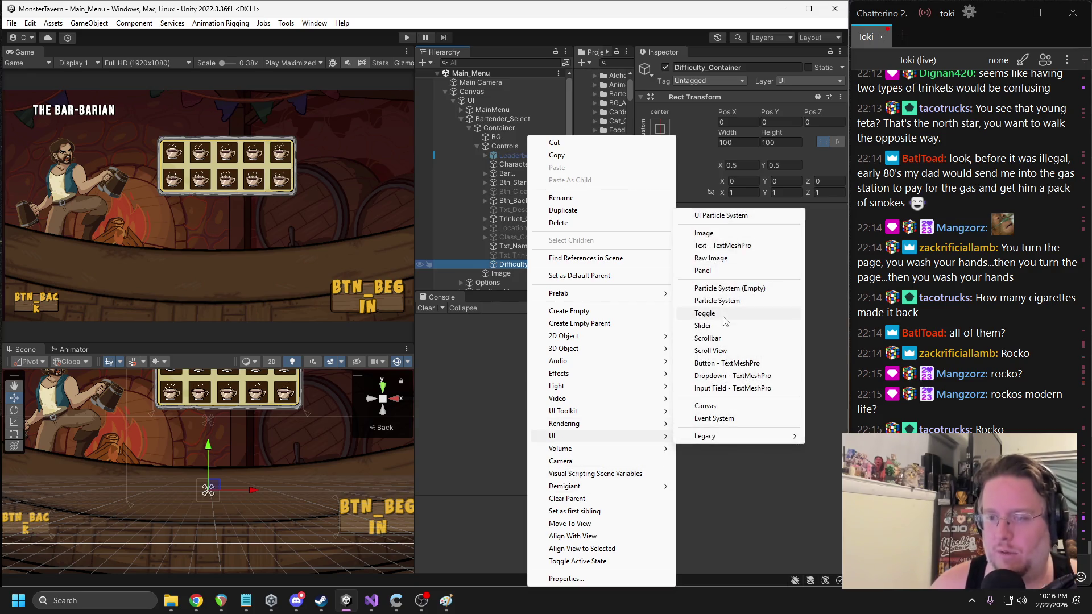
click(728, 363)
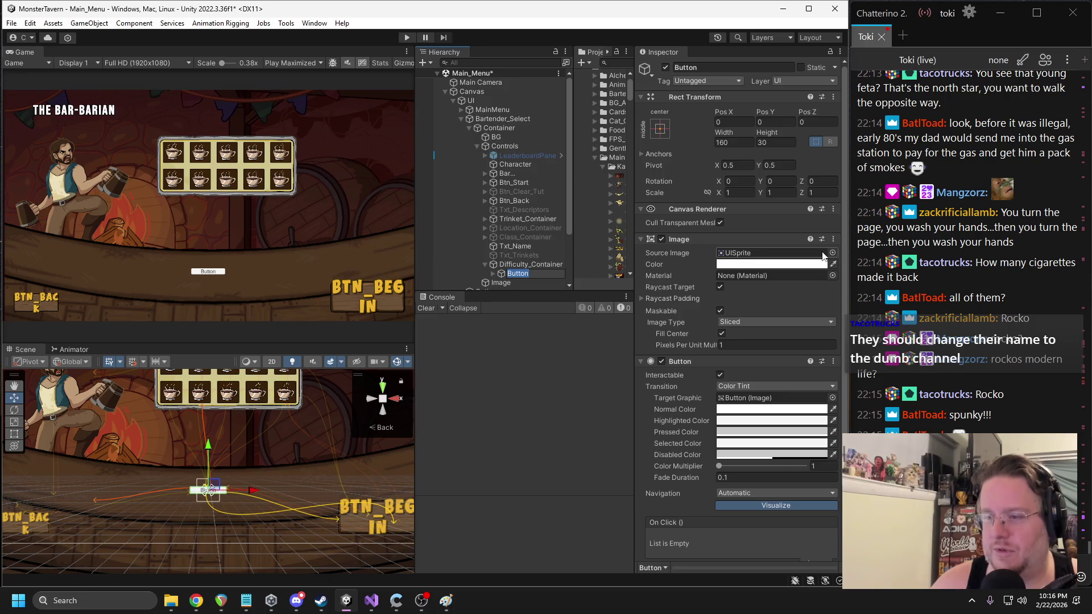
click(832, 252)
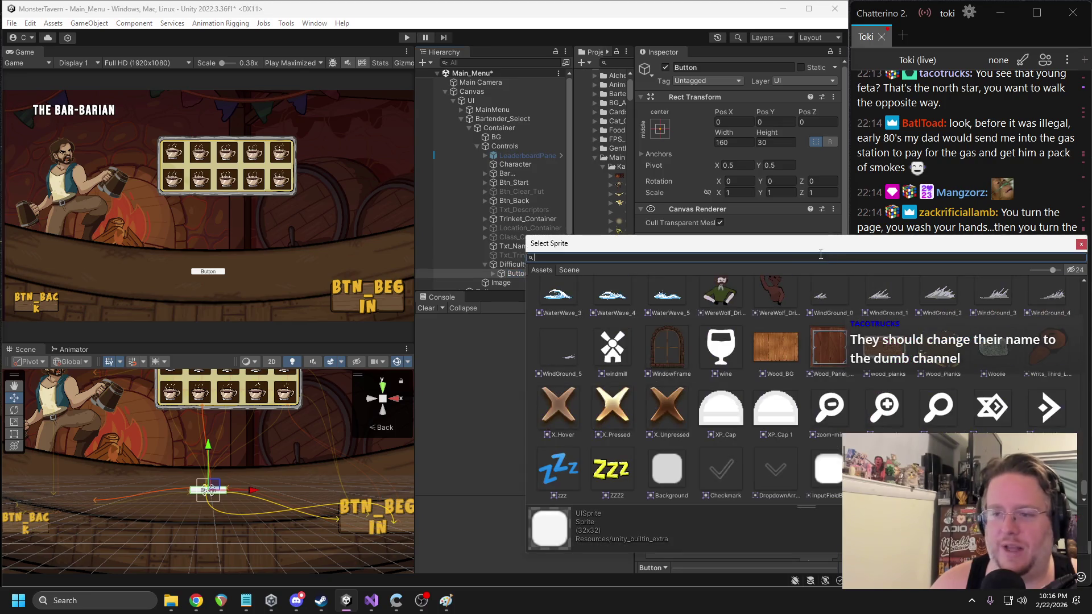
click(1048, 417)
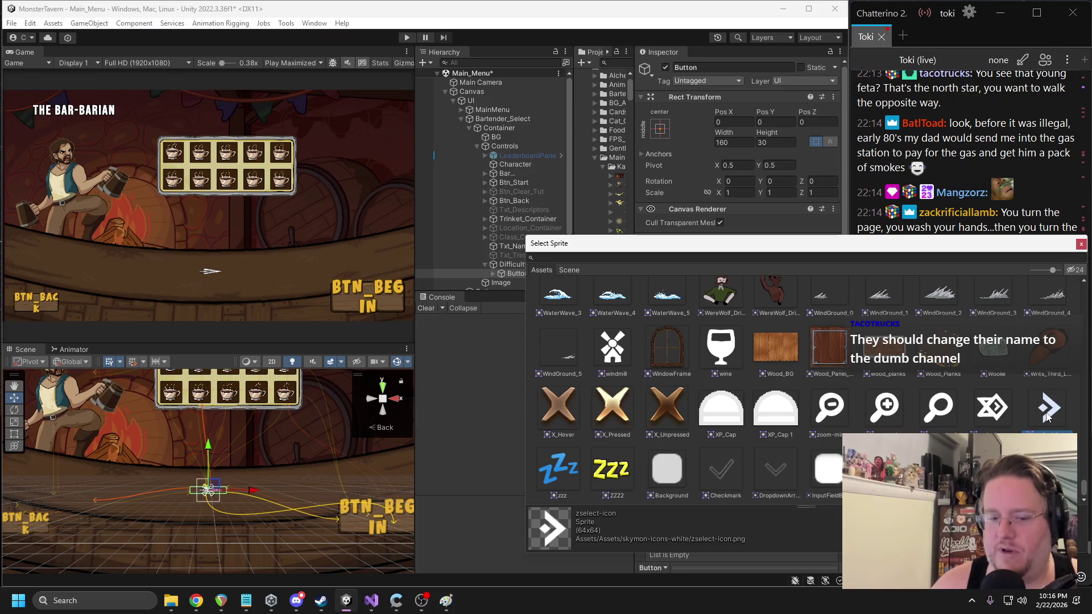
key(Return)
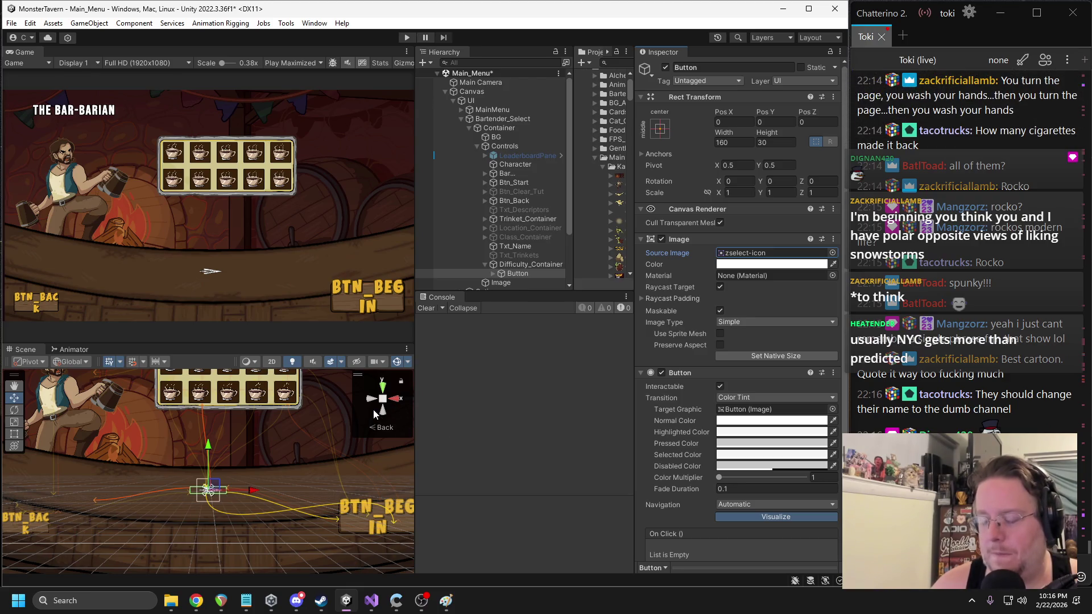
- Size the arrow button to 100×100 and move it right to position 200, 0
click(777, 355)
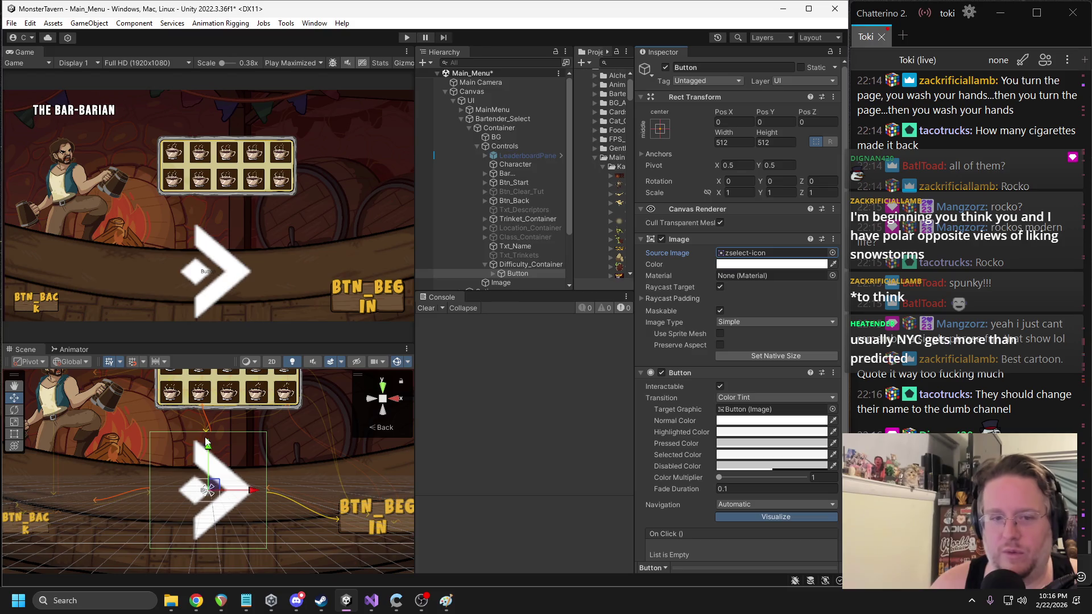
double_click(733, 142)
text(256)
click(763, 143)
text(256)
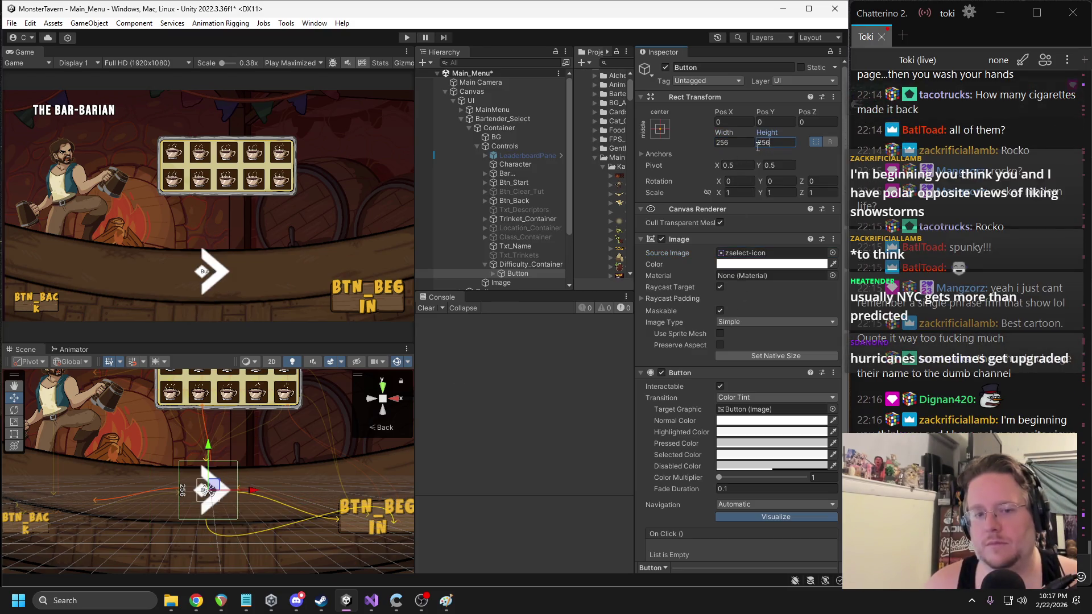
click(737, 142)
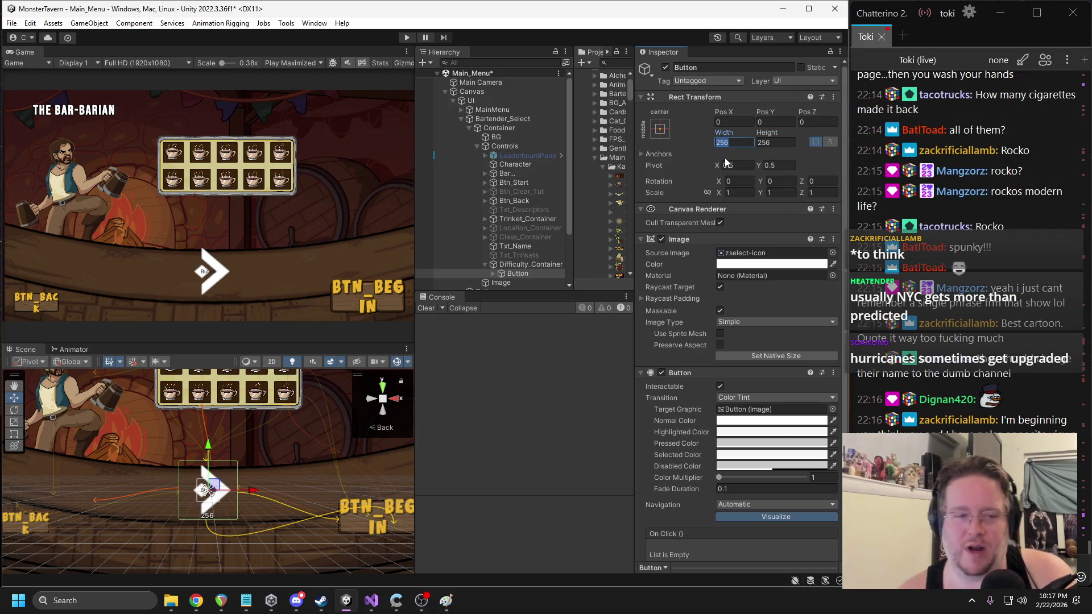
text(100)
key(Tab)
text(100)
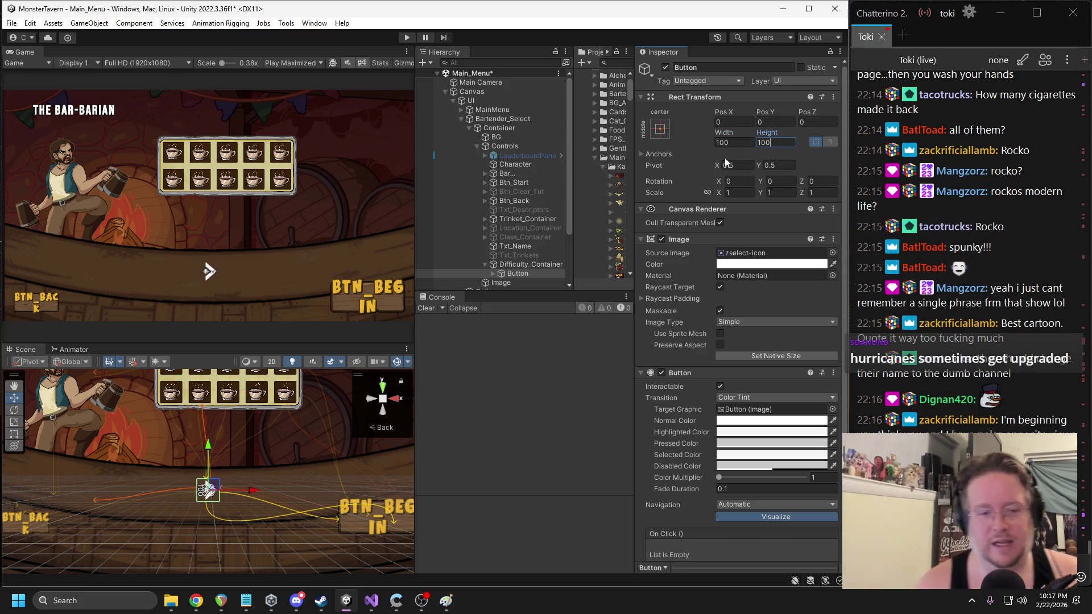
drag(253, 491, 299, 490)
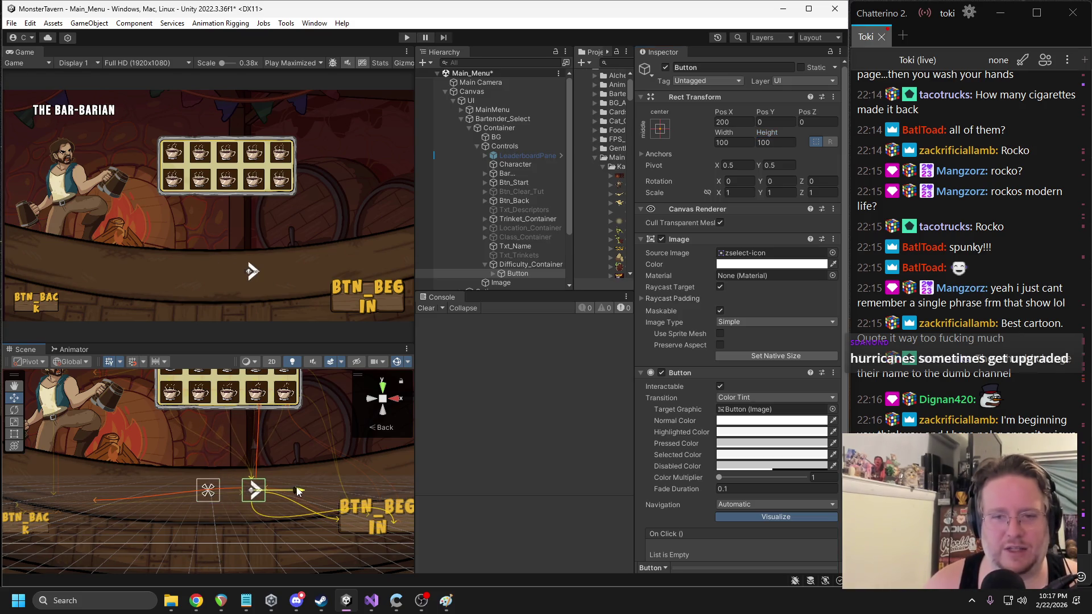
click(491, 274)
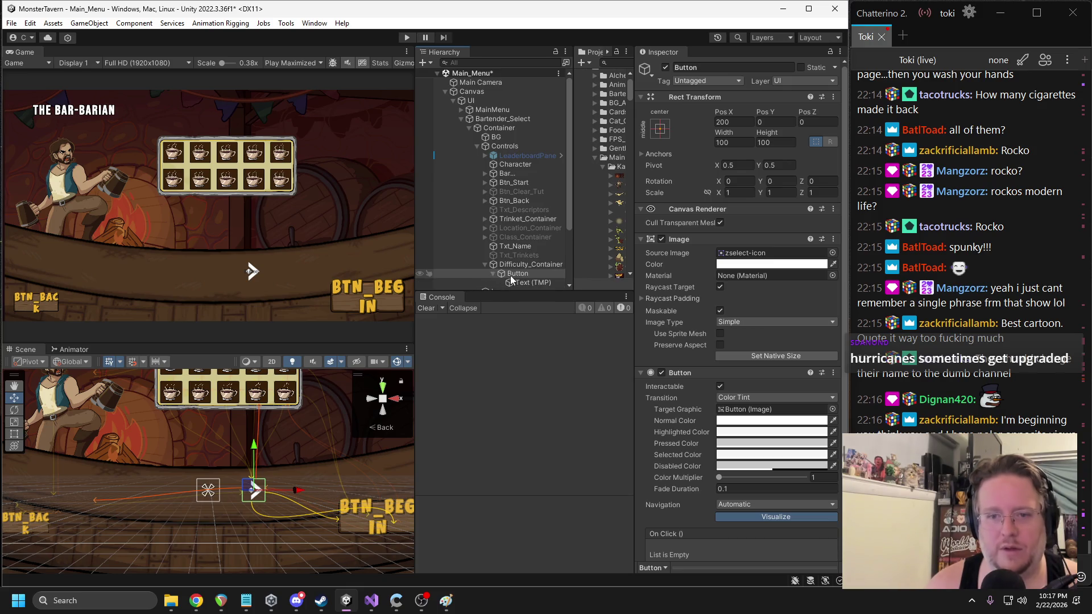
- Delete the button's Text (TMP) child and frame the arrow button in the scene view
click(526, 283)
key(Delete)
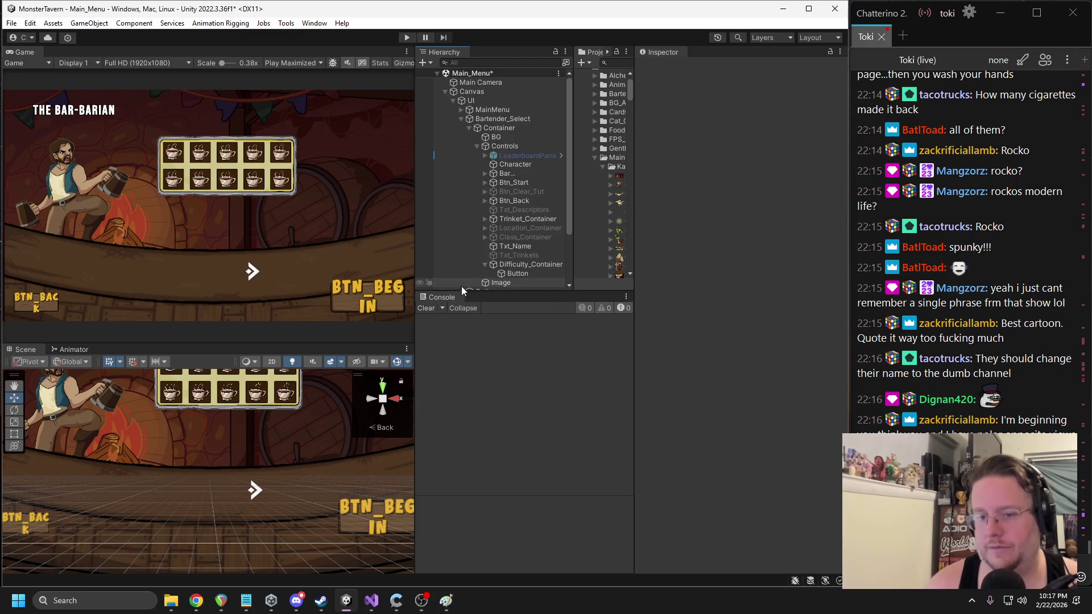
click(517, 274)
key(f)
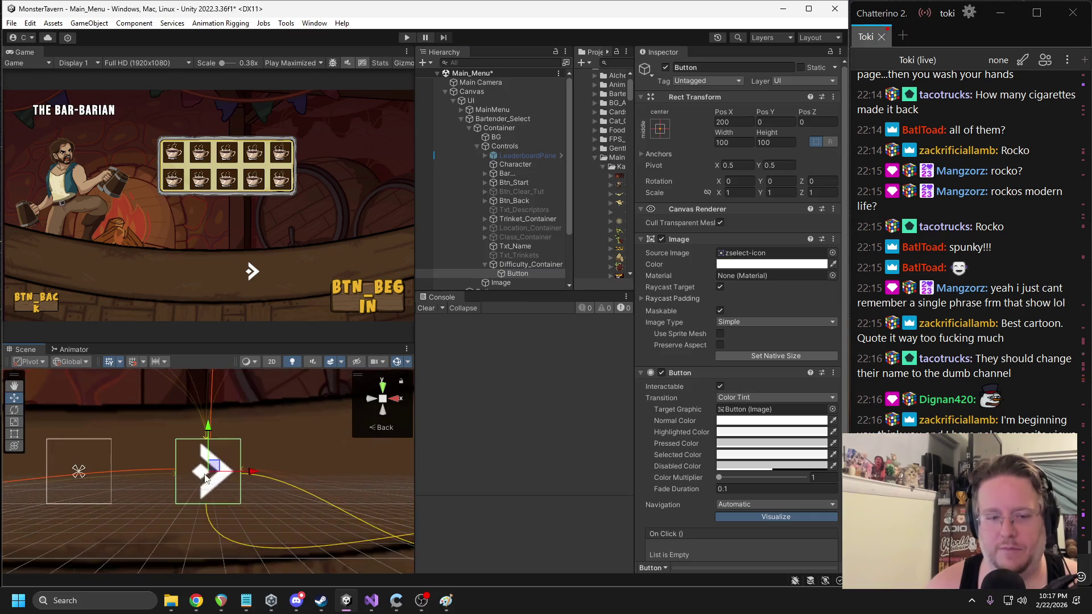
scroll(165, 487, down, 3)
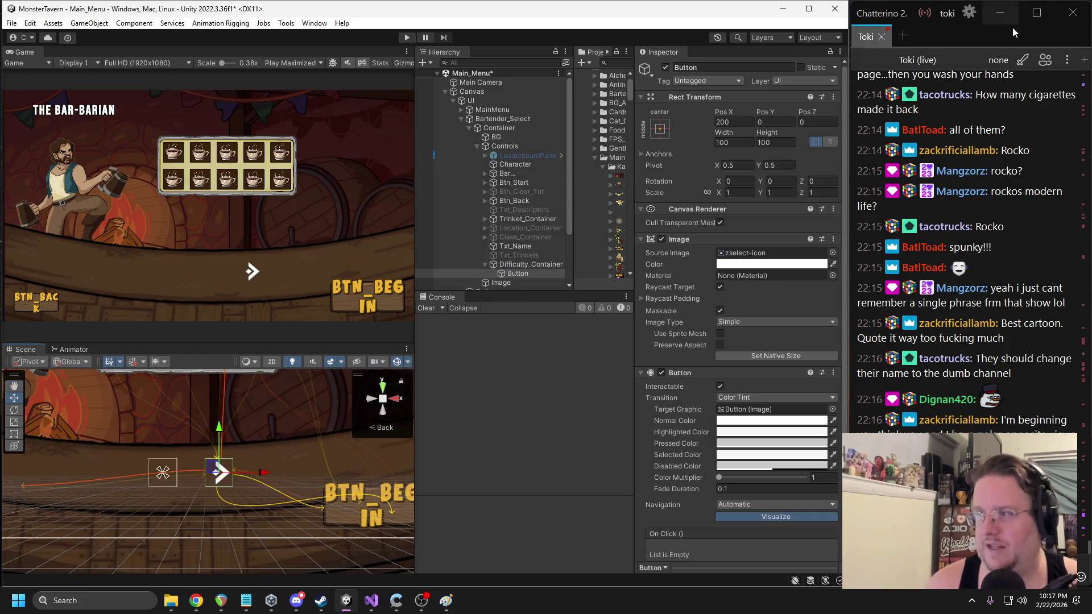
click(1045, 60)
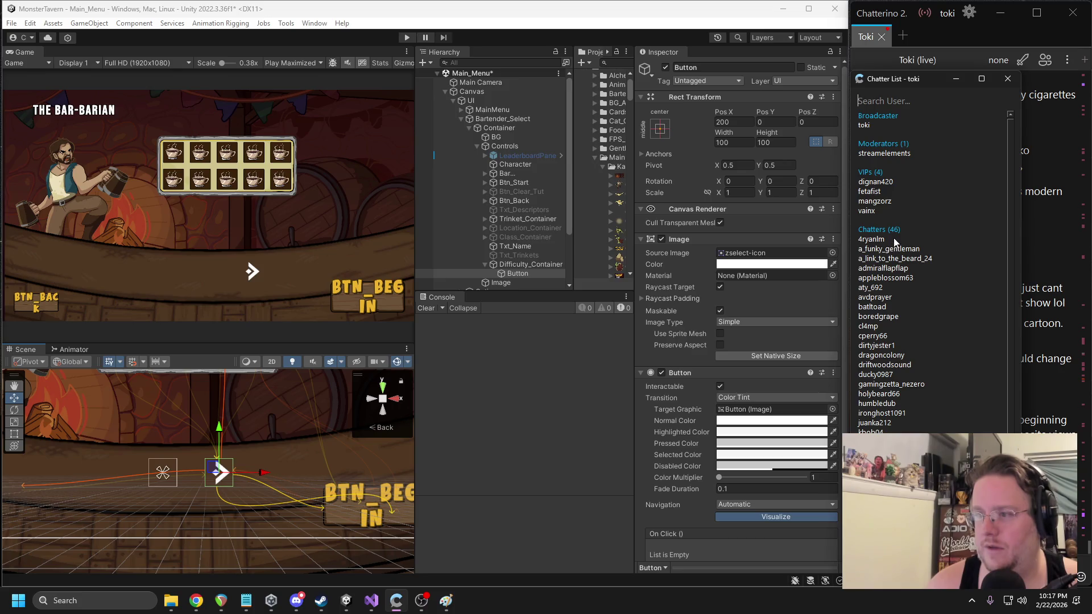
key(Escape)
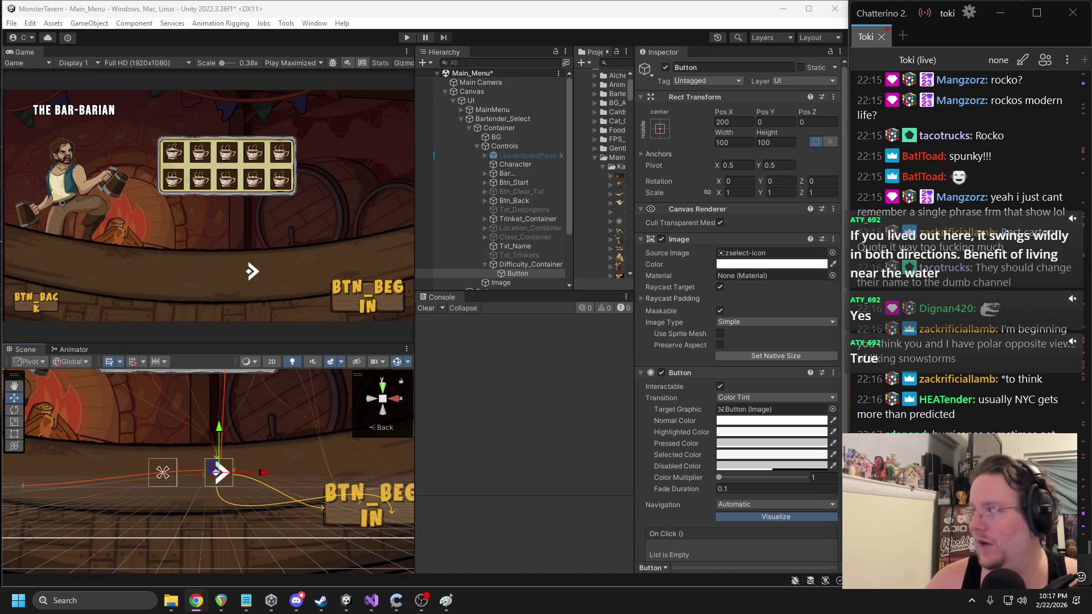
key(alt+Tab)
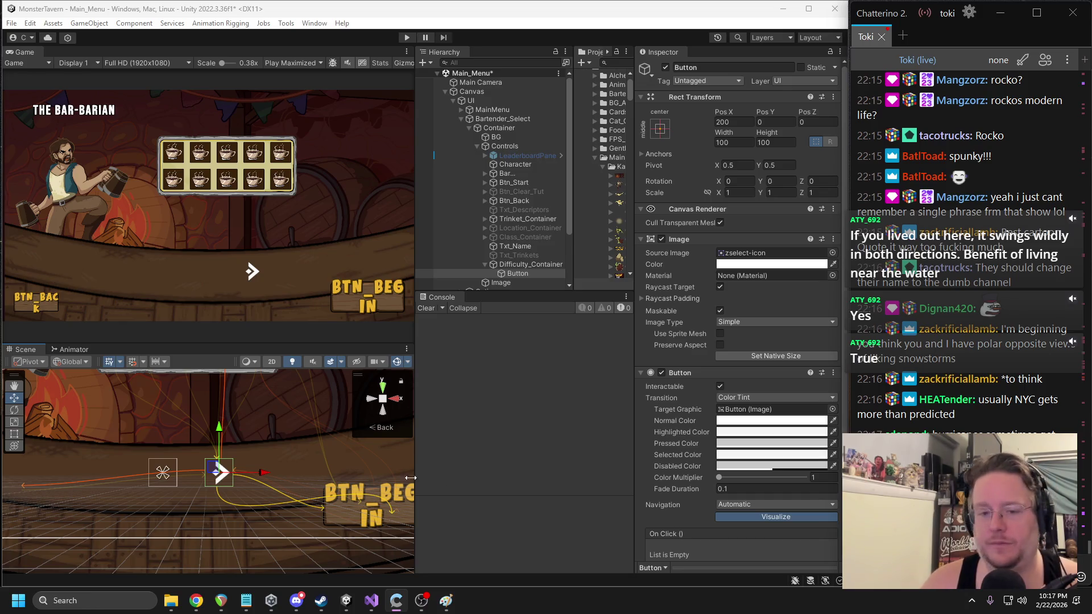
mouse_move(227, 495)
mouse_down()
mouse_move(287, 440)
mouse_move(318, 462)
mouse_up()
- Set the arrow button's Pos X to 150
click(725, 123)
text(150)
key(Return)
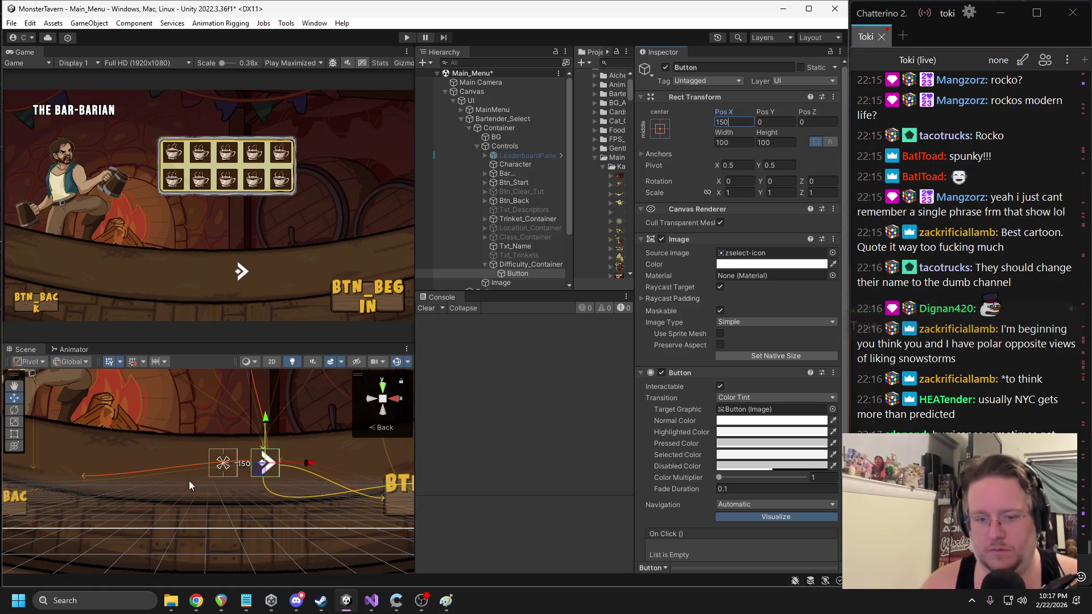
- Duplicate the arrow as Button (1) at Pos X -150 with Scale X -1
key(ctrl+d)
drag(272, 465, 188, 465)
click(734, 122)
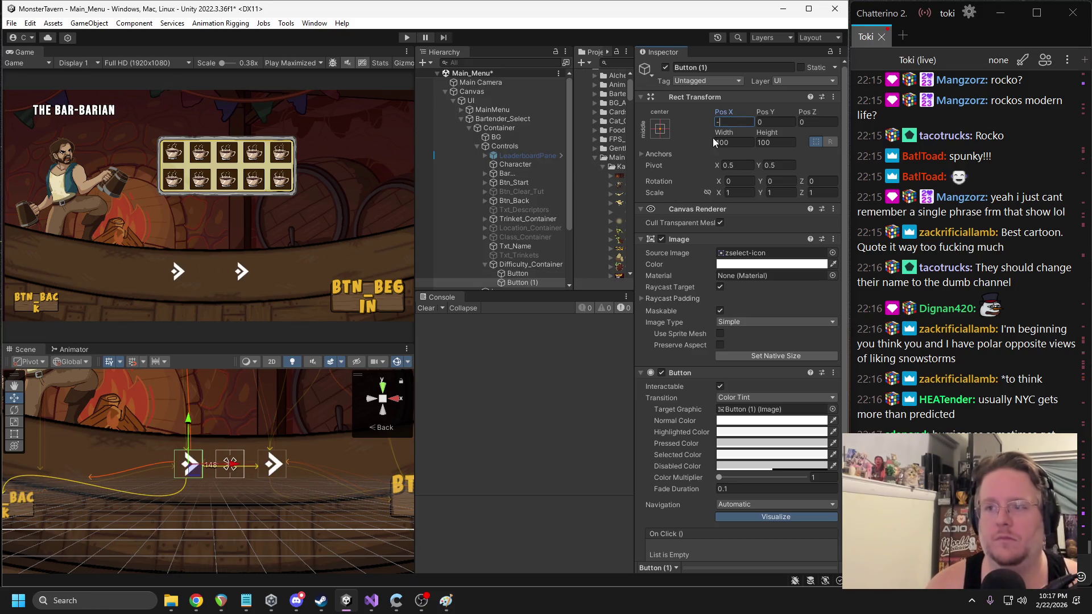
text(150)
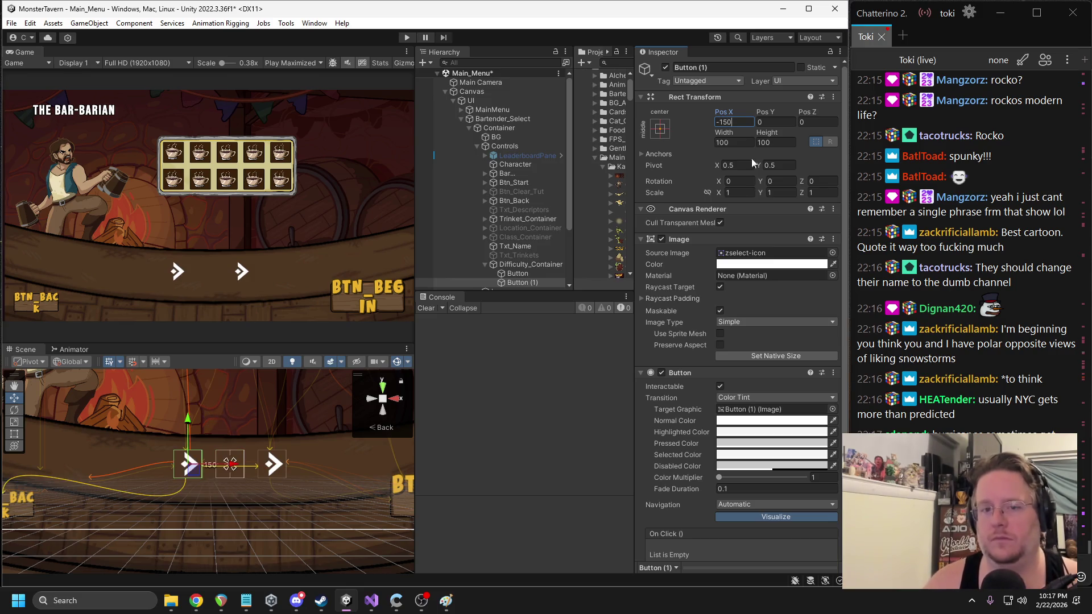
click(743, 193)
text(-1)
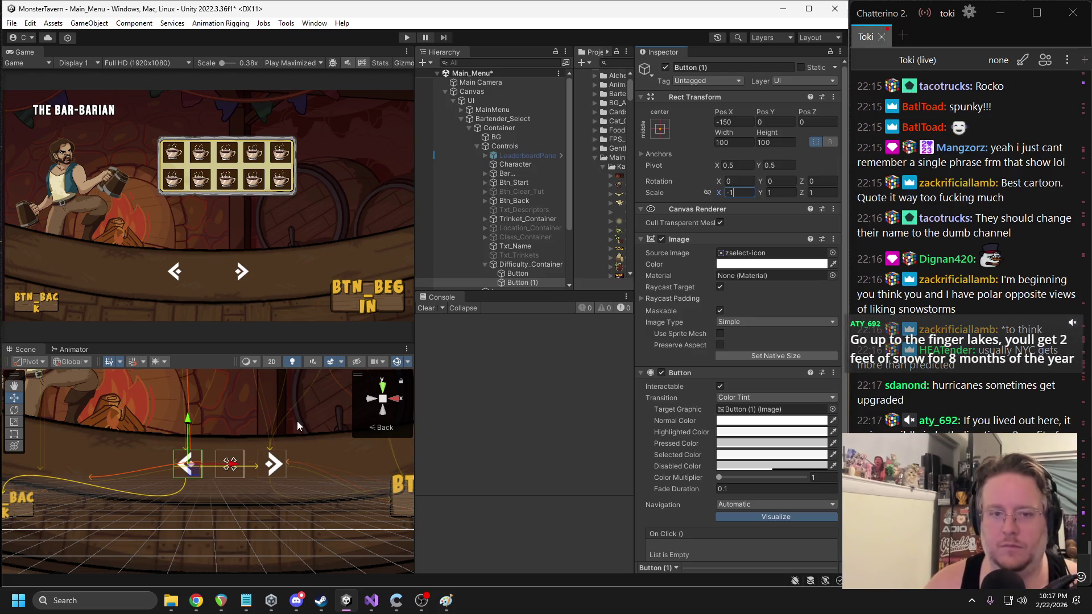
click(516, 266)
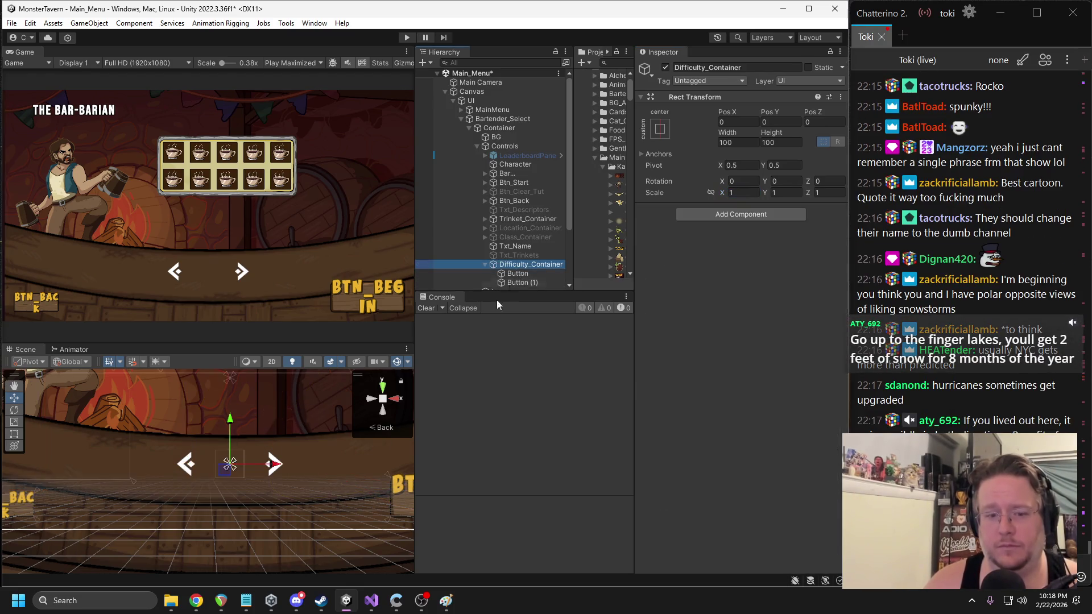
- Try moving the arrow container, undoing an accidental sideways shift of the bartender image
scroll(264, 493, down, 2)
scroll(264, 493, down, 2)
scroll(248, 482, up, 1)
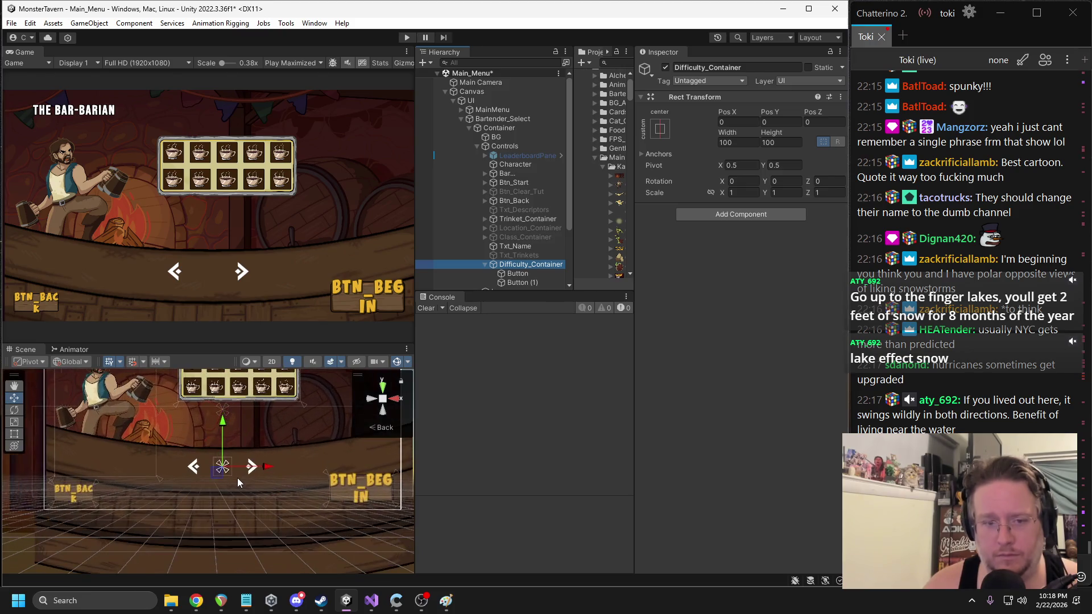
drag(228, 469, 223, 467)
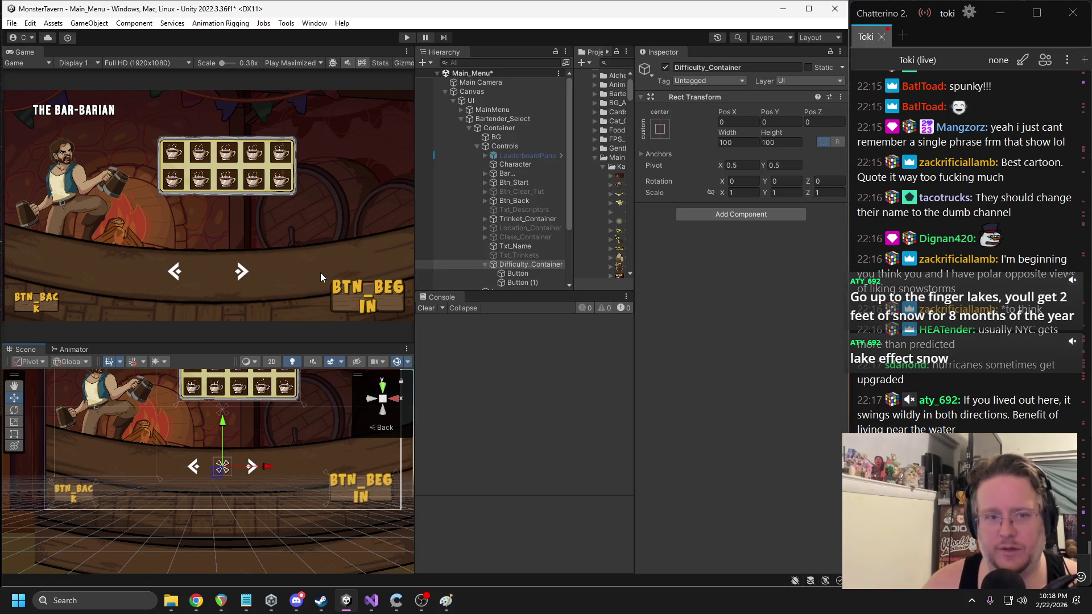
scroll(261, 432, down, 2)
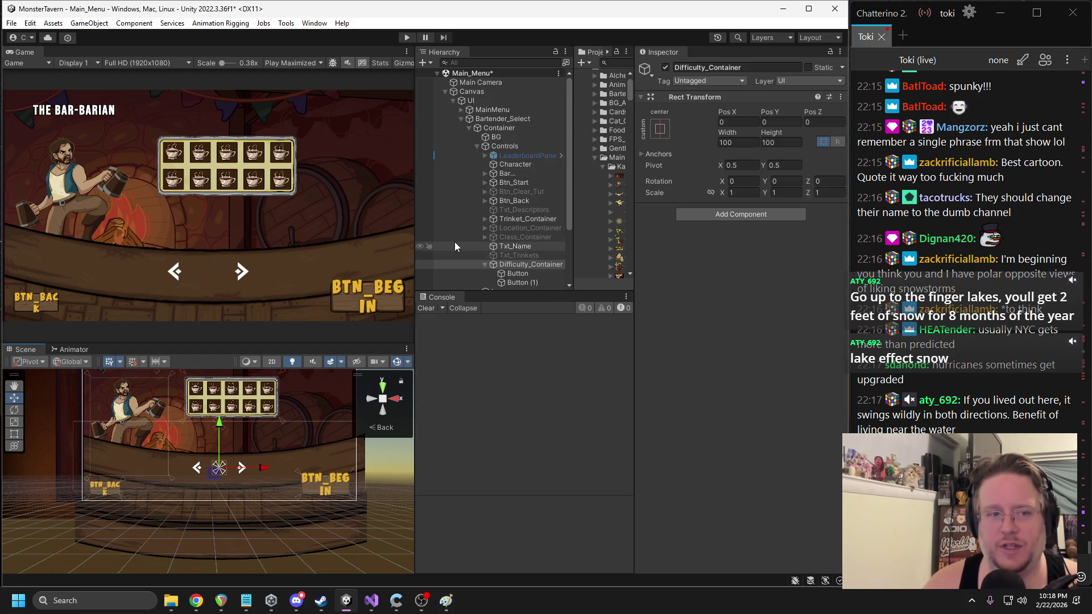
click(505, 165)
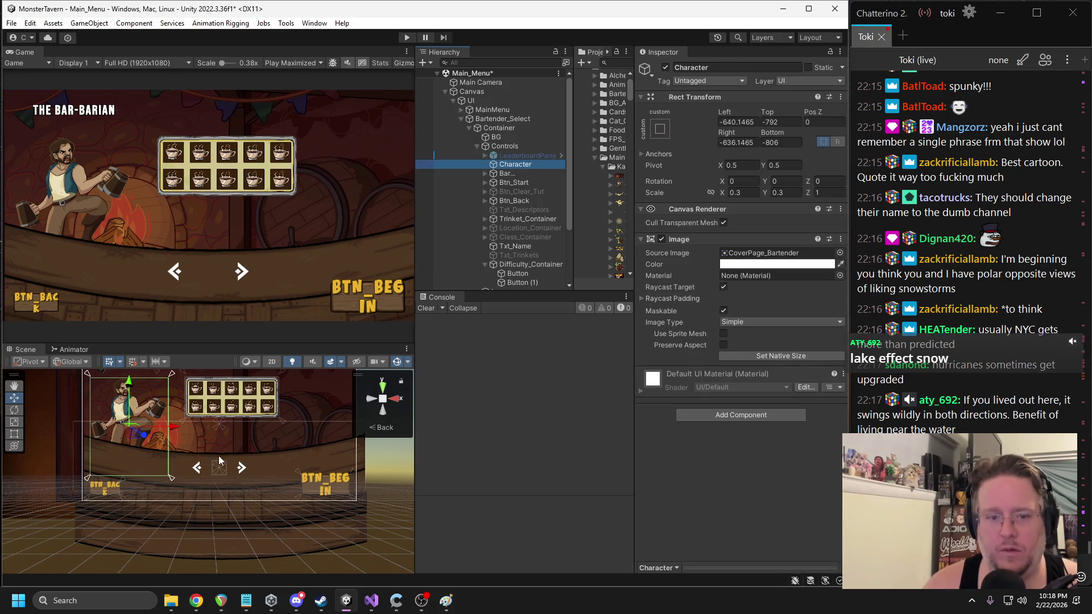
mouse_move(172, 427)
mouse_down()
mouse_move(162, 430)
mouse_move(429, 435)
mouse_move(265, 427)
mouse_up()
key(ctrl+z)
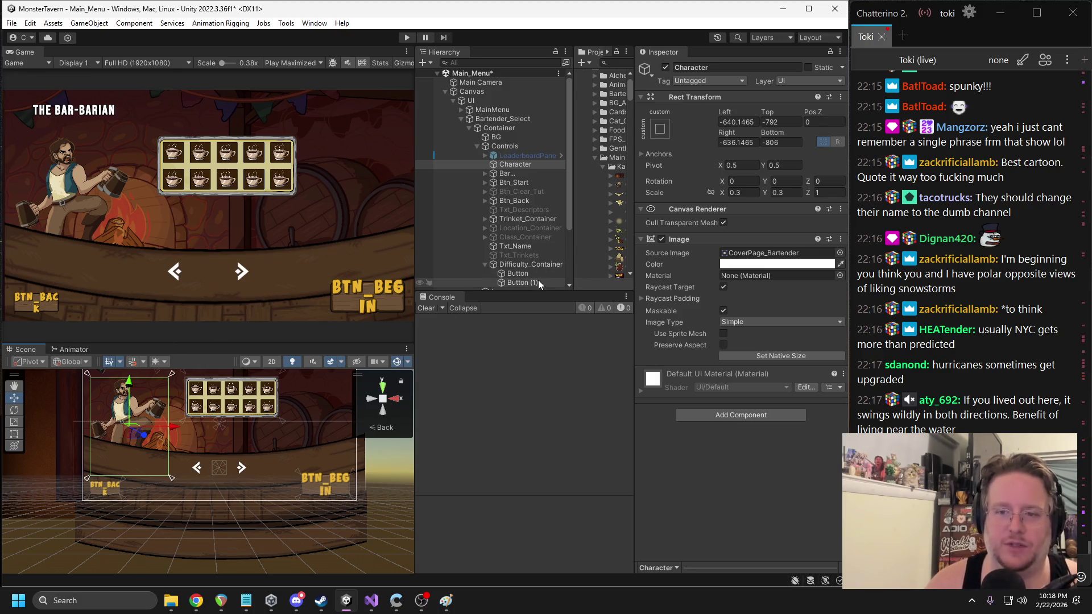
- Move Difficulty_Container down and merge its anchors at the new position
click(531, 265)
drag(219, 427, 219, 443)
scroll(250, 486, up, 5)
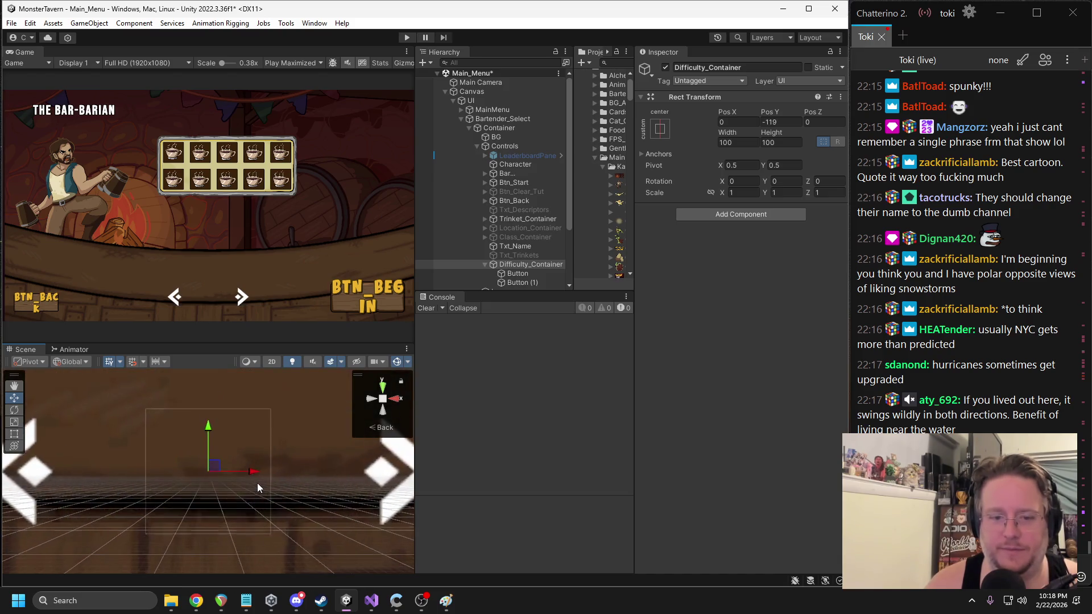
scroll(255, 456, down, 3)
drag(215, 405, 215, 476)
drag(208, 402, 208, 472)
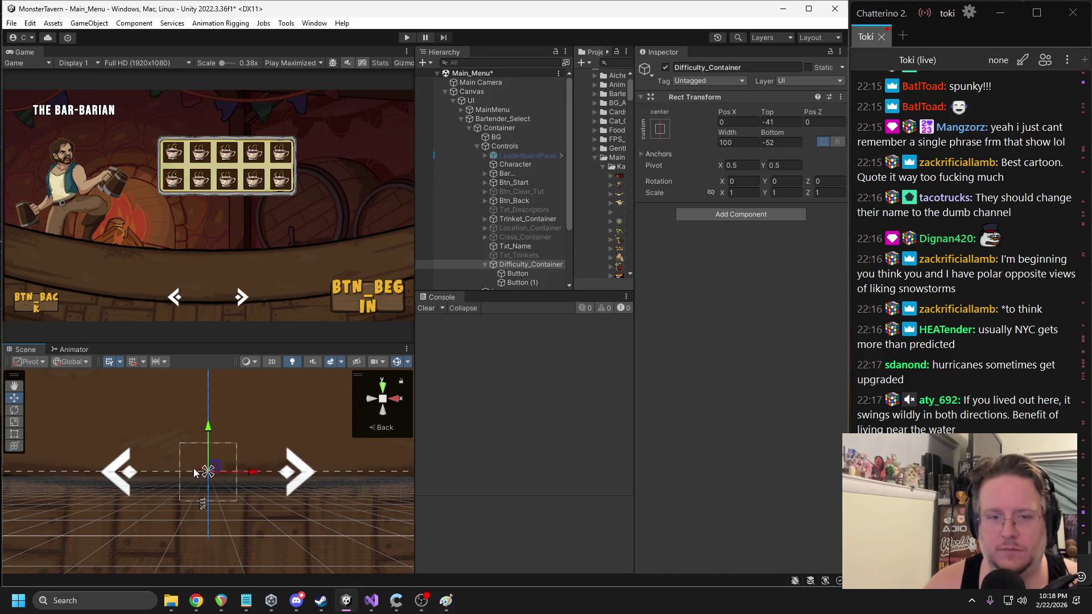
- Rename Button to Btn_Difficulty_Left and Button (1) to Btn_Difficulty_Right
click(511, 274)
click(701, 72)
text(Btn)
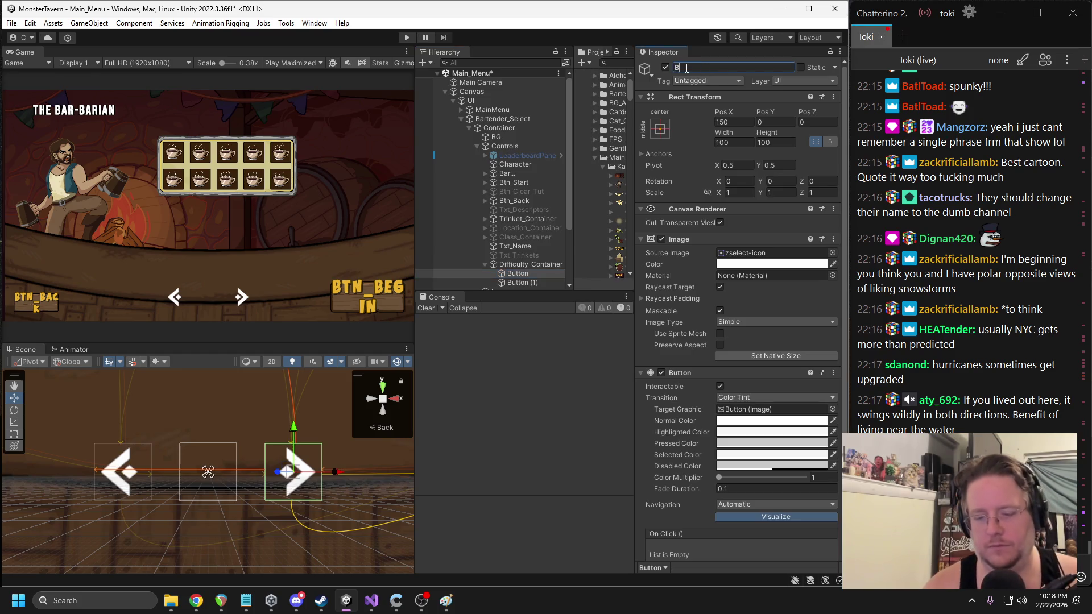
text(_Difficulty_Left)
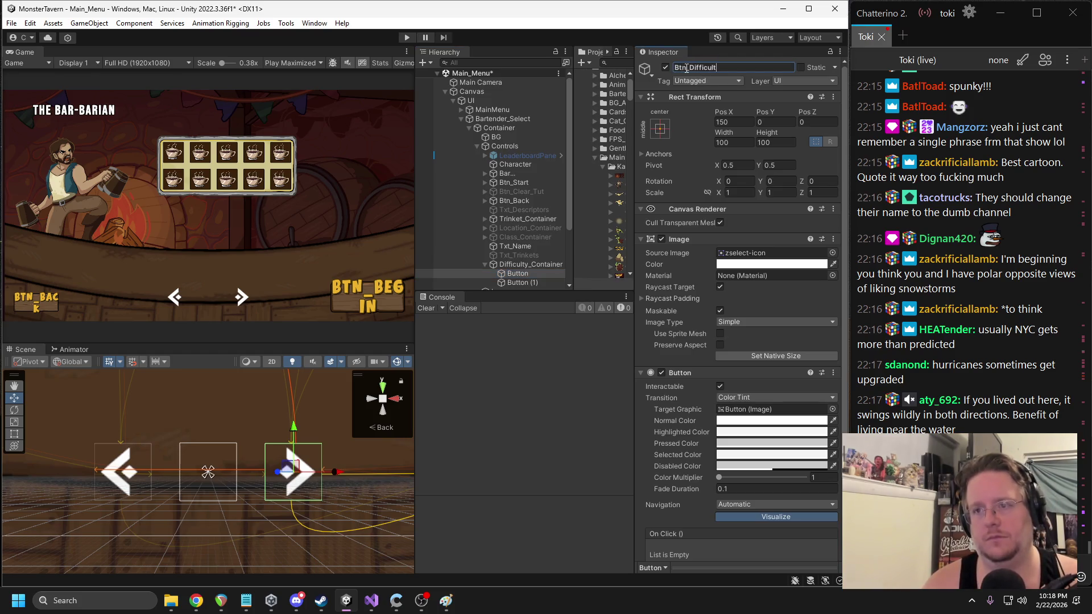
key(Return)
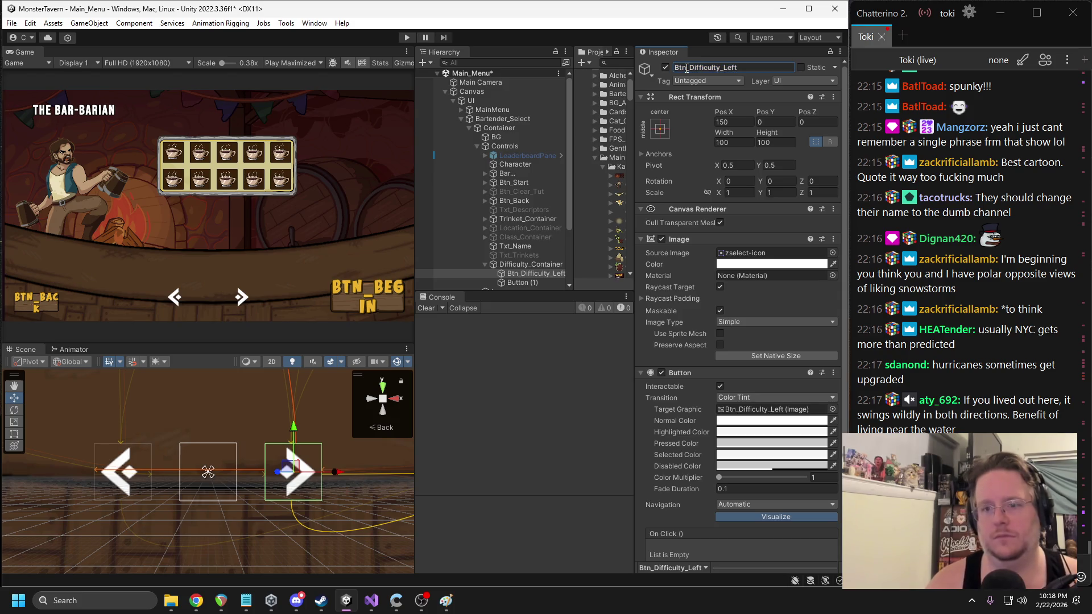
click(522, 283)
click(738, 68)
text(Right)
key(Return)
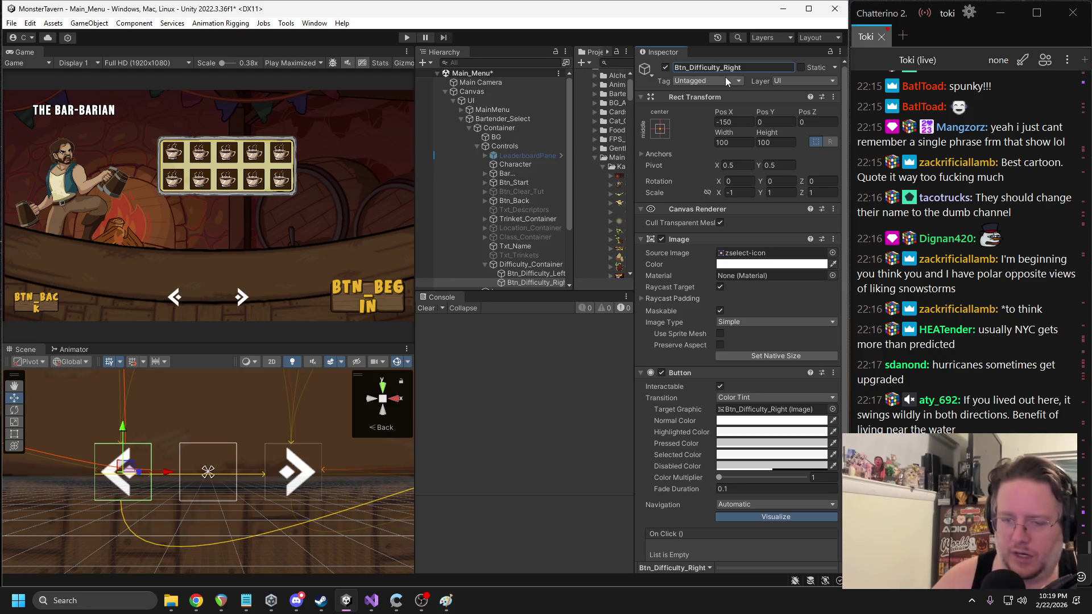
scroll(686, 244, down, 3)
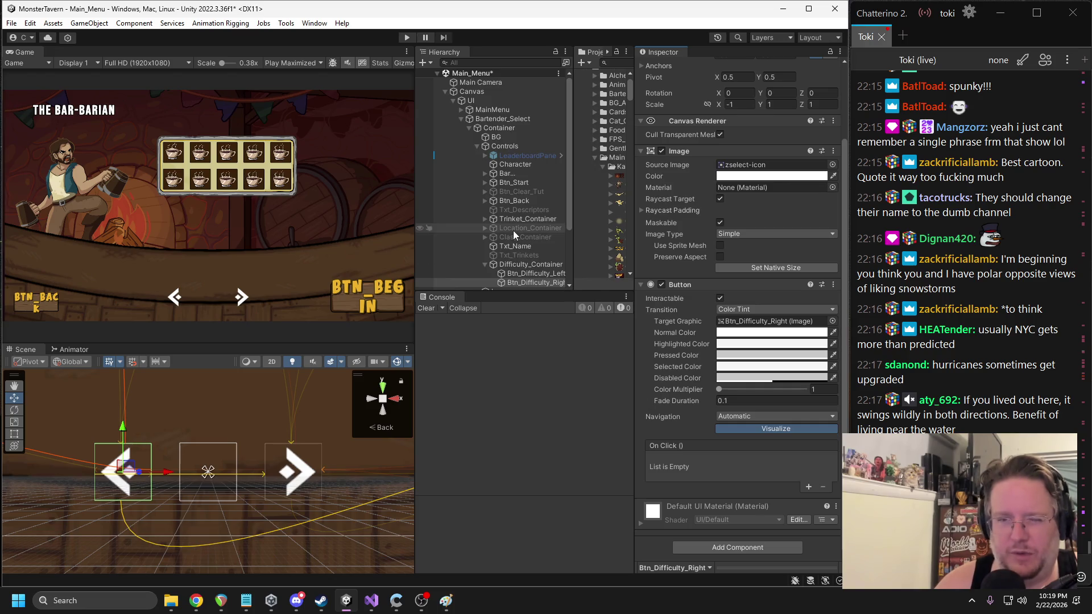
click(500, 200)
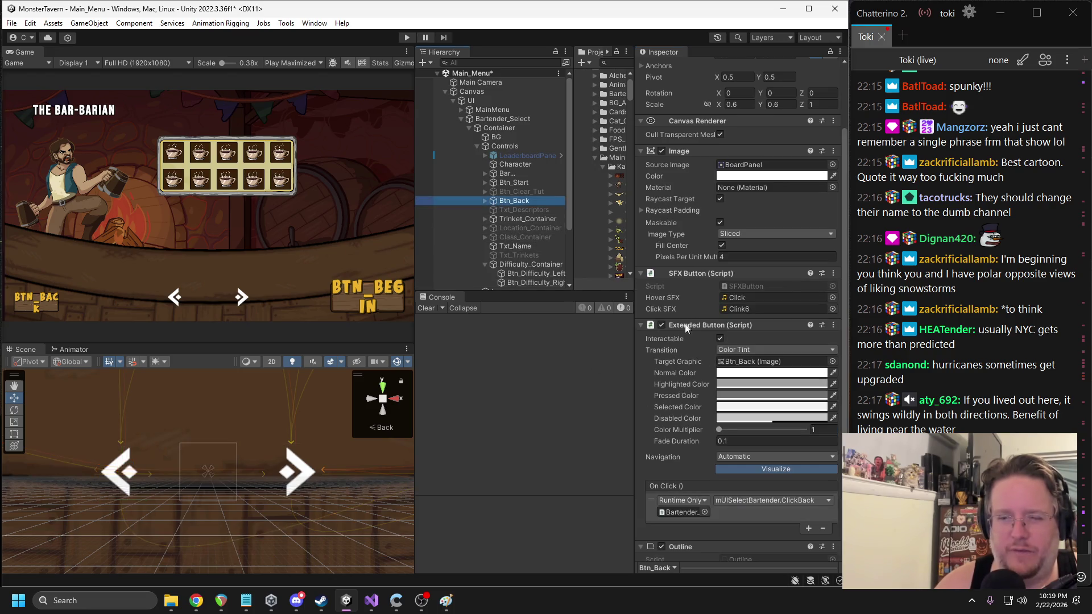
- Copy Btn_Back's Extended Button and swap it in for Btn_Difficulty_Left's Button component
right_click(707, 324)
click(744, 388)
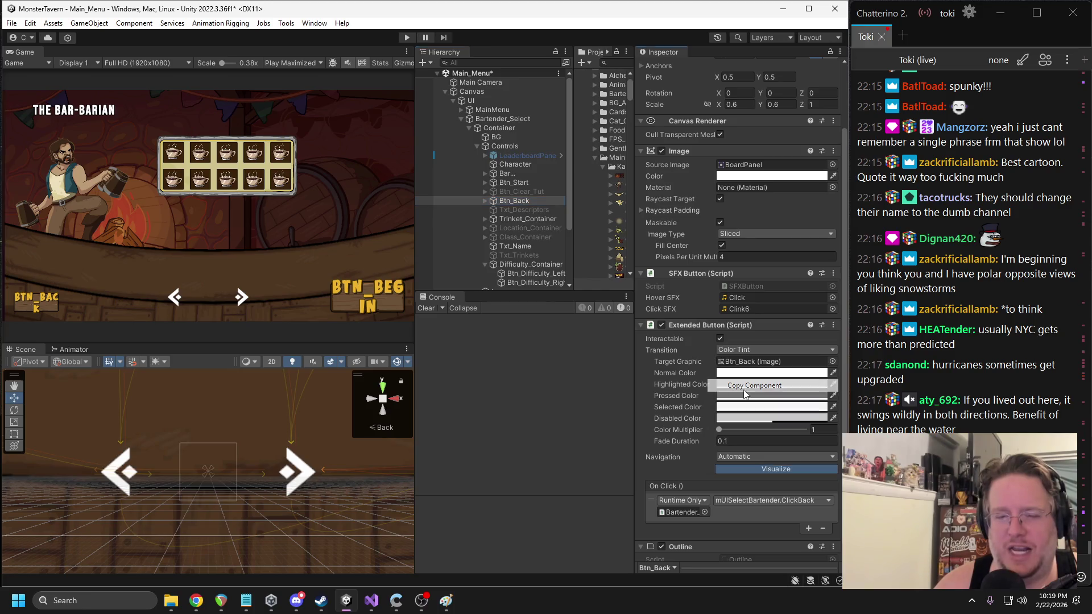
click(535, 273)
right_click(709, 288)
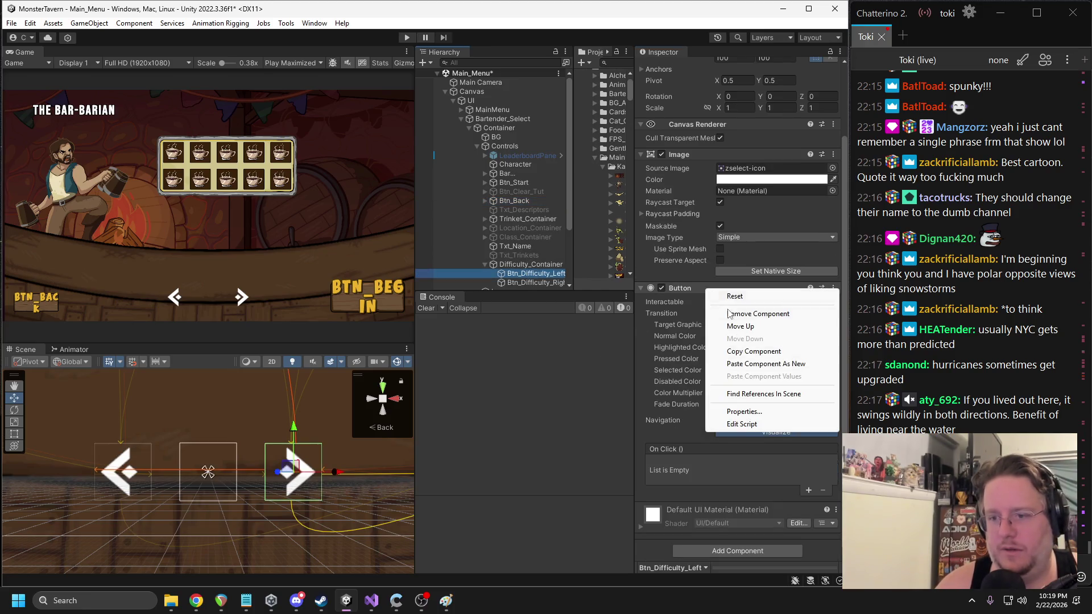
click(730, 314)
right_click(686, 239)
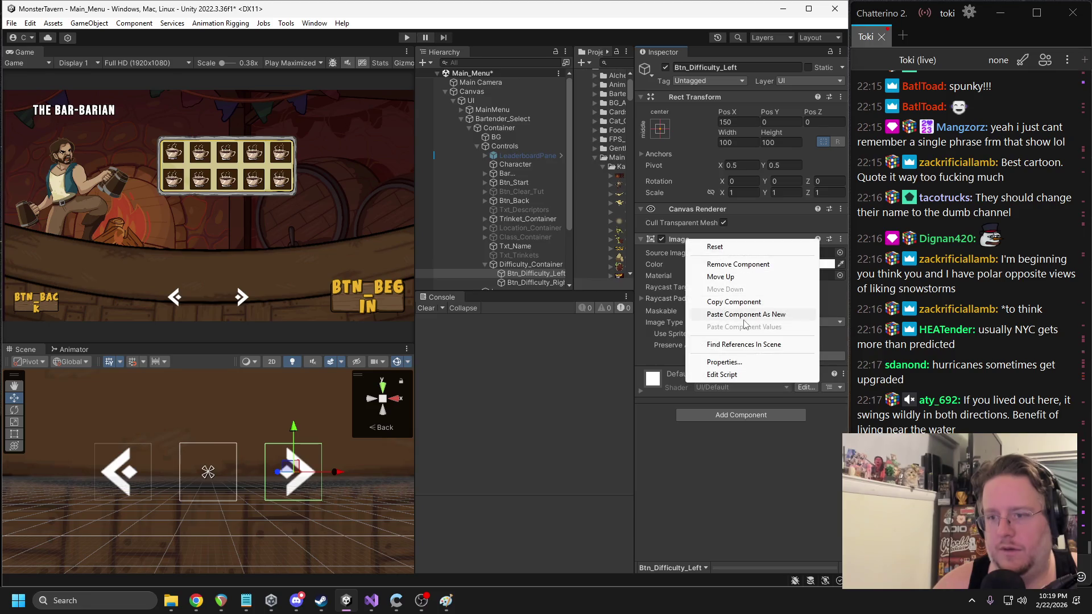
click(742, 314)
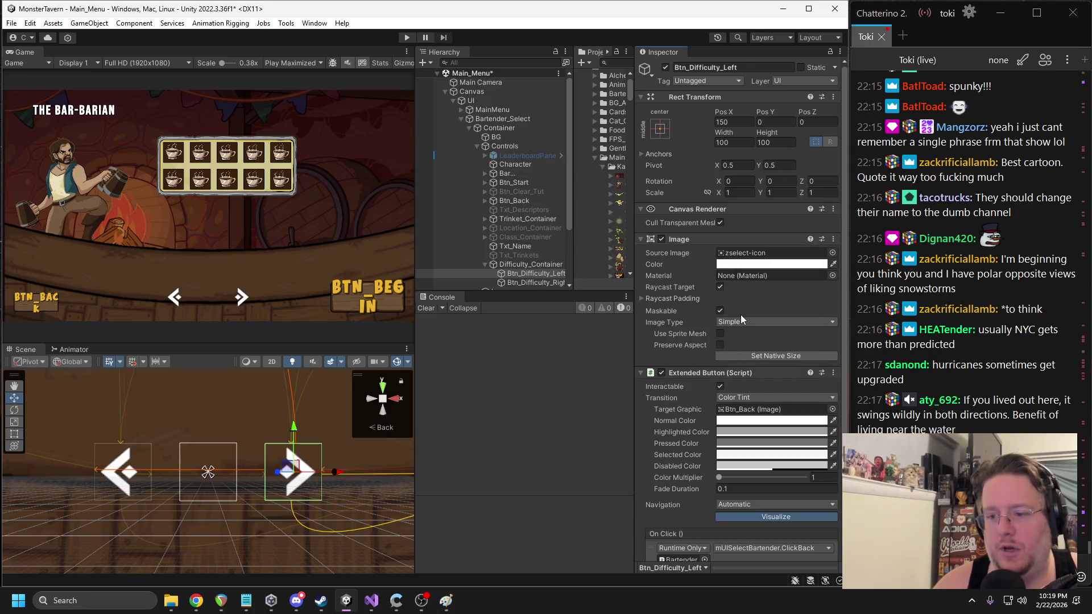
- Replace Btn_Difficulty_Right's Button component with the copied Extended Button
click(540, 282)
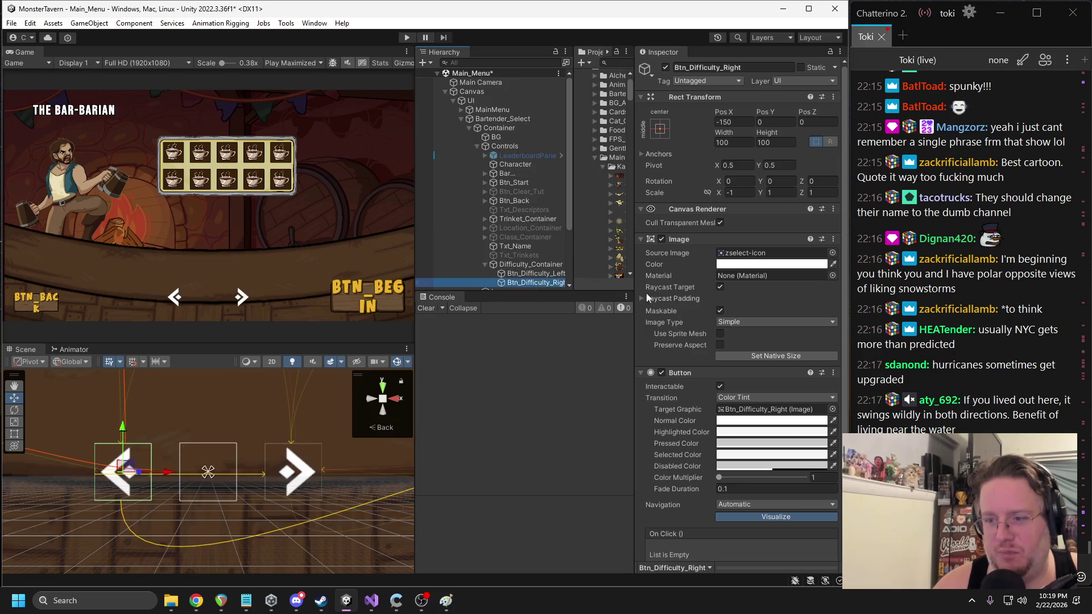
right_click(696, 373)
click(731, 397)
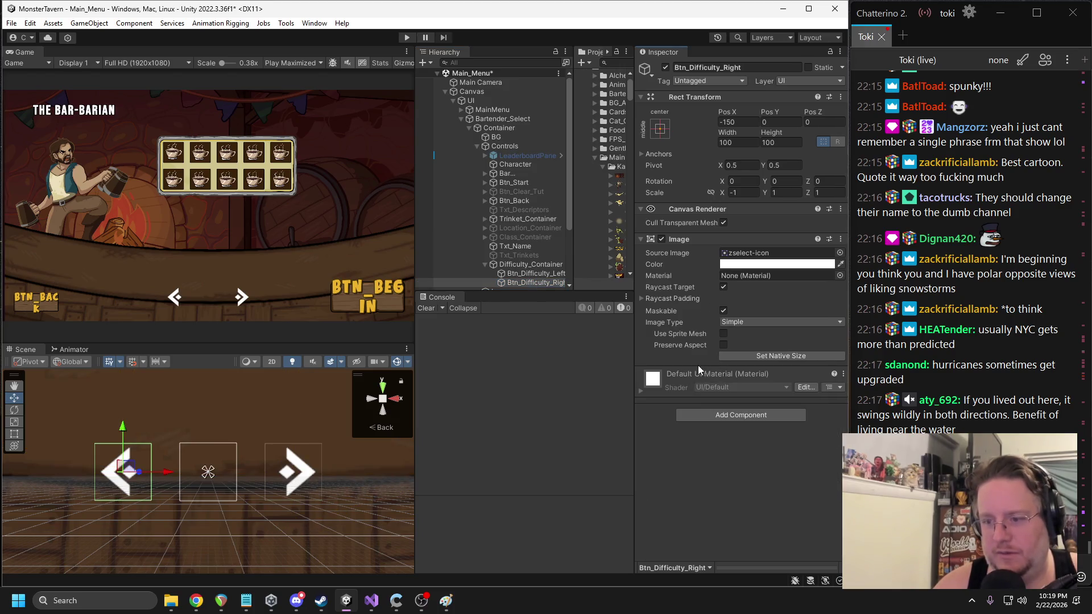
right_click(675, 241)
click(731, 317)
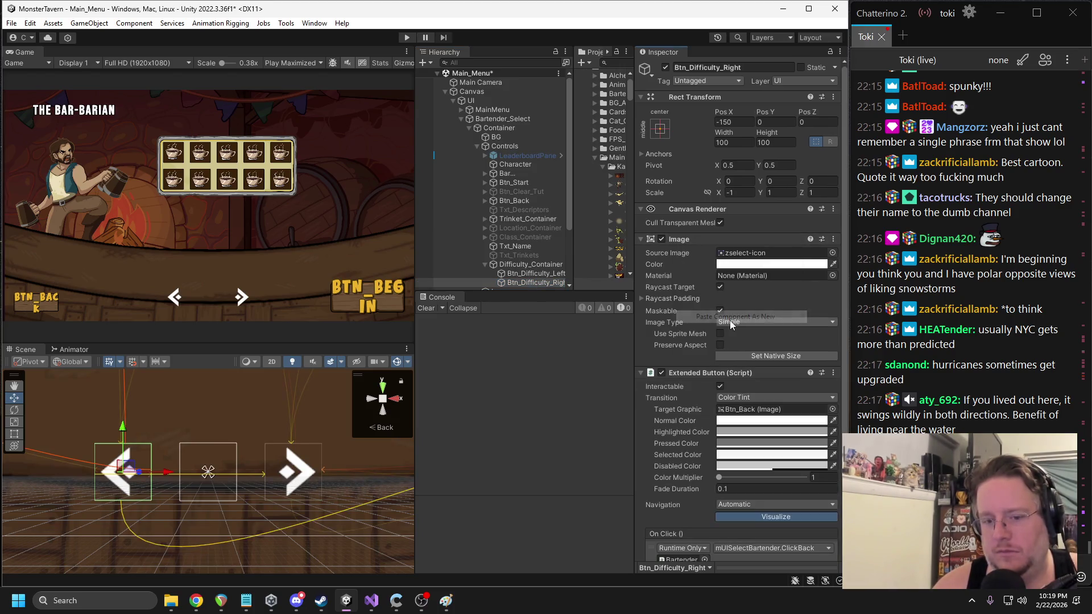
scroll(745, 377, down, 3)
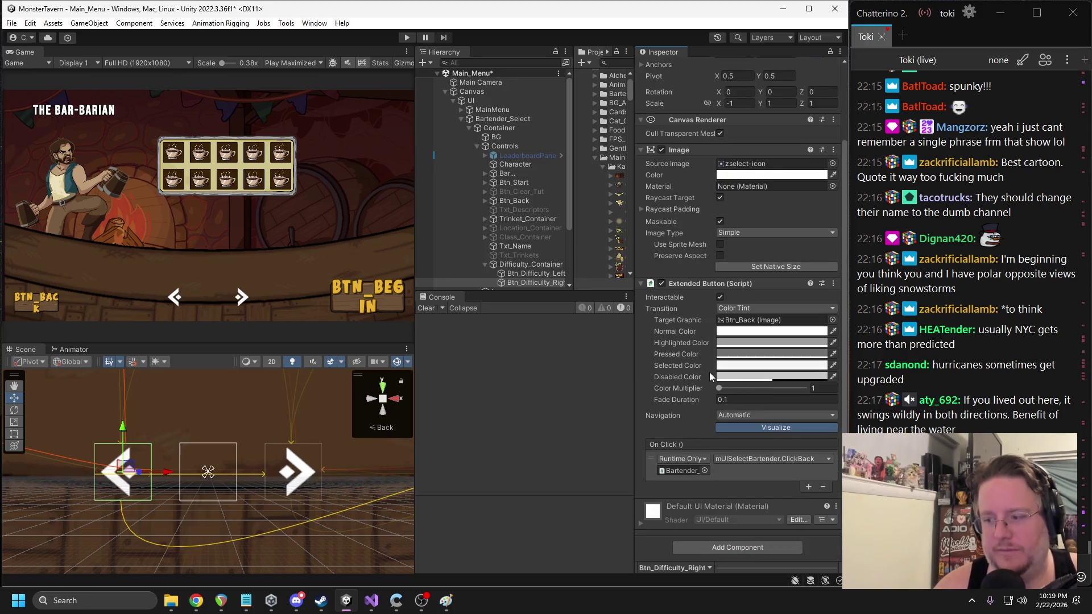
- Collapse Difficulty_Container and duplicate it as Difficulty_Container (1)
click(528, 265)
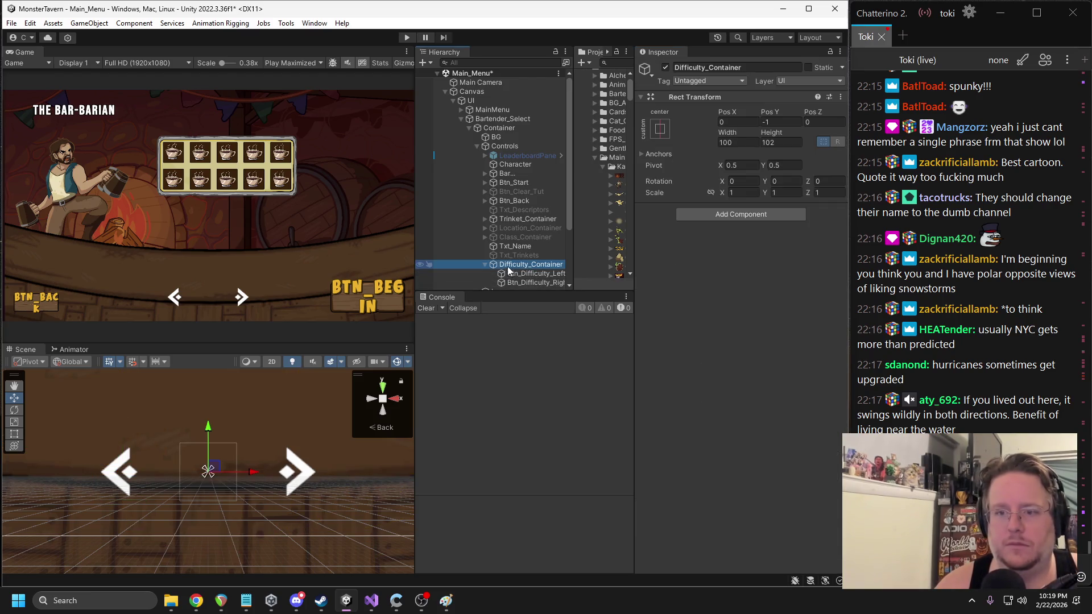
click(486, 265)
click(519, 255)
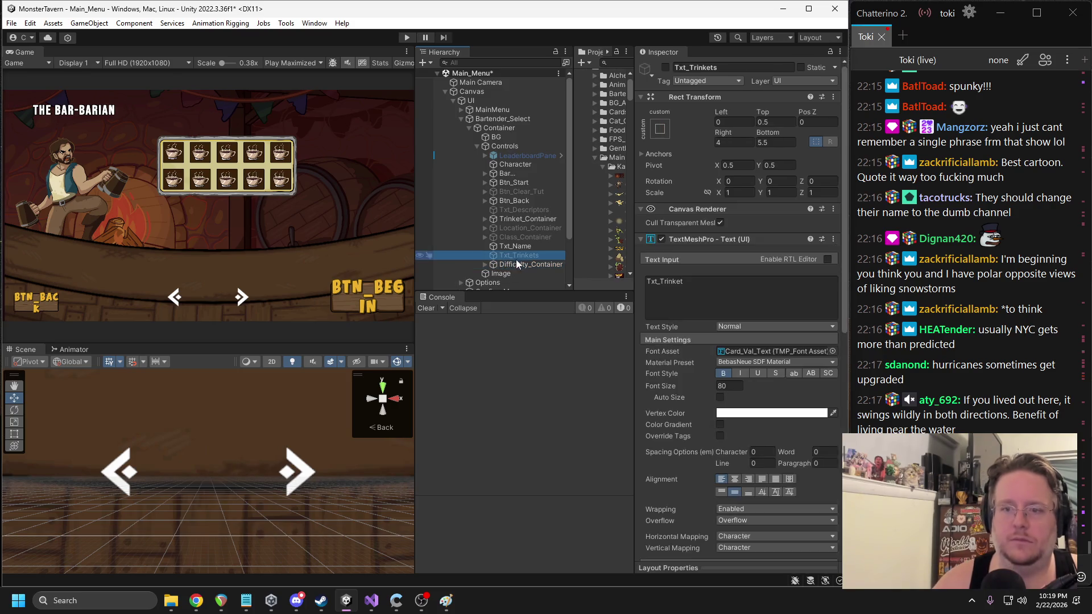
click(529, 264)
scroll(295, 470, down, 2)
scroll(295, 465, down, 1)
key(ctrl+d)
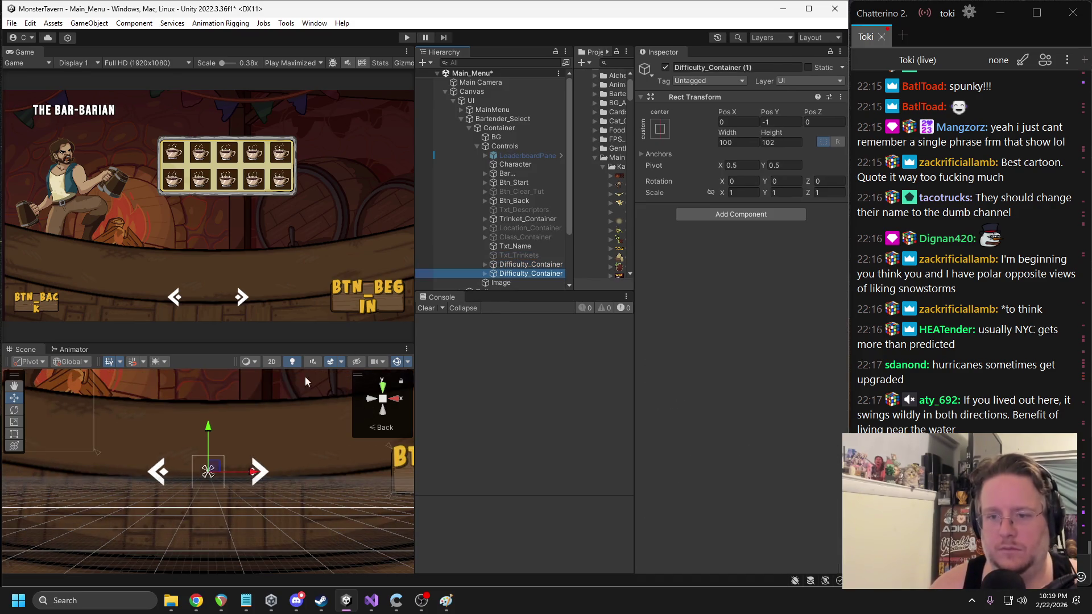
- Move Difficulty_Container (1) up beside THE BAR-BARIAN title, re-anchor it there, and save
scroll(237, 442, down, 3)
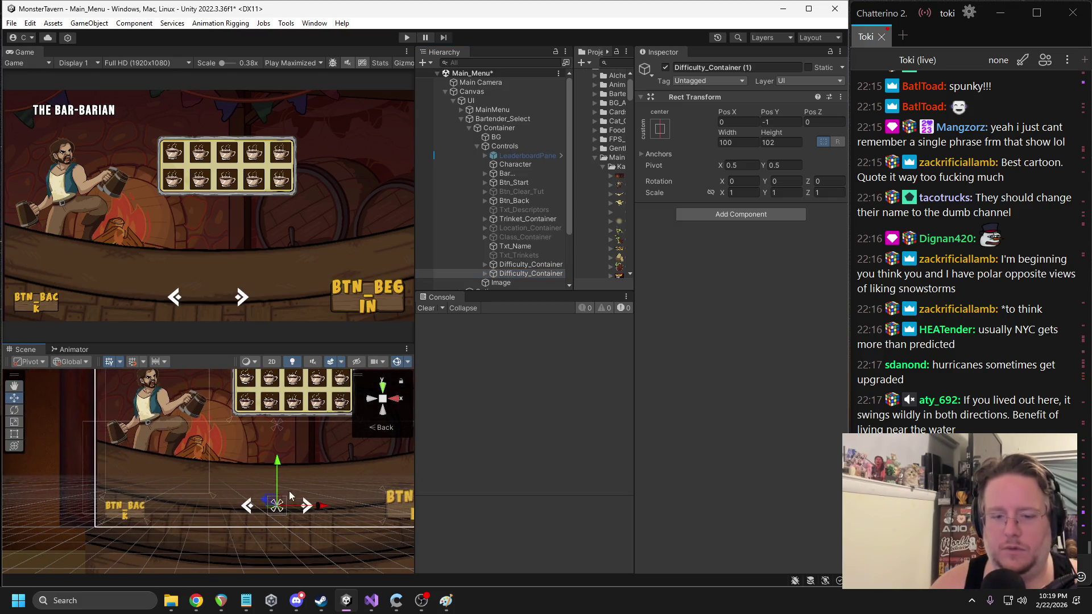
mouse_move(273, 501)
mouse_down()
mouse_move(159, 414)
mouse_move(151, 350)
mouse_up()
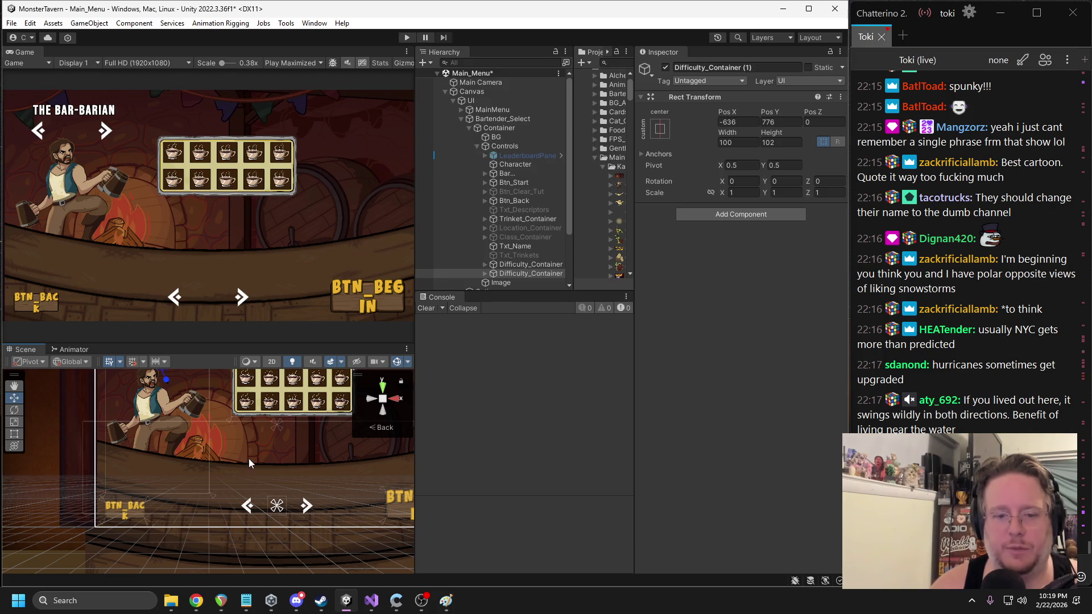
scroll(253, 477, down, 3)
mouse_move(270, 550)
mouse_down()
mouse_move(244, 549)
mouse_move(148, 437)
mouse_move(172, 435)
mouse_up()
mouse_move(274, 557)
mouse_down()
mouse_move(167, 476)
mouse_move(173, 436)
mouse_up()
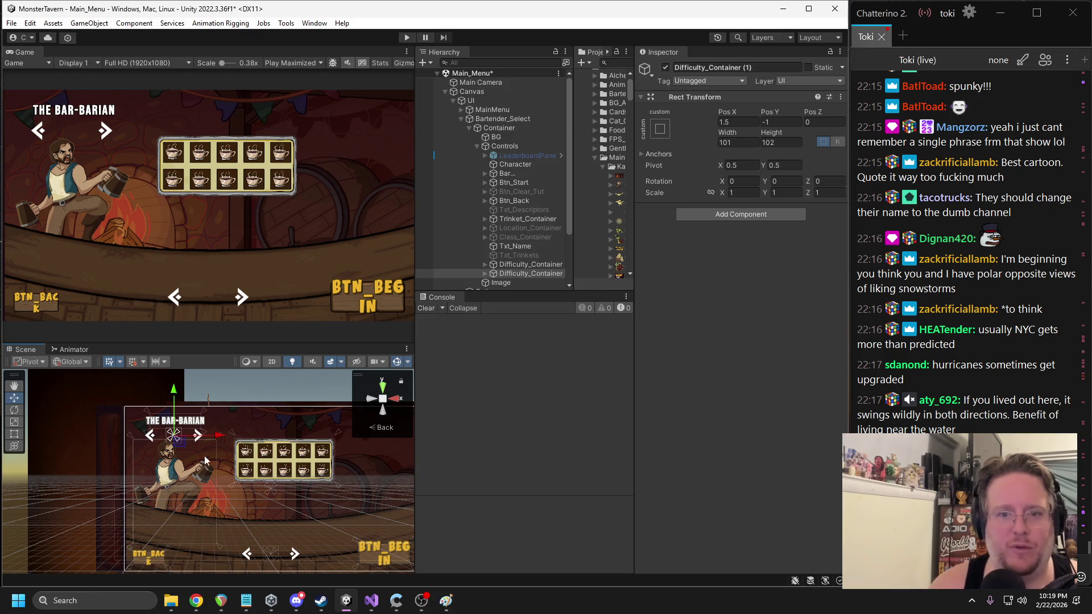
key(f)
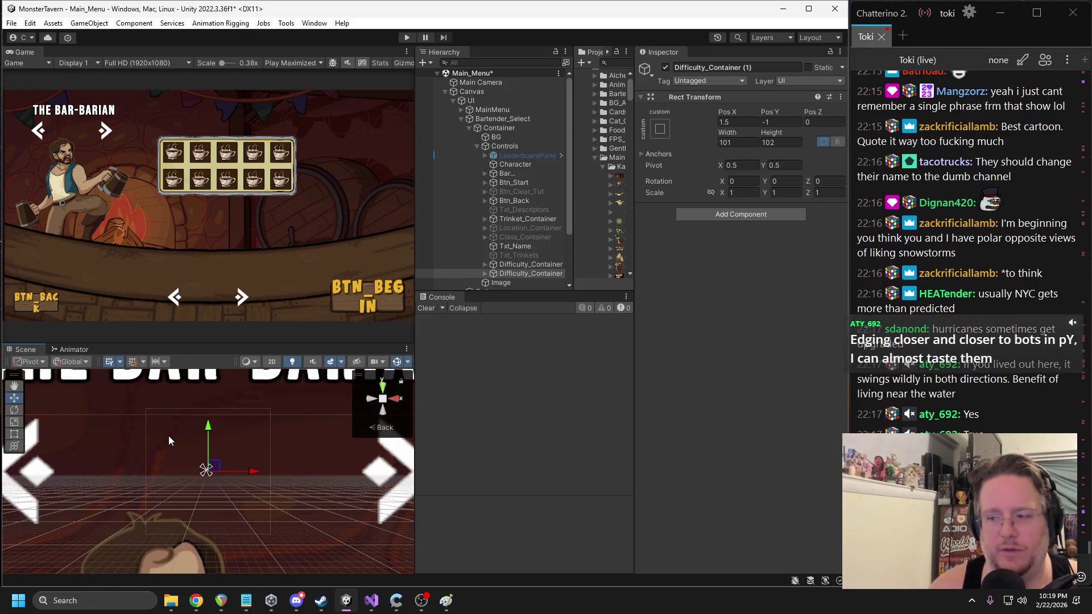
scroll(156, 455, down, 3)
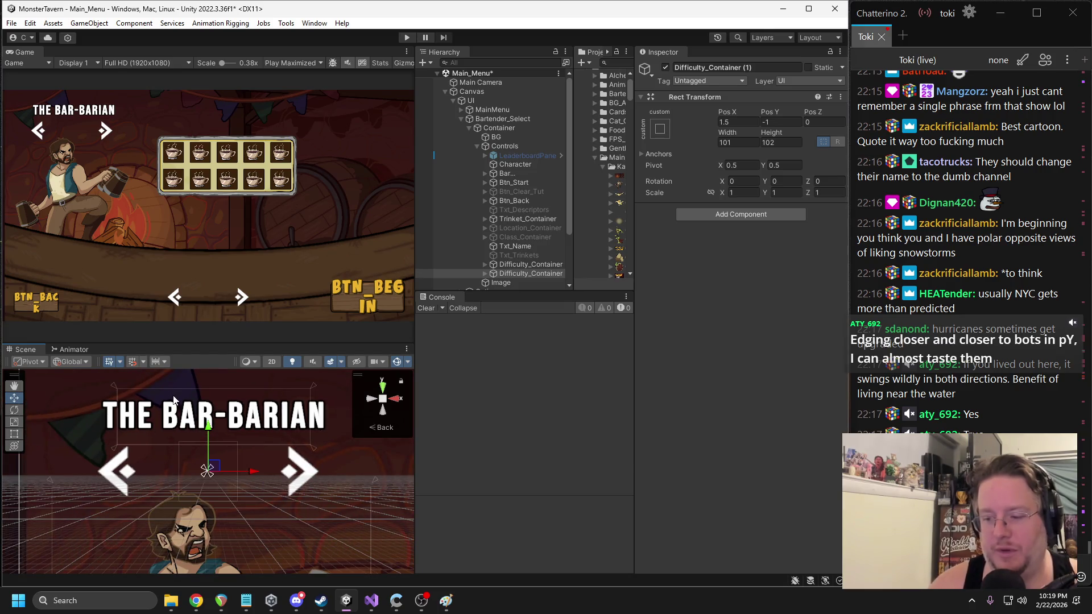
scroll(264, 497, down, 2)
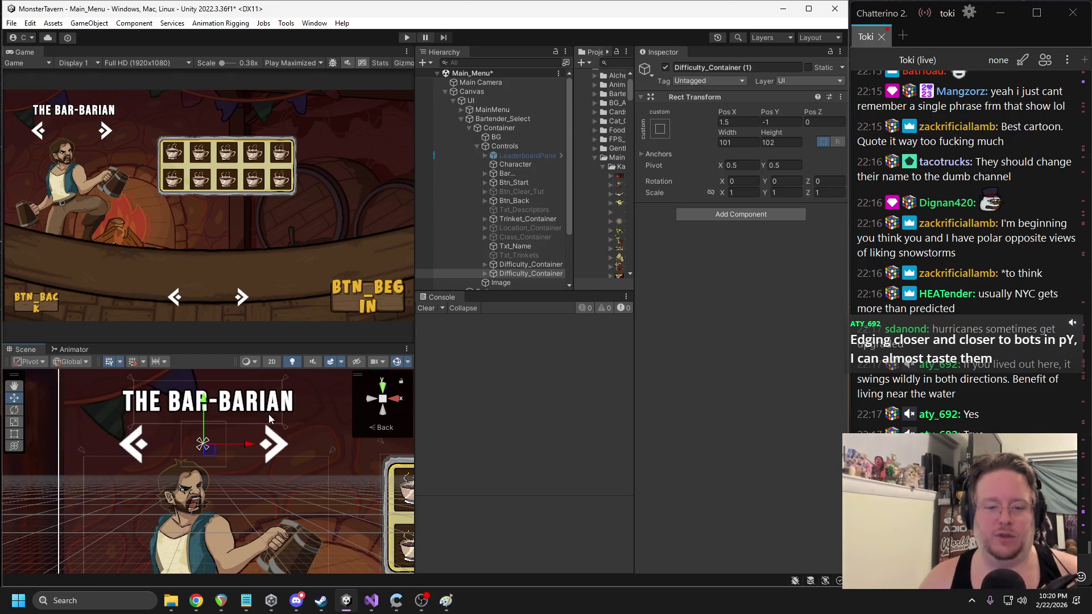
key(ctrl+s)
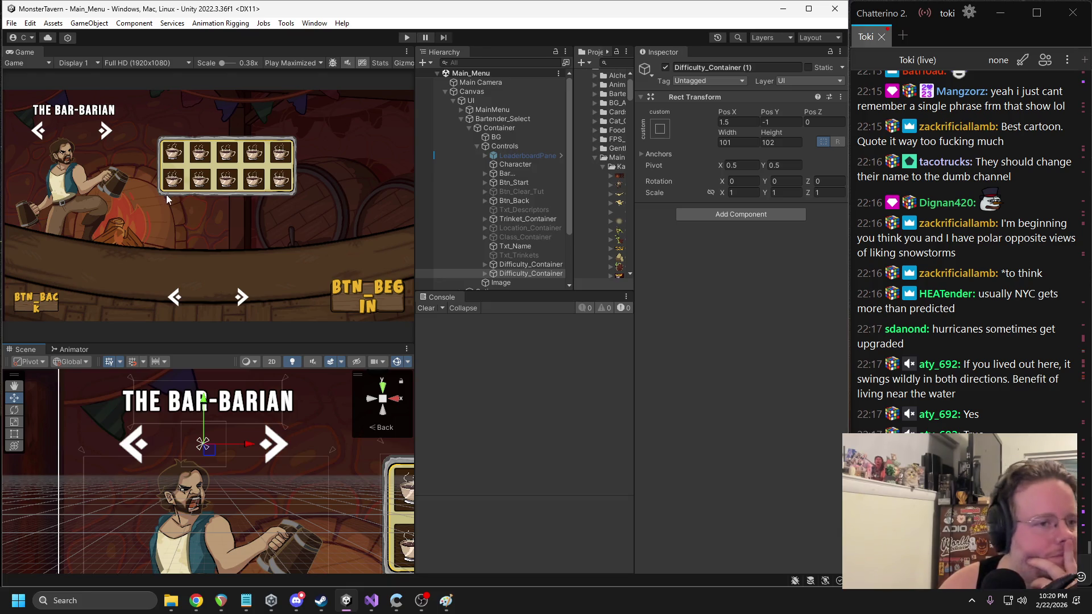
- Delete Difficulty_Container (1), the arrow copy beside the bartender name
click(78, 192)
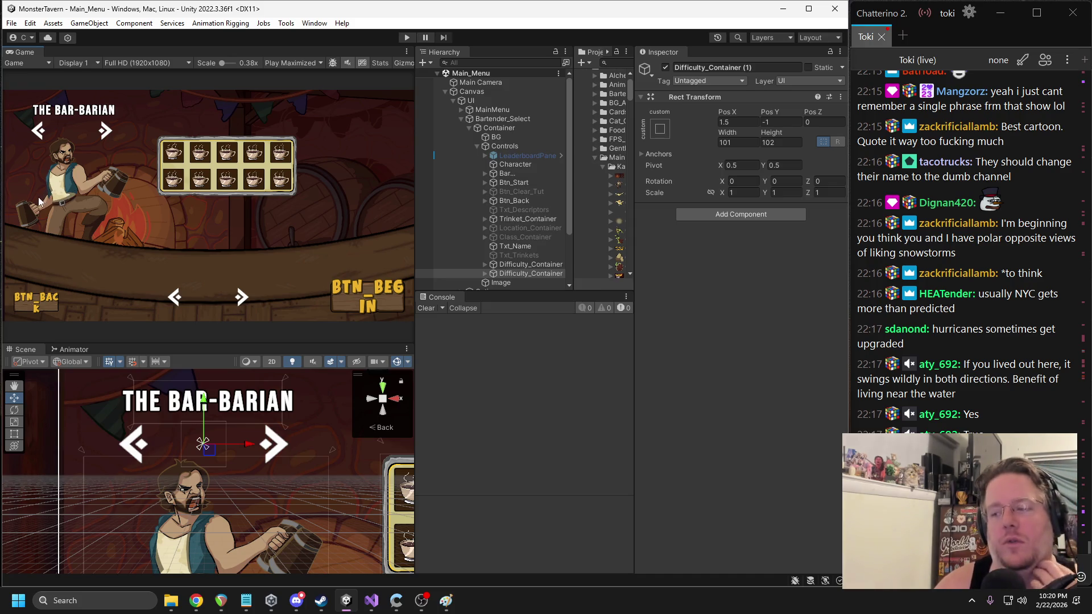
key(alt+Tab)
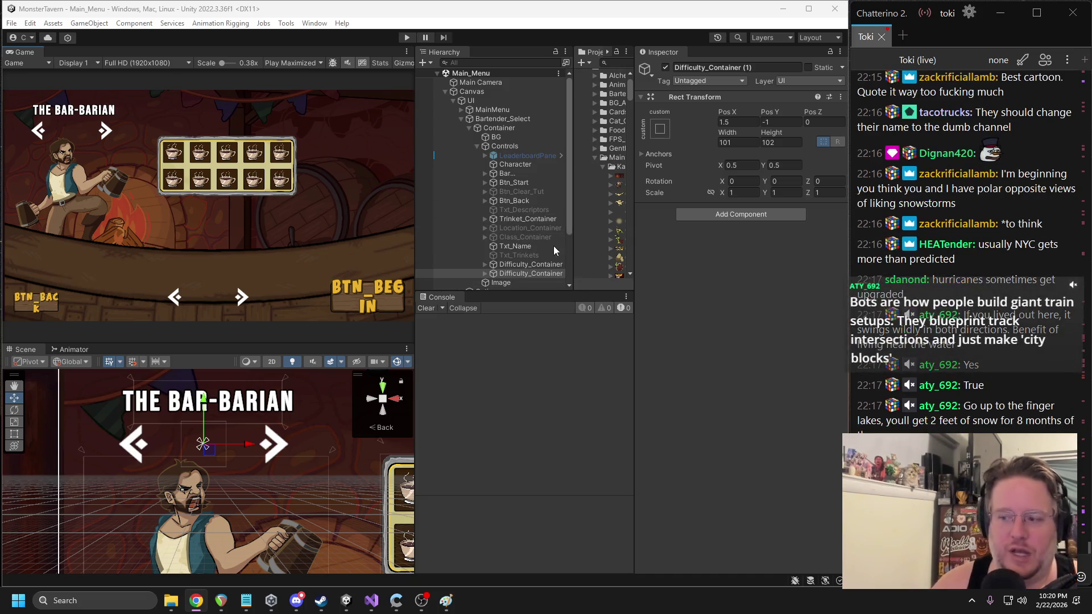
click(533, 265)
click(528, 274)
key(Delete)
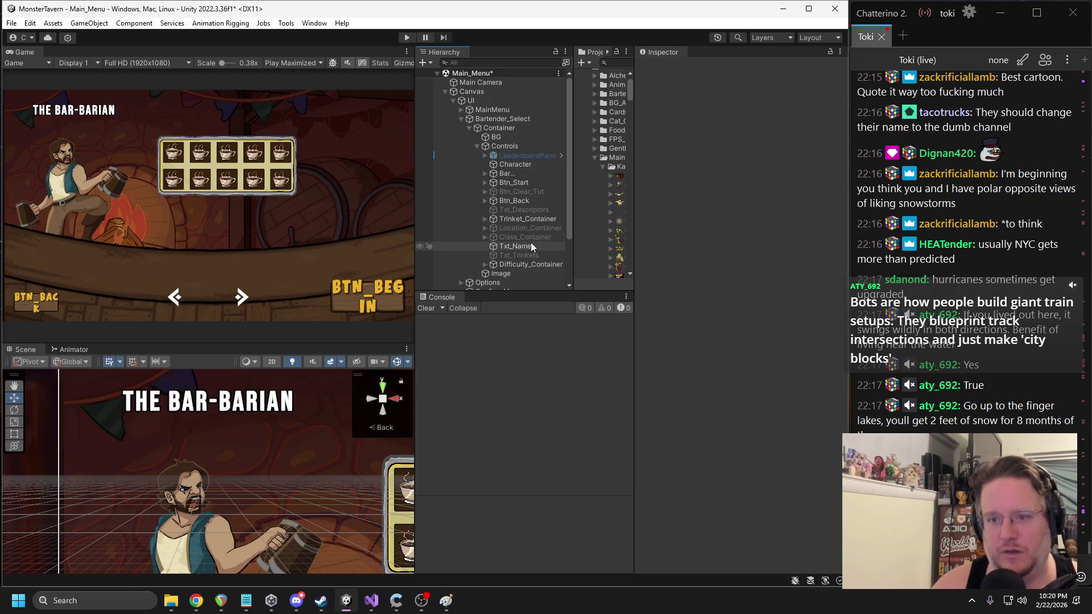
- Enable Class_Container and move the class icons under the bartender name
click(523, 207)
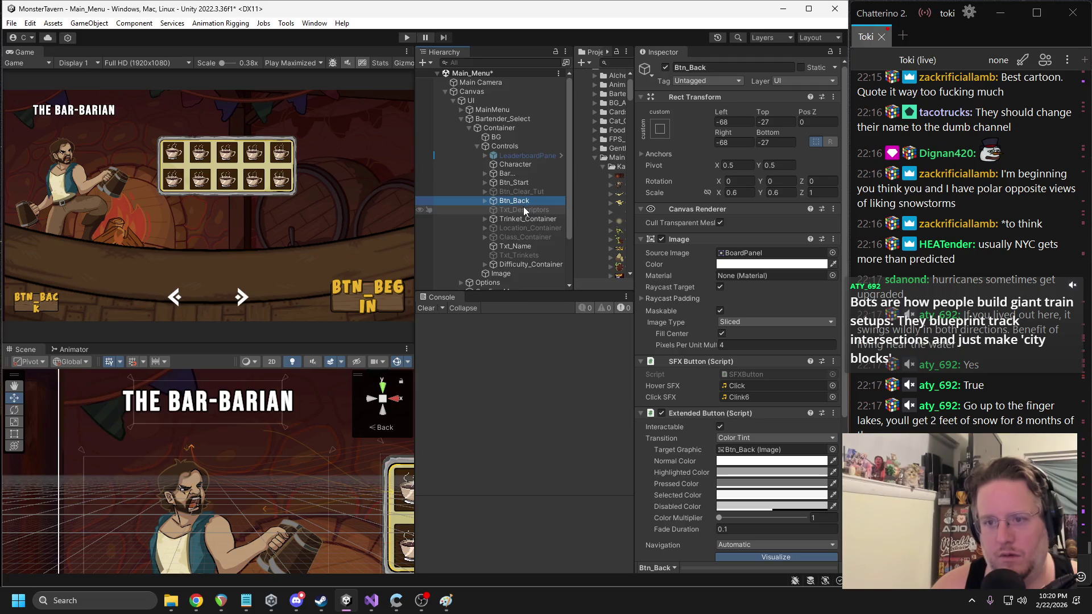
click(522, 236)
click(665, 68)
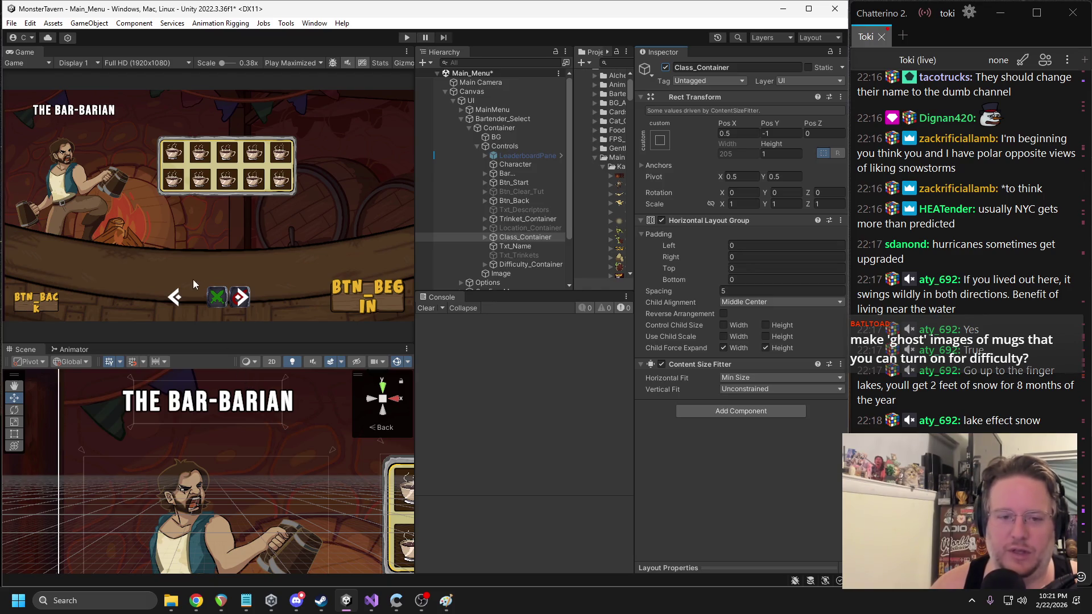
scroll(234, 465, down, 5)
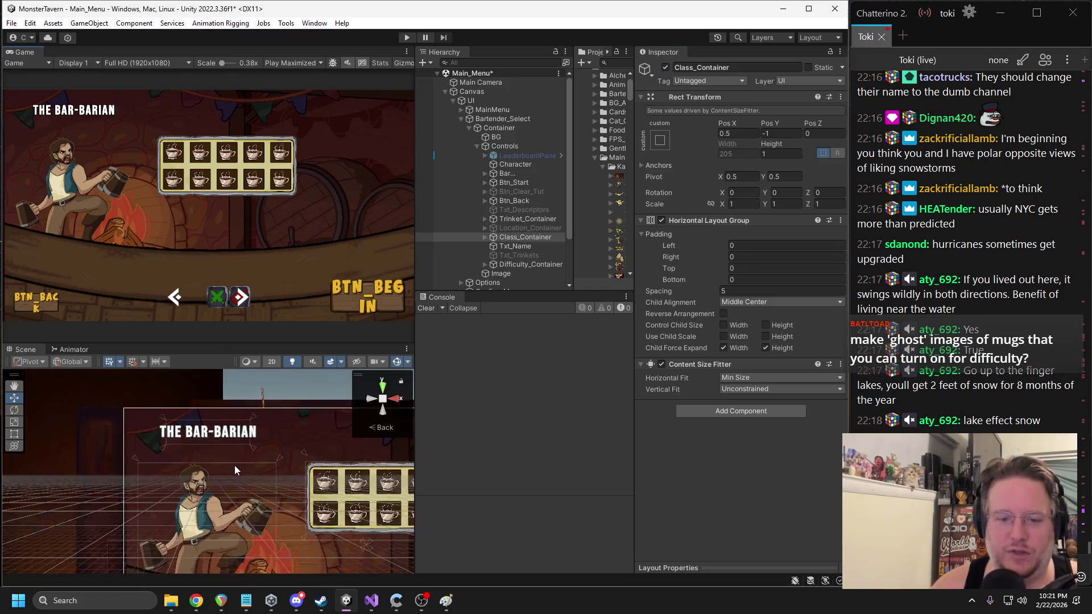
mouse_move(310, 549)
mouse_down()
mouse_move(193, 426)
mouse_move(184, 526)
mouse_move(200, 430)
mouse_up()
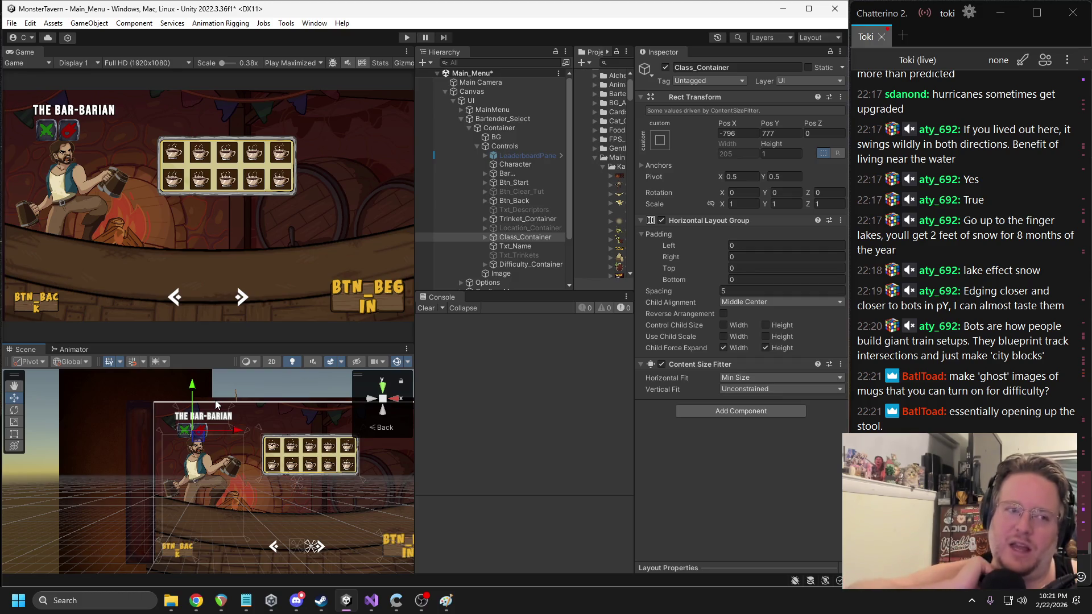
- Undo the icon move and hiding changes, restoring the deleted Difficulty_Container (1) arrows
key(ctrl+z)
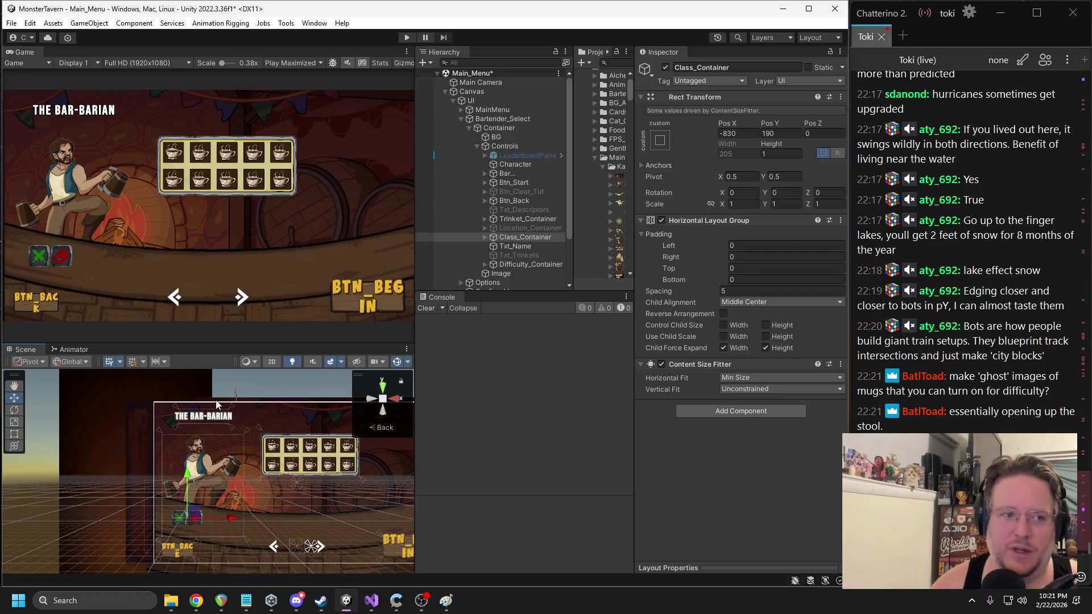
key(ctrl+z)
key(ctrl+z)
key(ctrl+z)
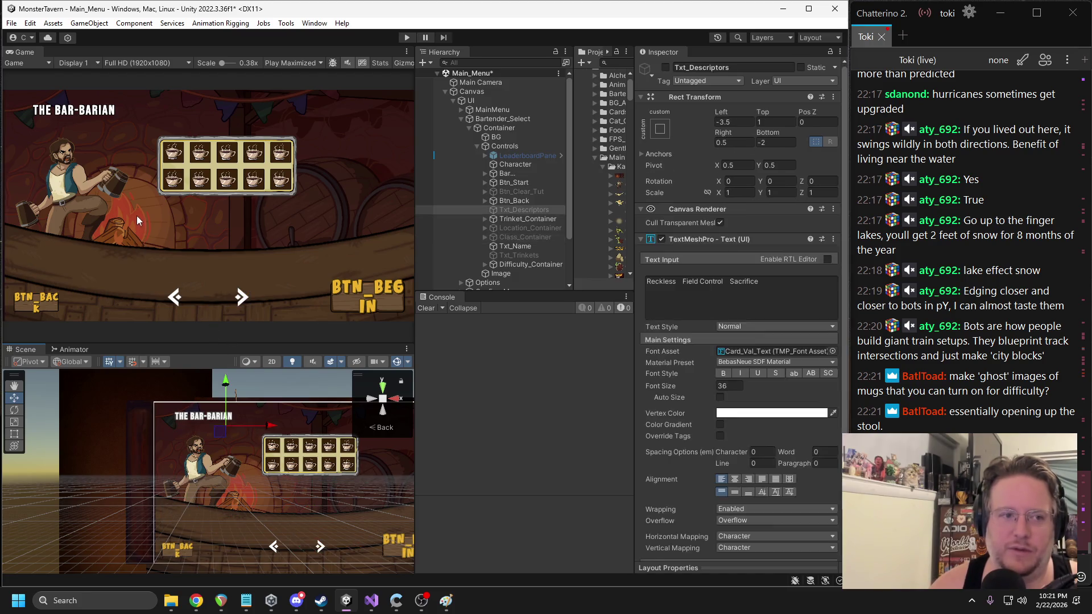
key(ctrl+z)
key(ctrl+z)
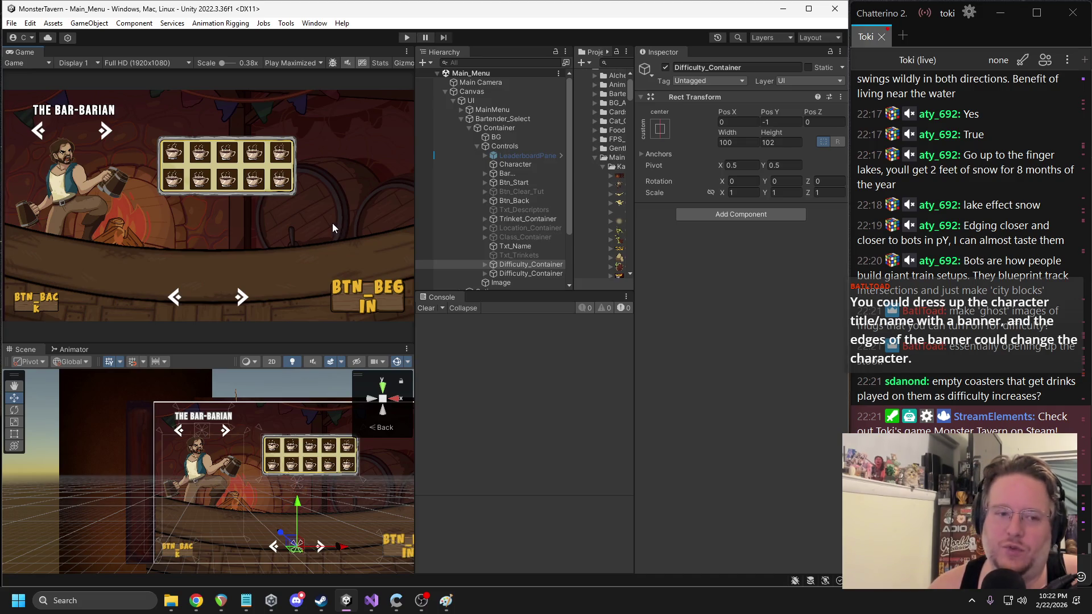
- Frame the Txt_Name title, then add a new UI Image inside the Controls group
click(204, 418)
key(f)
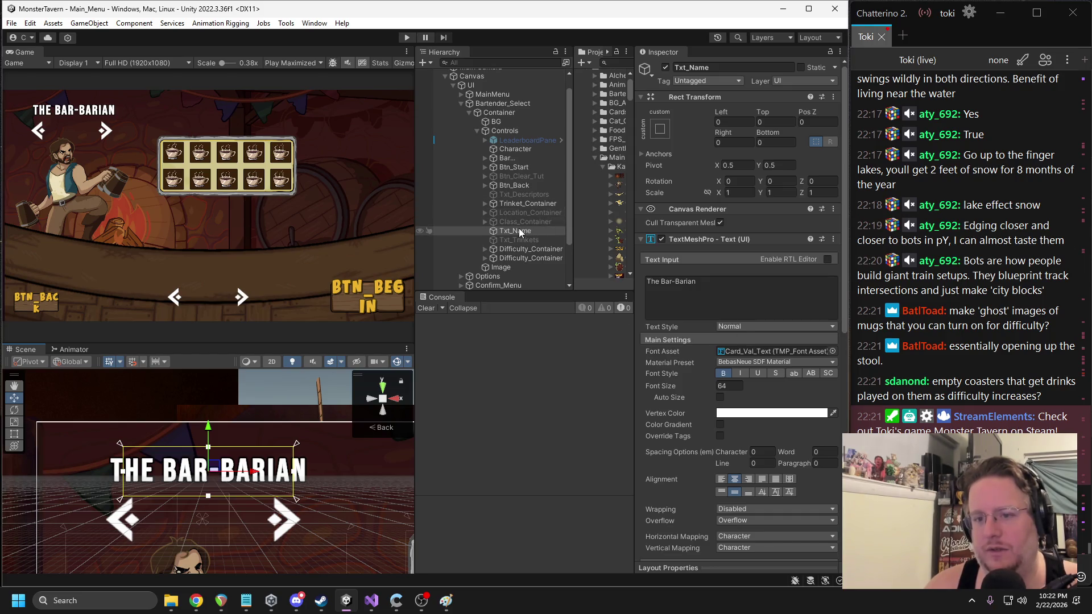
right_click(503, 131)
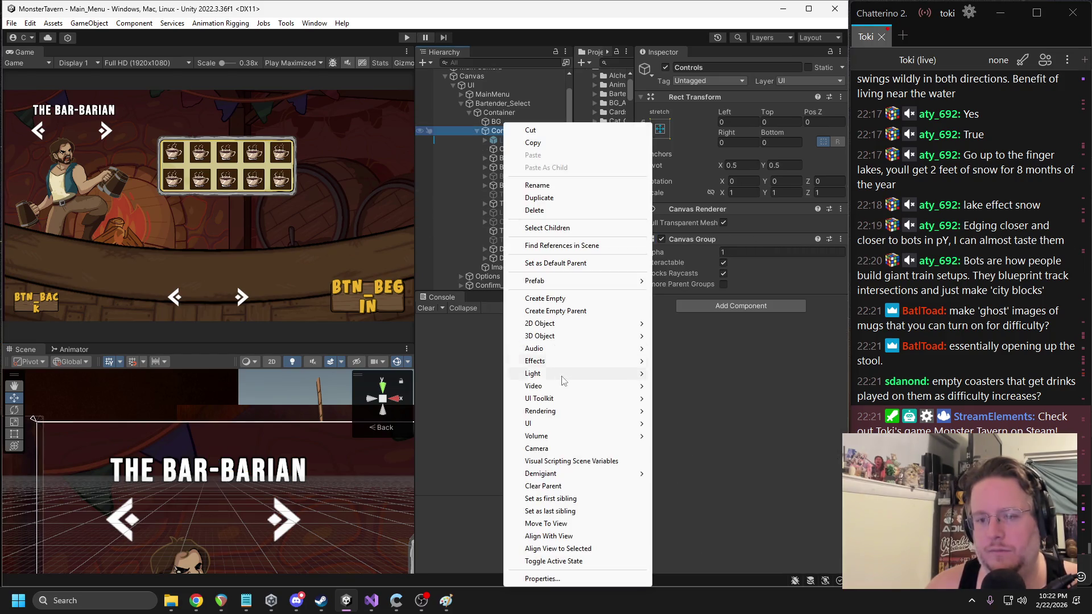
mouse_move(535, 424)
click(666, 221)
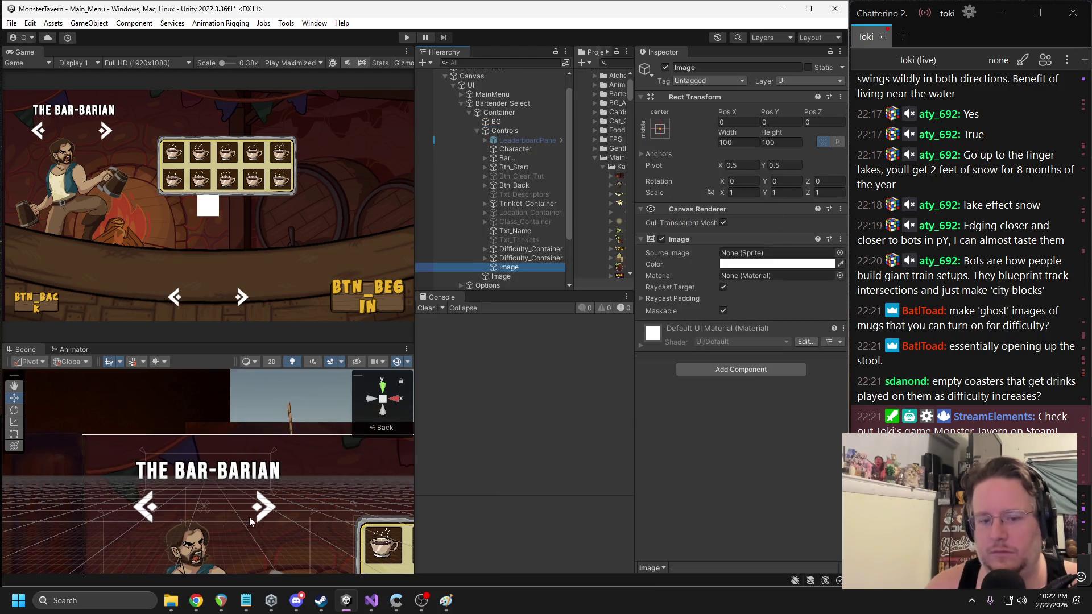
- Set the new image's Source Image to the BoardPanel sprite
click(840, 252)
text(panel)
click(608, 303)
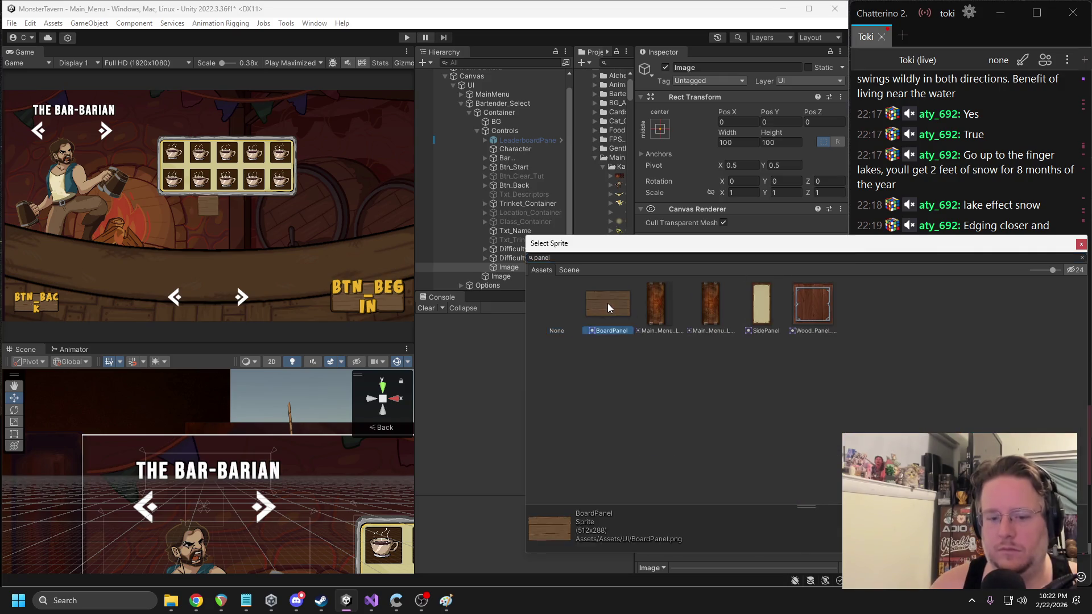
double_click(607, 303)
scroll(340, 438, down, 3)
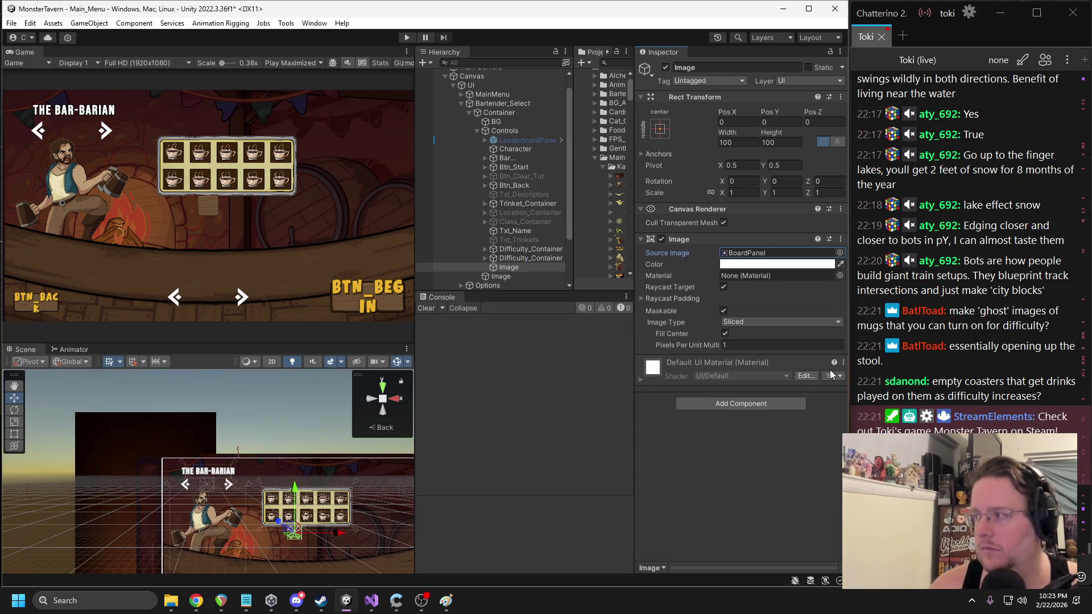
scroll(281, 507, down, 2)
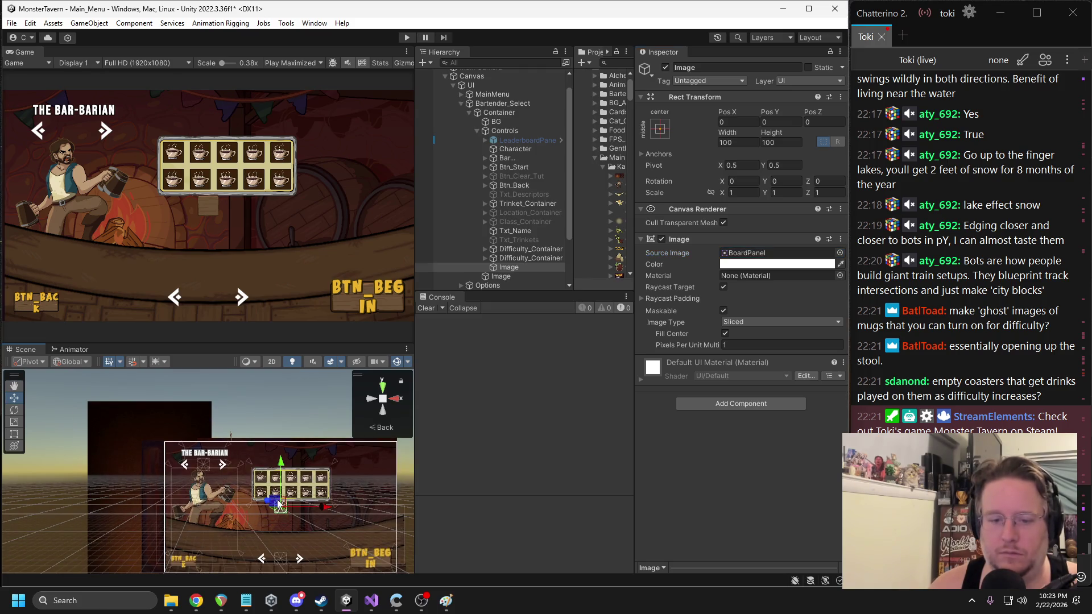
scroll(271, 508, up, 1)
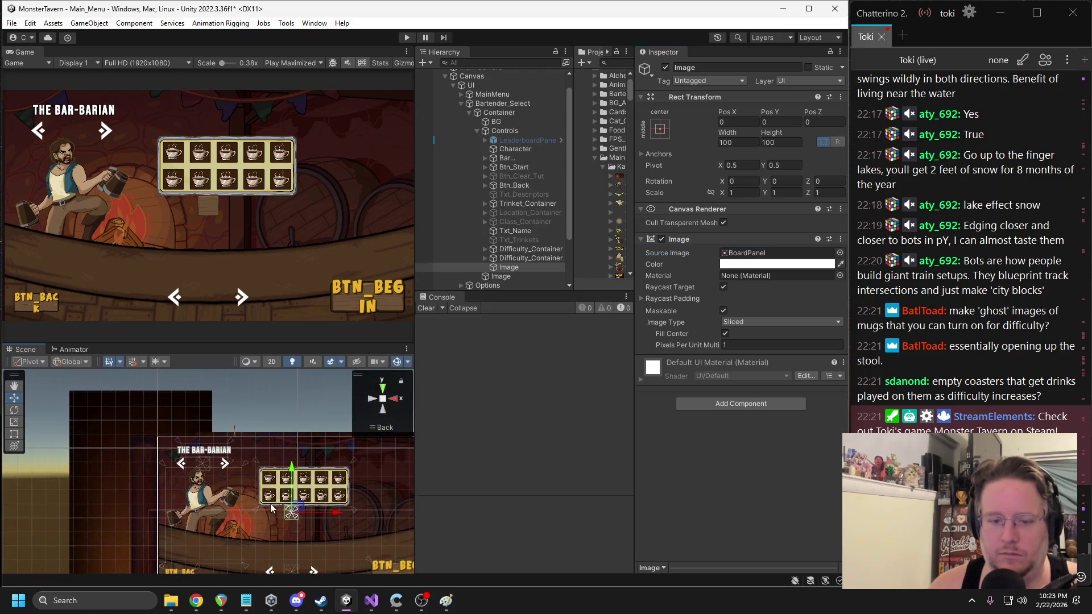
scroll(271, 508, up, 1)
- Move the board panel up to the title and anchor it around THE BAR-BARIAN
mouse_move(298, 509)
mouse_down()
mouse_move(211, 441)
mouse_move(169, 426)
mouse_up()
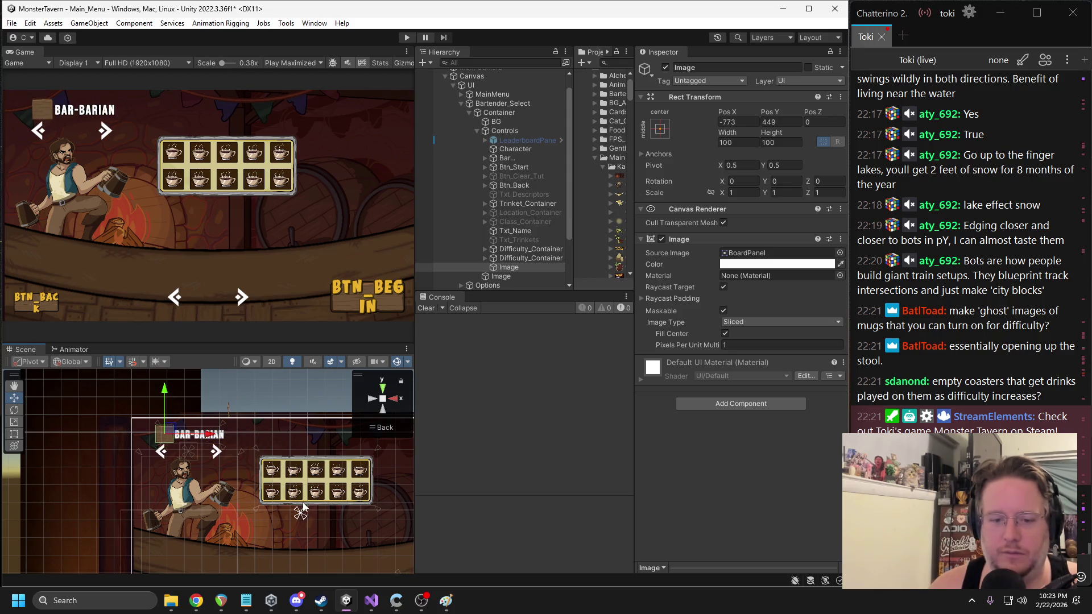
drag(302, 510, 155, 422)
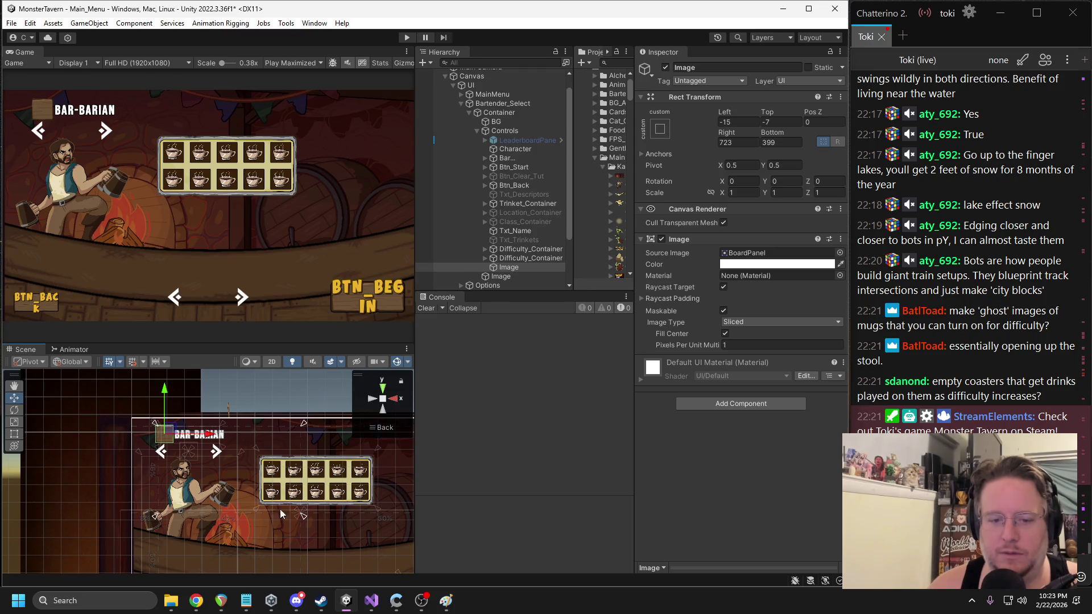
drag(302, 516, 231, 444)
key(f)
scroll(242, 451, down, 5)
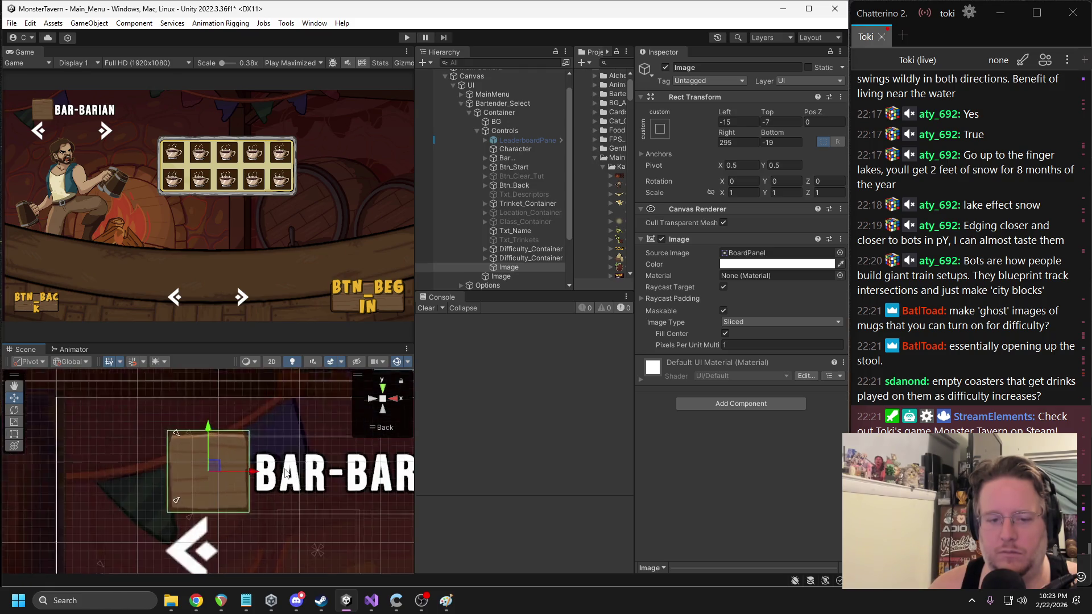
- Place the board before Txt_Name, zero all four Rect offsets, and stretch it past the title
click(509, 269)
drag(516, 235, 515, 230)
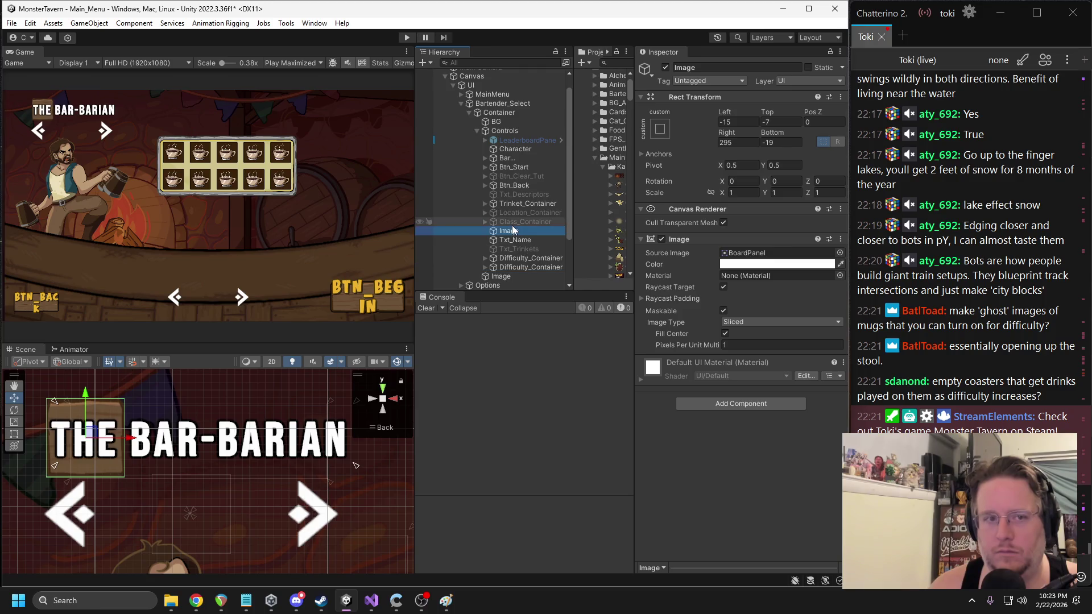
click(745, 123)
text(0)
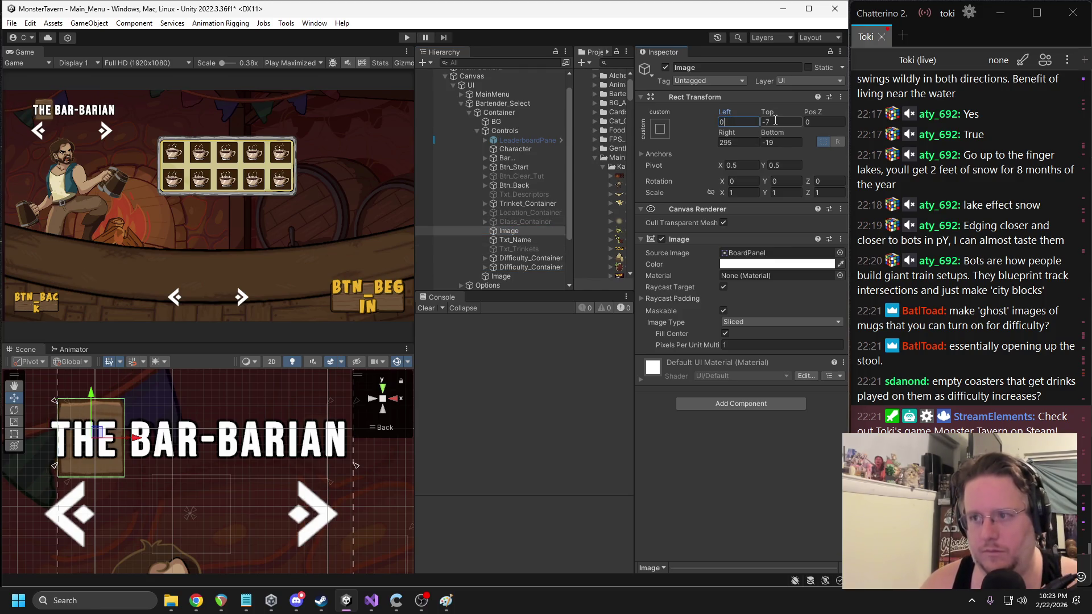
key(Tab)
text(0)
key(Tab)
text(0)
click(757, 142)
text(0)
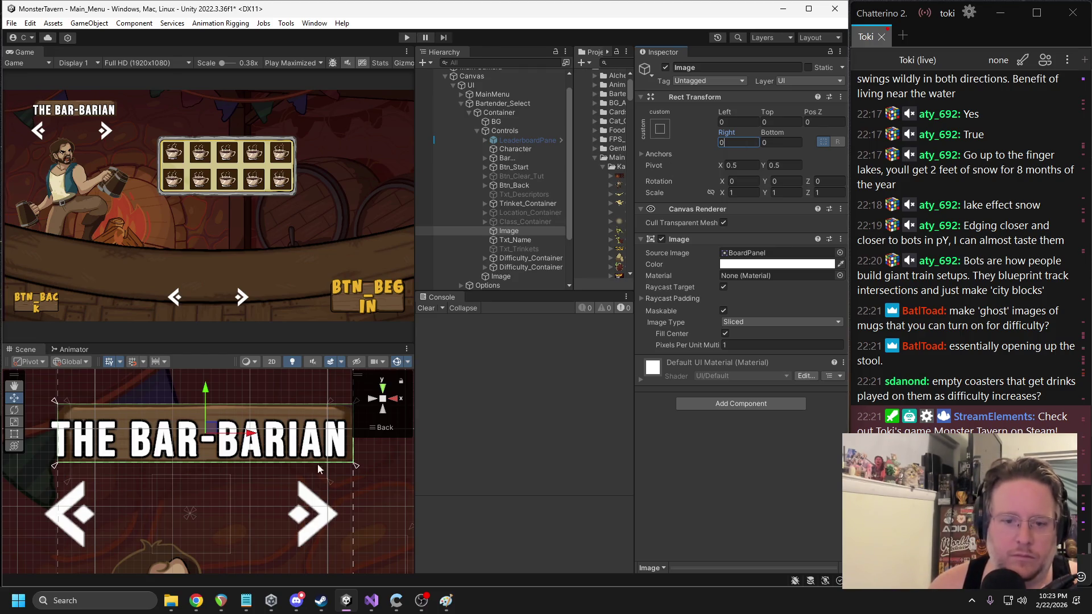
drag(358, 466, 363, 481)
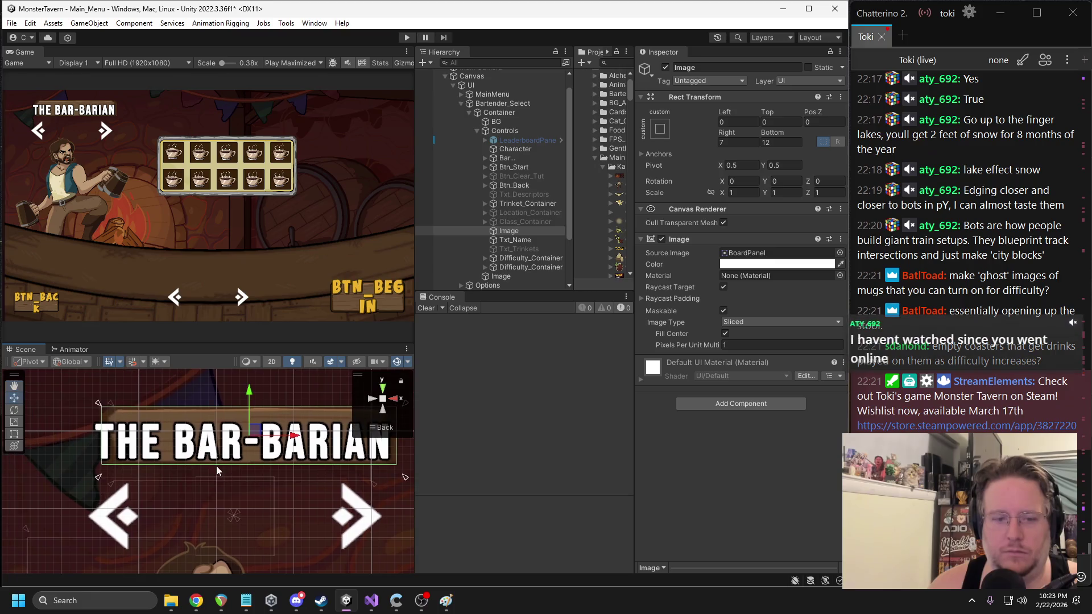